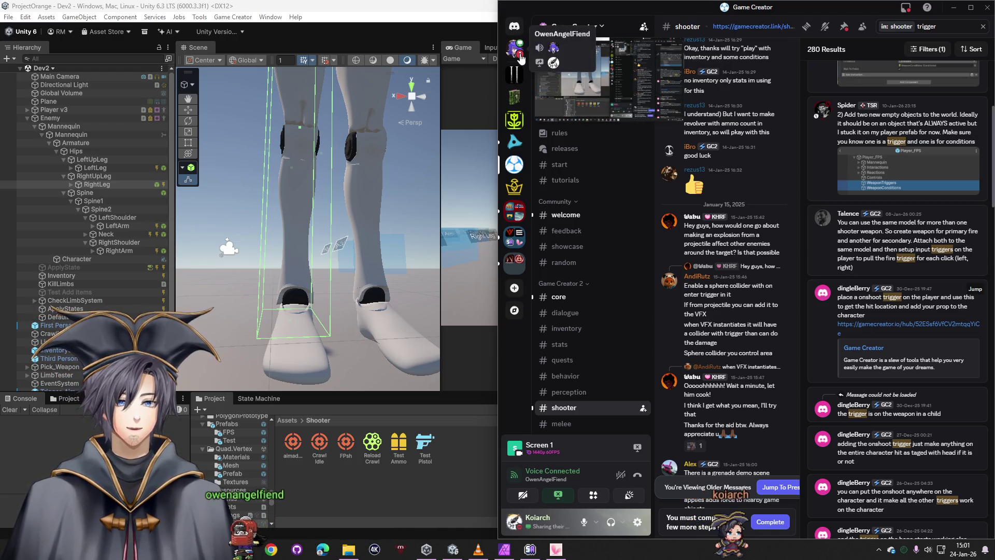
Switch away from the Game Creator Discord chat back to the Unity editor
{"action": "key", "text": "alt+Tab"}
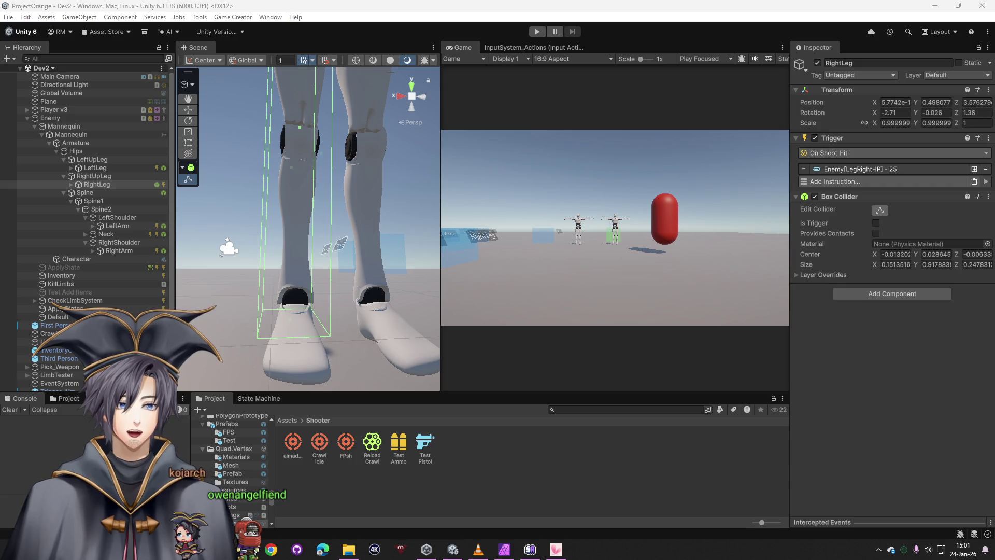
Change the Enemy character's Motion Radius from 0.01 to 2
{"action": "left_click", "coordinate": [63, 118]}
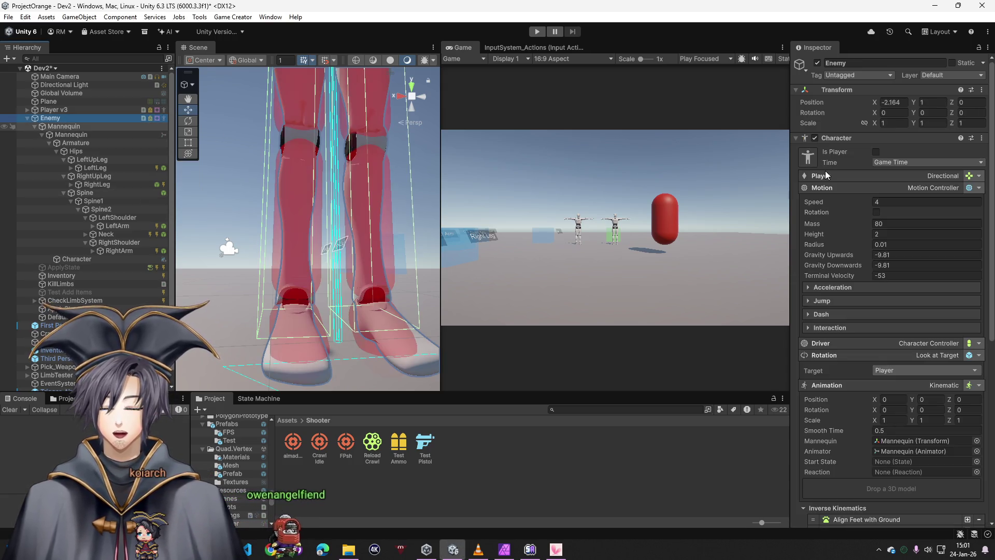
{"action": "left_click", "coordinate": [886, 244]}
{"action": "type", "text": "2"}
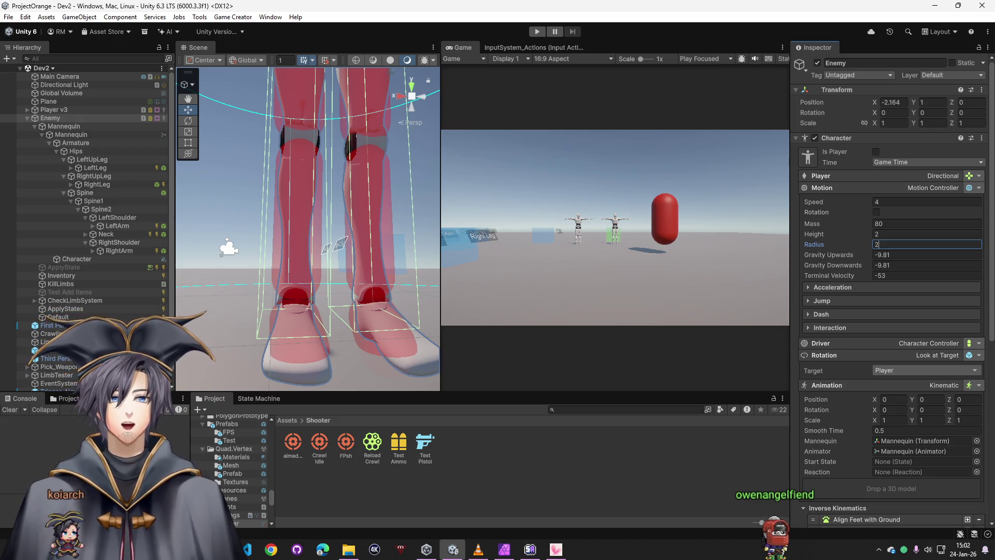
Run a quick play test, then snap the Find Nearest Bone hub page to the right half
{"action": "left_click", "coordinate": [534, 31]}
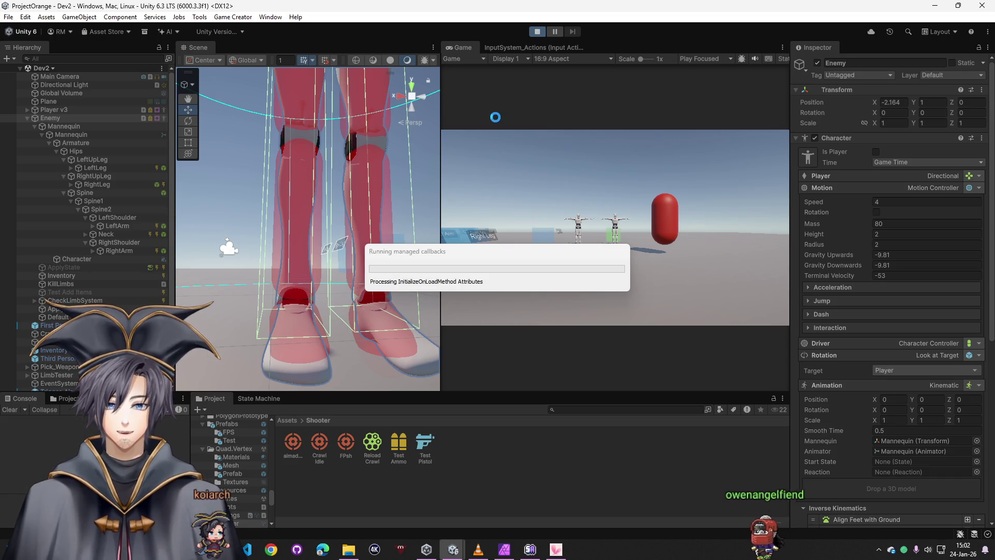
{"action": "left_click", "coordinate": [539, 32]}
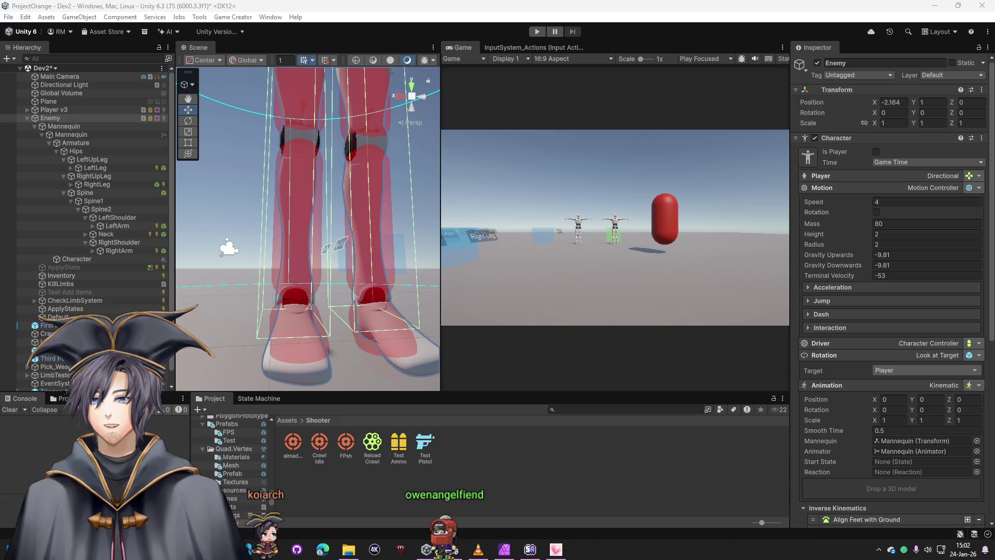
{"action": "key", "text": "alt+Tab"}
{"action": "key", "text": "super+Right"}
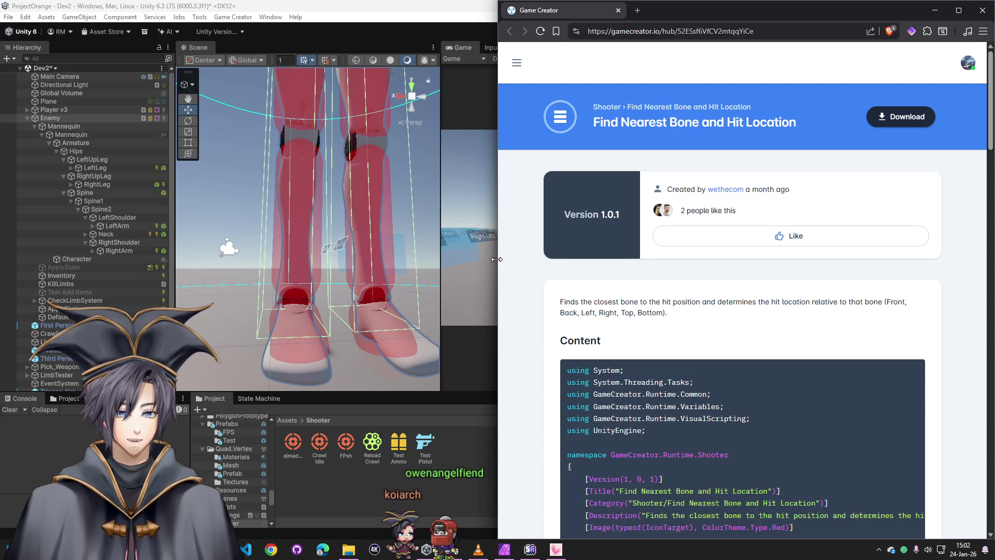
Widen the hub page and scroll through the Find Nearest Bone script, then return to Unity's Assets
{"action": "left_click_drag", "start_coordinate": [498, 262], "coordinate": [392, 295]}
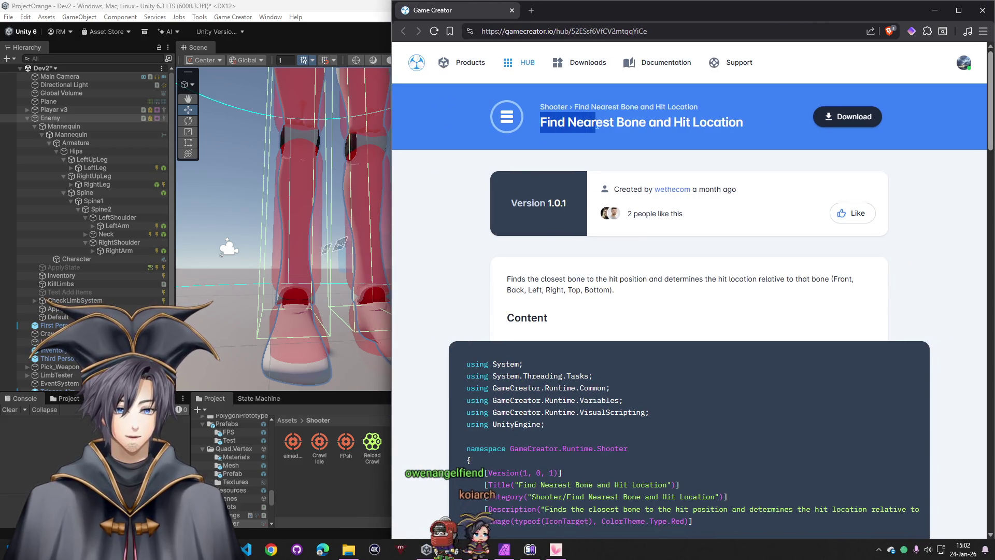
{"action": "left_click_drag", "start_coordinate": [597, 126], "coordinate": [757, 127]}
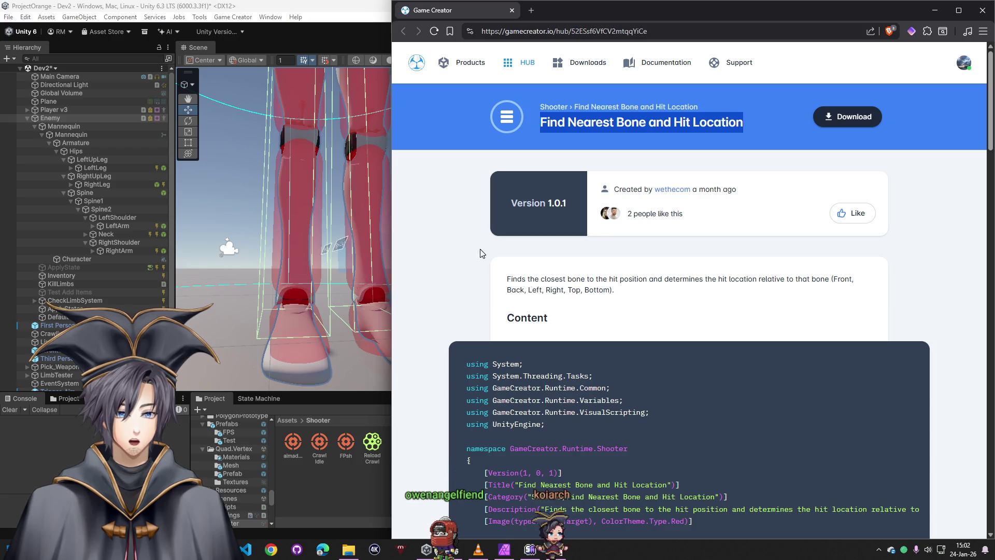
{"action": "scroll", "coordinate": [479, 280], "scroll_direction": "down", "scroll_amount": 5}
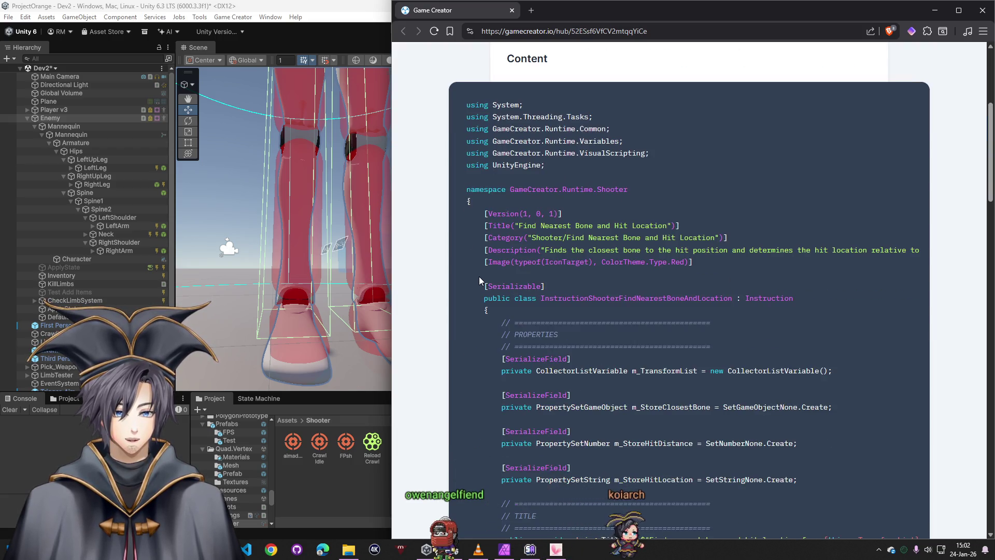
{"action": "scroll", "coordinate": [478, 279], "scroll_direction": "down", "scroll_amount": 4}
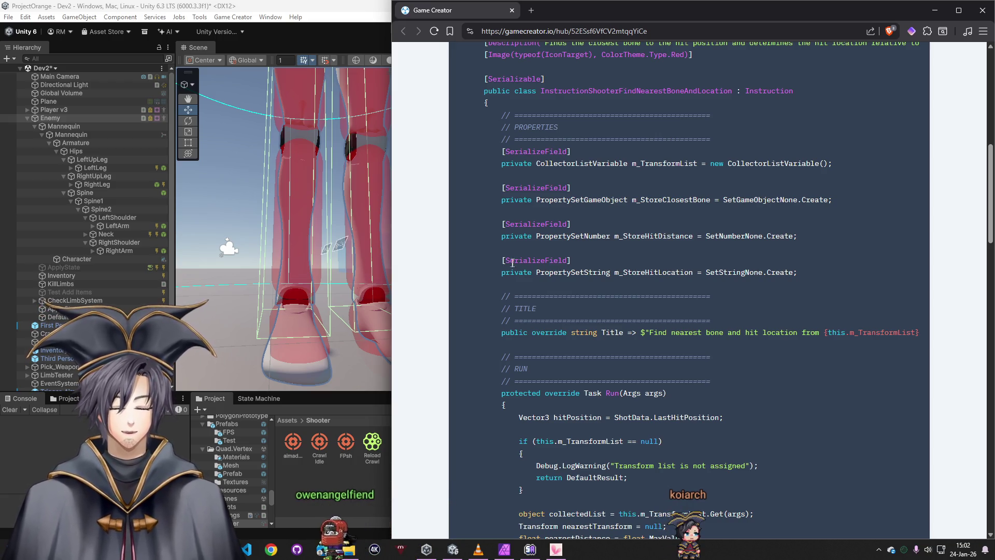
{"action": "scroll", "coordinate": [553, 244], "scroll_direction": "down", "scroll_amount": 4}
{"action": "scroll", "coordinate": [587, 240], "scroll_direction": "down", "scroll_amount": 5}
{"action": "scroll", "coordinate": [586, 241], "scroll_direction": "down", "scroll_amount": 15}
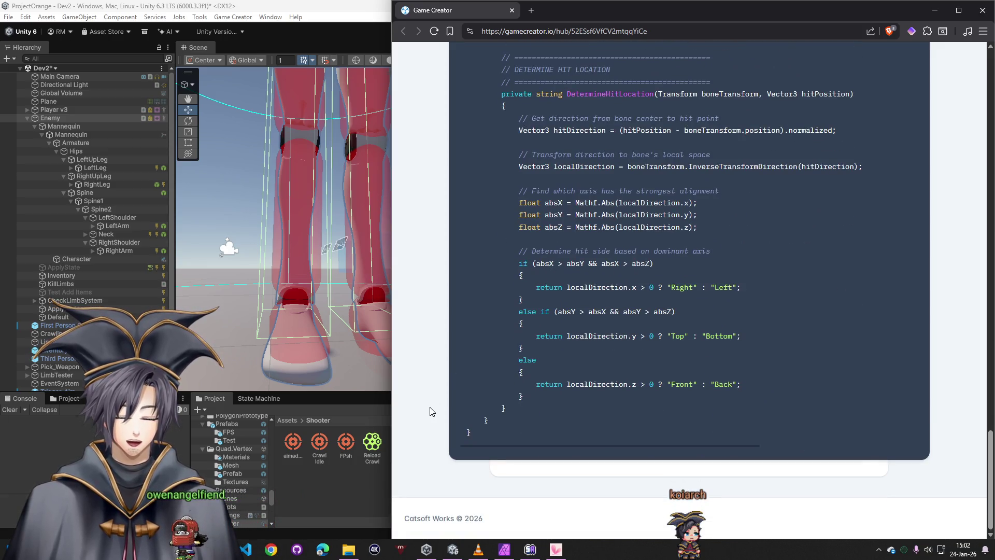
{"action": "scroll", "coordinate": [448, 221], "scroll_direction": "up", "scroll_amount": 20}
{"action": "middle_click", "coordinate": [448, 221]}
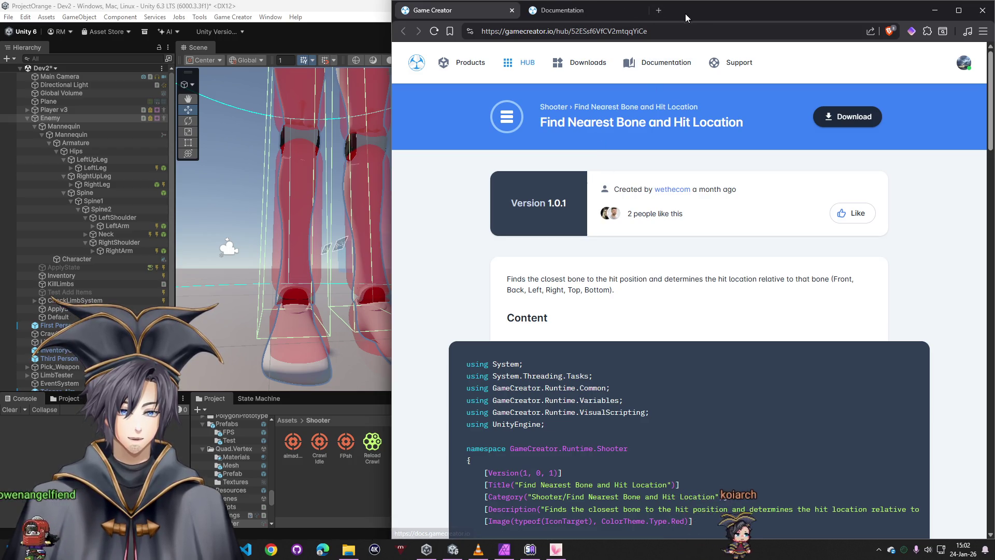
{"action": "left_click", "coordinate": [934, 10]}
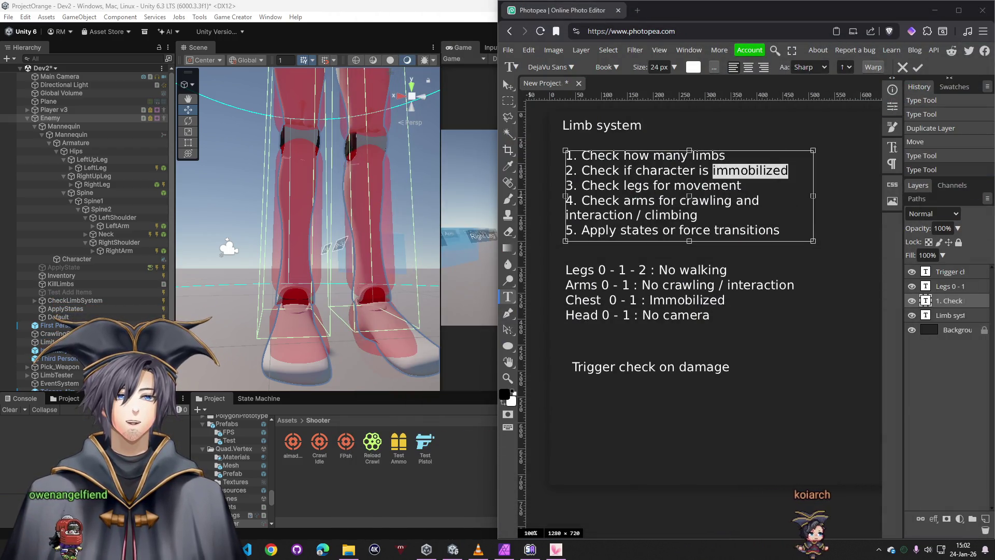
{"action": "left_click", "coordinate": [298, 430]}
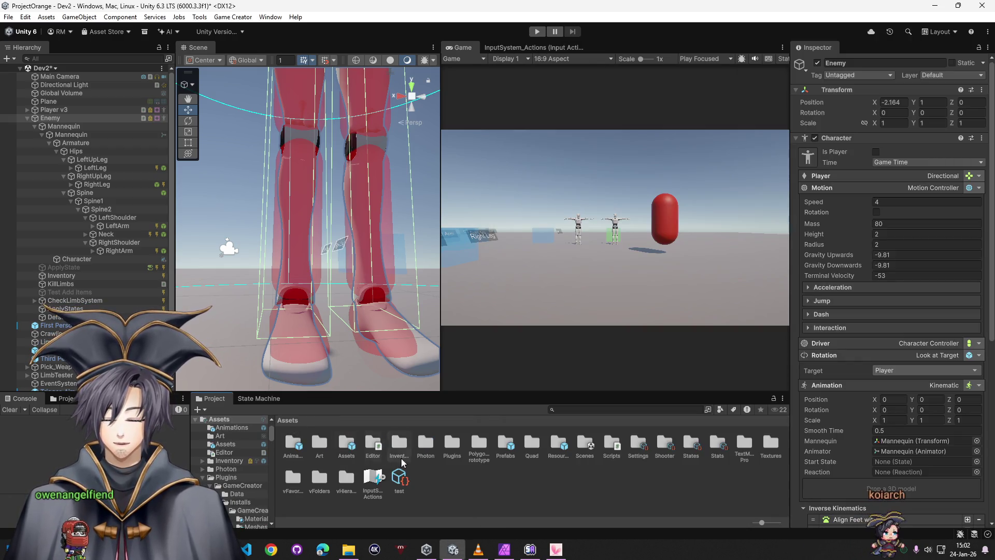
Create a CustomGC folder in Assets and open it
{"action": "right_click", "coordinate": [445, 482]}
{"action": "mouse_move", "coordinate": [555, 172]}
{"action": "left_click", "coordinate": [666, 171]}
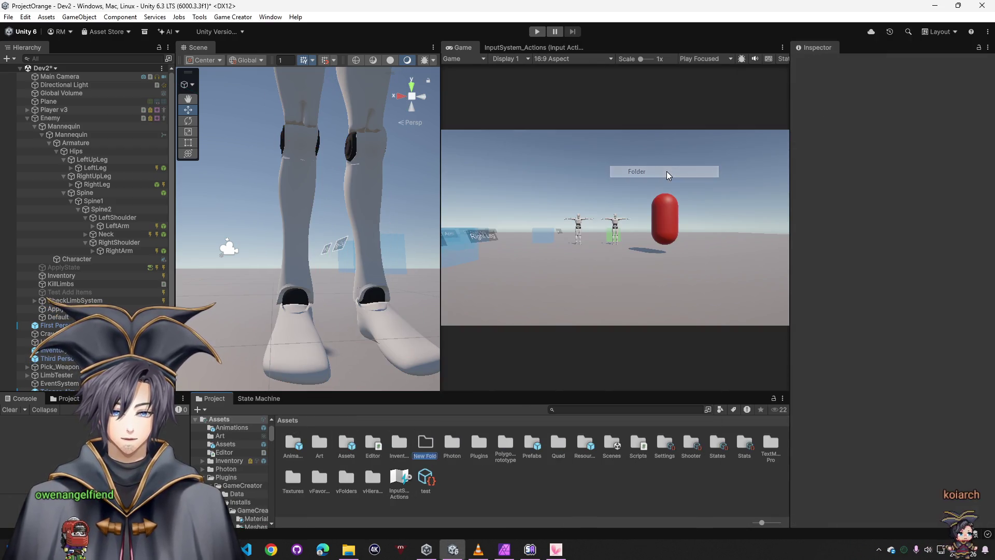
{"action": "type", "text": "CustomGC"}
{"action": "key", "text": "Return"}
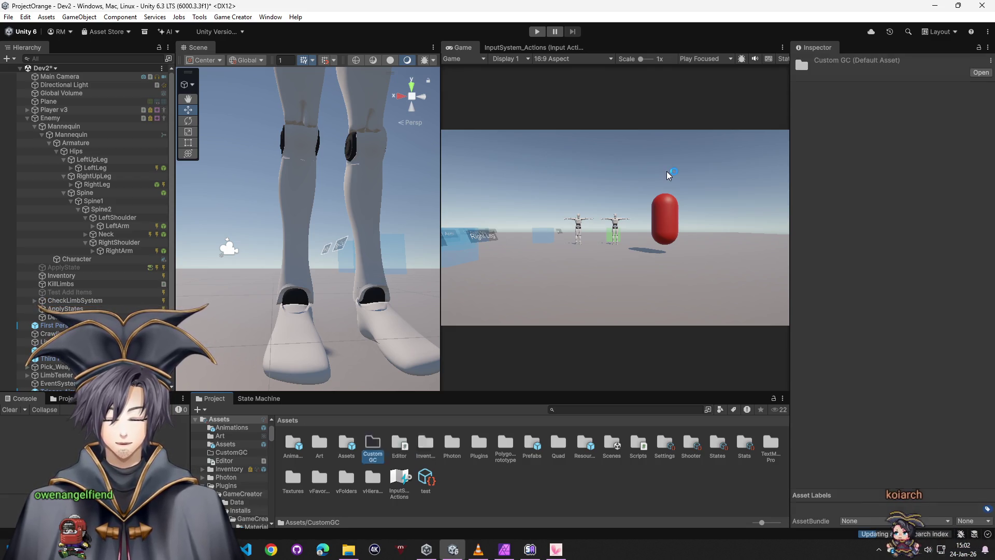
{"action": "double_click", "coordinate": [373, 446]}
Browse the Create menu inside CustomGC for the Game Creator script options
{"action": "right_click", "coordinate": [354, 469]}
{"action": "mouse_move", "coordinate": [394, 154]}
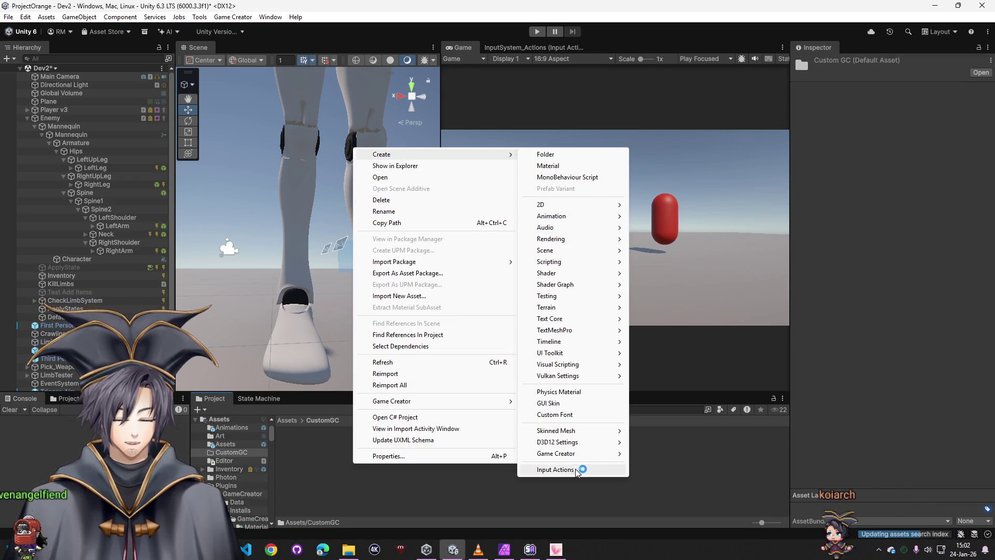
{"action": "mouse_move", "coordinate": [571, 454]}
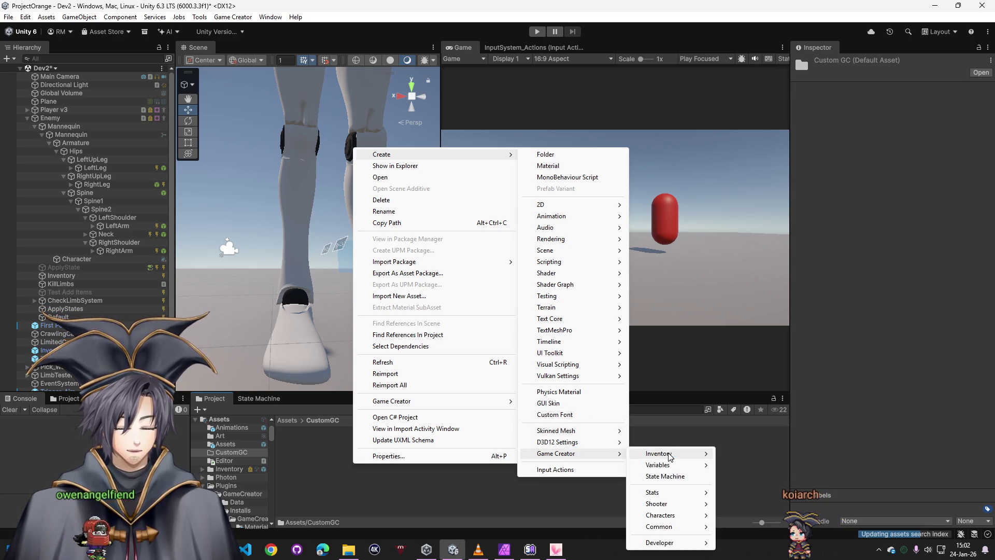
{"action": "mouse_move", "coordinate": [673, 463]}
{"action": "mouse_move", "coordinate": [668, 543]}
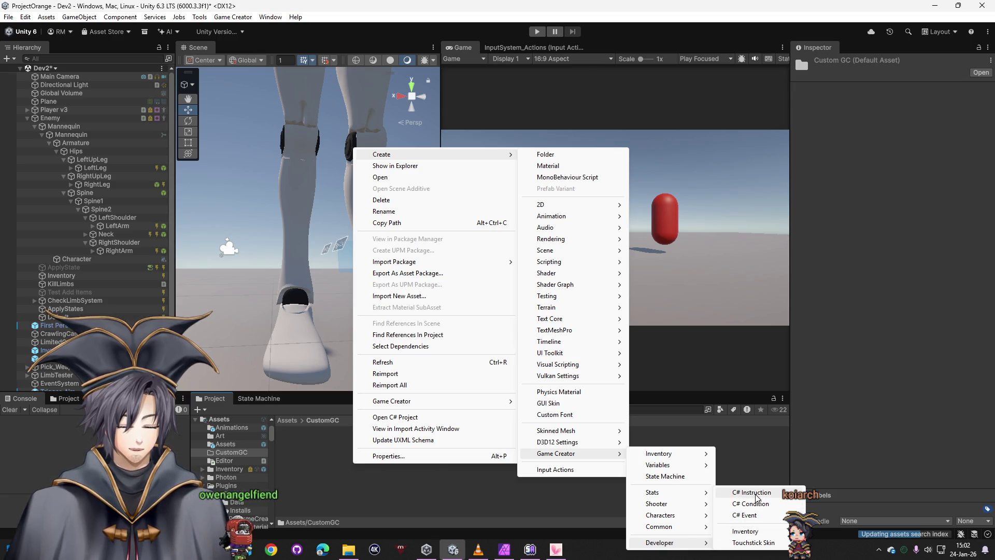
{"action": "mouse_move", "coordinate": [221, 549]}
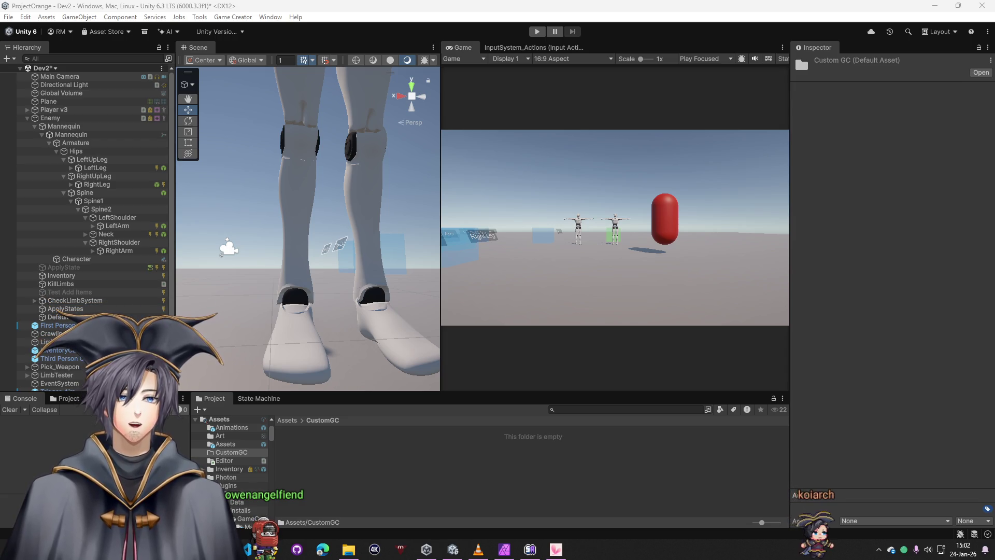
Create a Game Creator C# Instruction named 'Find Nearest Bone and Hit Location' and open it
{"action": "right_click", "coordinate": [384, 479]}
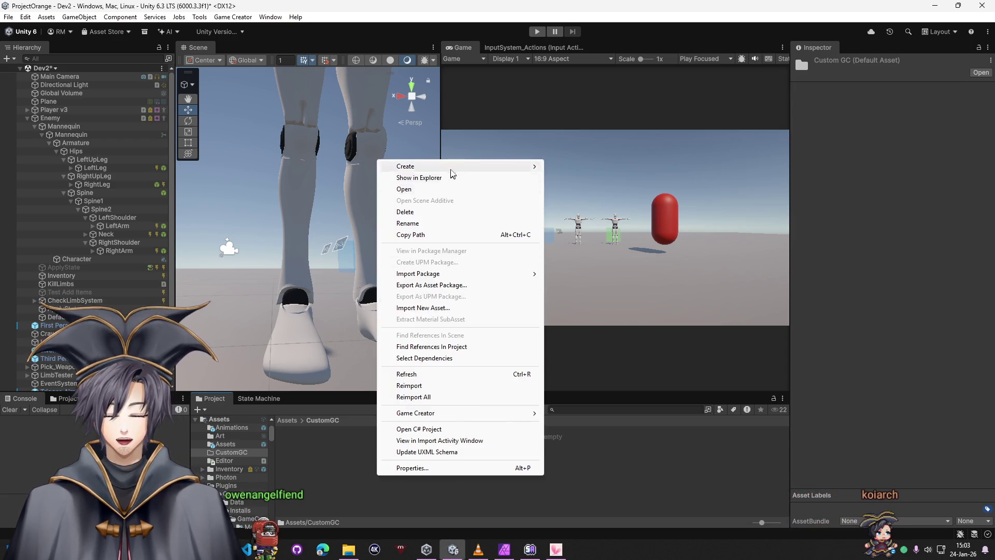
{"action": "mouse_move", "coordinate": [459, 166]}
{"action": "mouse_move", "coordinate": [601, 469]}
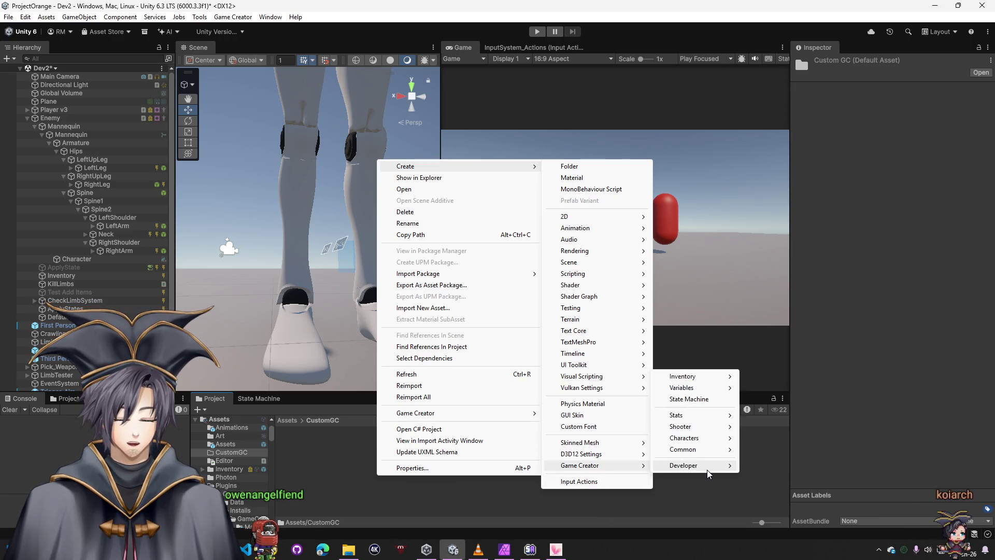
{"action": "mouse_move", "coordinate": [715, 465]}
{"action": "left_click", "coordinate": [754, 465]}
{"action": "type", "text": "Find Nearest Bone and Hit Location"}
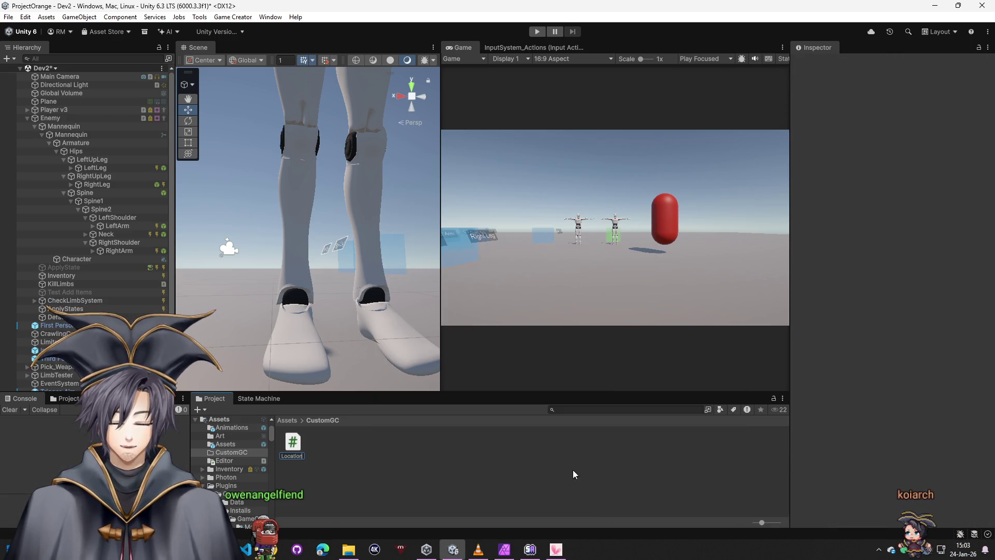
{"action": "key", "text": "Return"}
{"action": "double_click", "coordinate": [293, 443]}
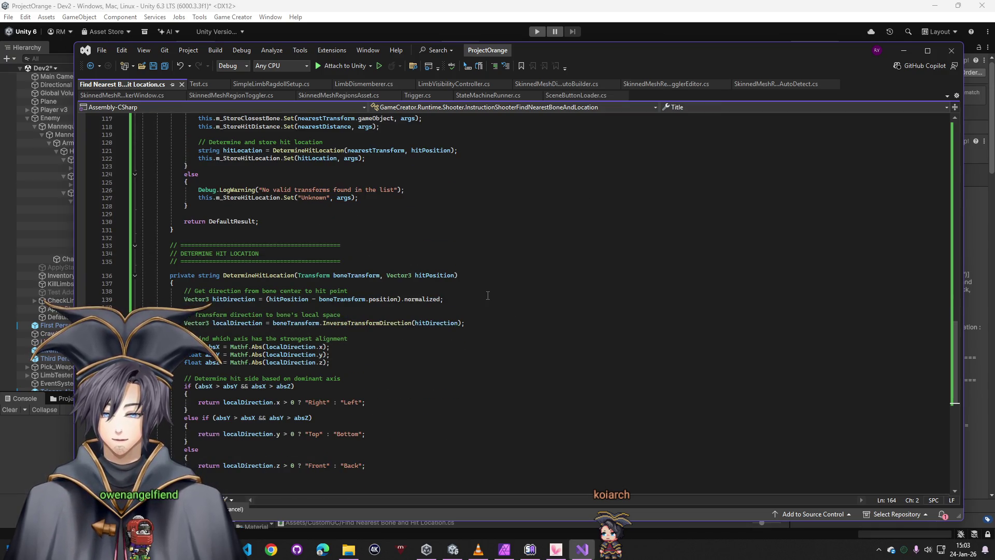
Scroll through the pasted Find Nearest Bone code in Visual Studio, then minimize it
{"action": "scroll", "coordinate": [459, 308], "scroll_direction": "down", "scroll_amount": 3}
{"action": "scroll", "coordinate": [461, 302], "scroll_direction": "up", "scroll_amount": 20}
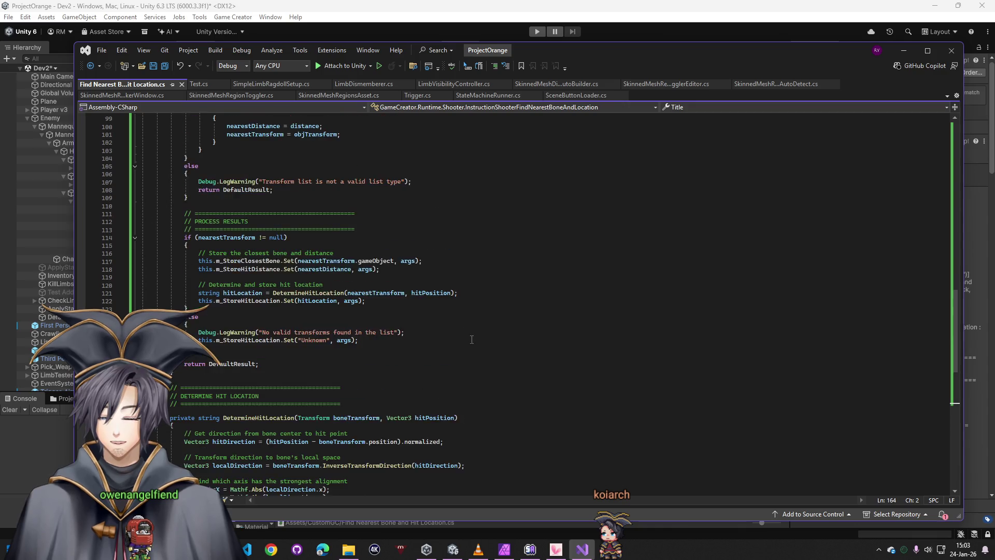
{"action": "scroll", "coordinate": [477, 338], "scroll_direction": "up", "scroll_amount": 14}
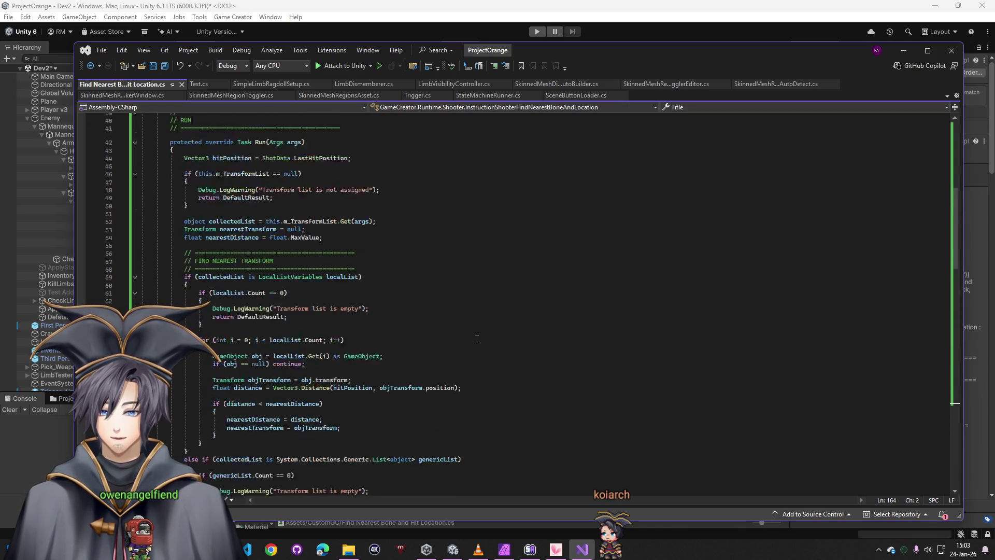
{"action": "left_click", "coordinate": [902, 51]}
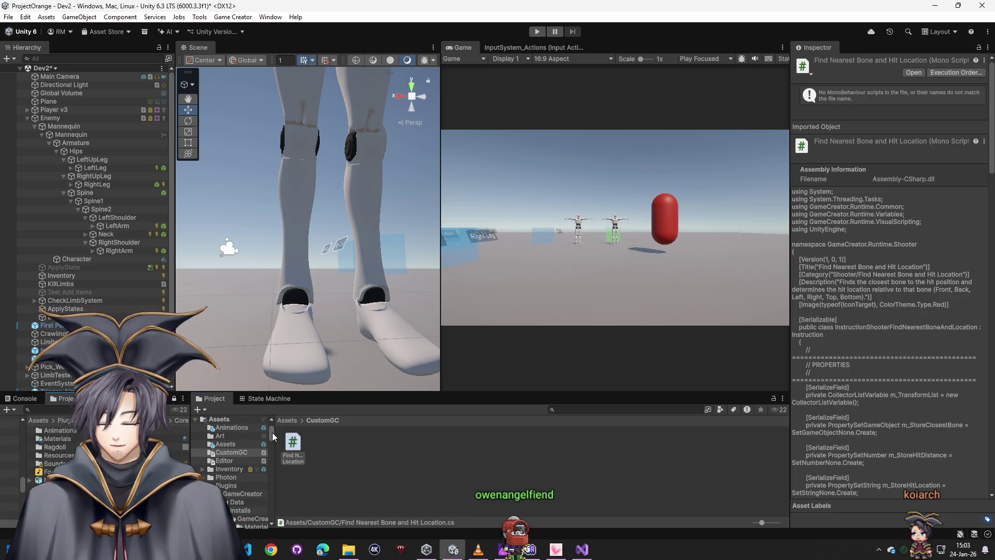
Search project assets for 'onhit', inspect GetShooterLastHitPosition, then clear the search
{"action": "mouse_move", "coordinate": [272, 432]}
{"action": "left_mouse_down"}
{"action": "mouse_move", "coordinate": [263, 510]}
{"action": "mouse_move", "coordinate": [279, 434]}
{"action": "left_mouse_up"}
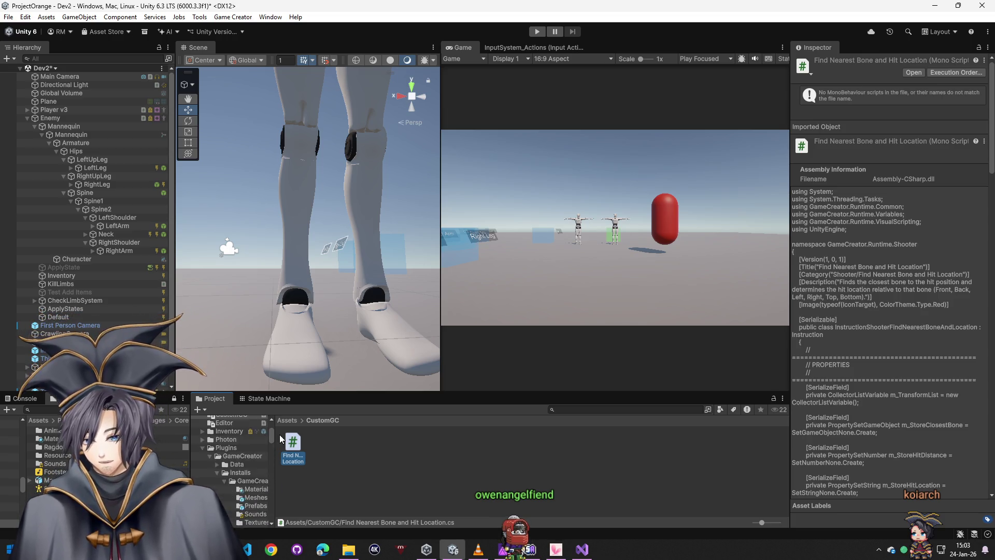
{"action": "left_click", "coordinate": [200, 460]}
{"action": "left_click", "coordinate": [220, 468]}
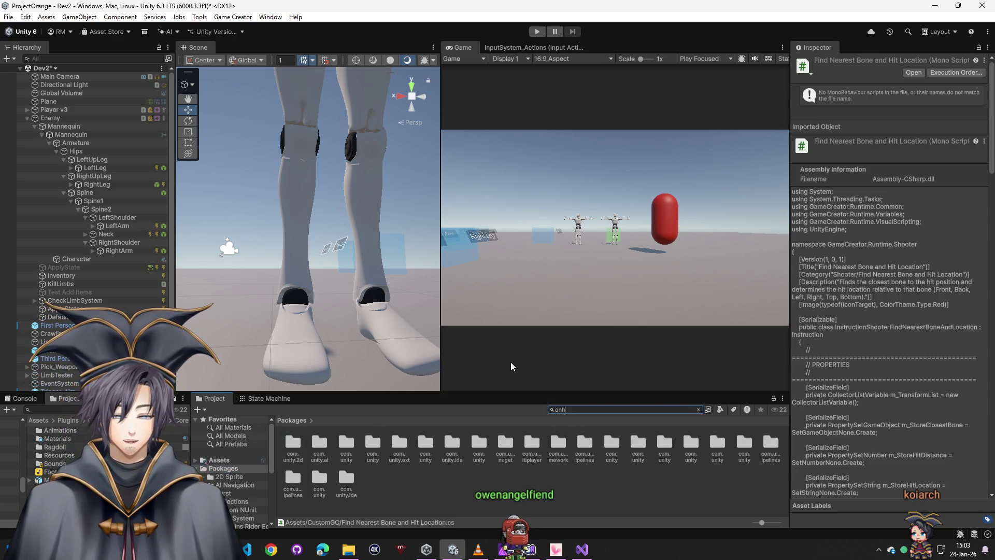
{"action": "type", "text": "onhit"}
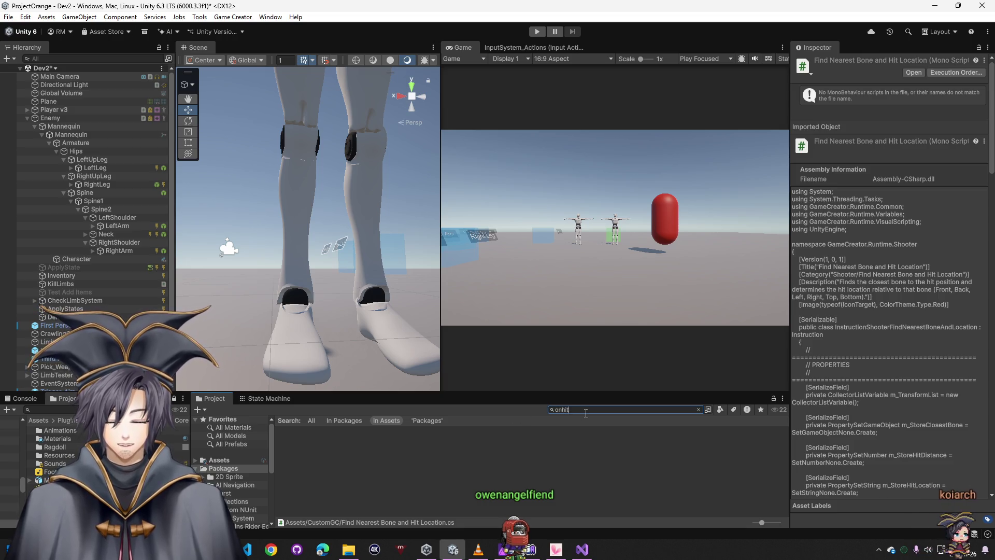
{"action": "left_click", "coordinate": [561, 409]}
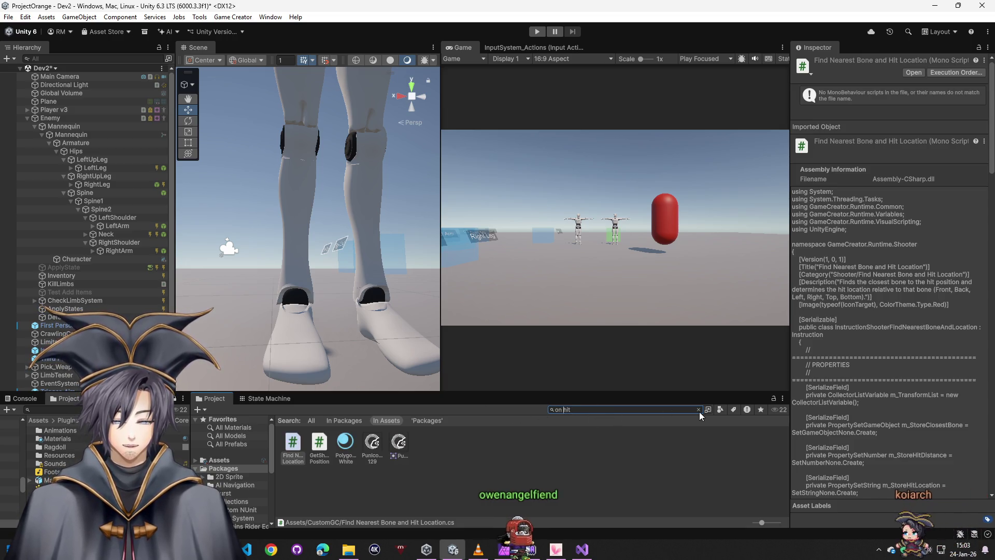
{"action": "left_click", "coordinate": [321, 444]}
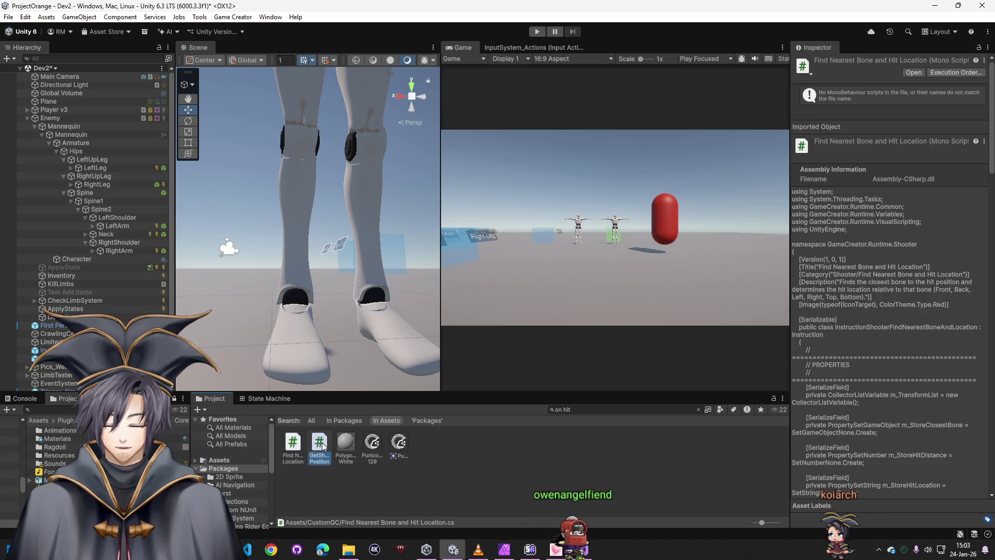
{"action": "left_click", "coordinate": [455, 460]}
{"action": "left_click", "coordinate": [698, 409]}
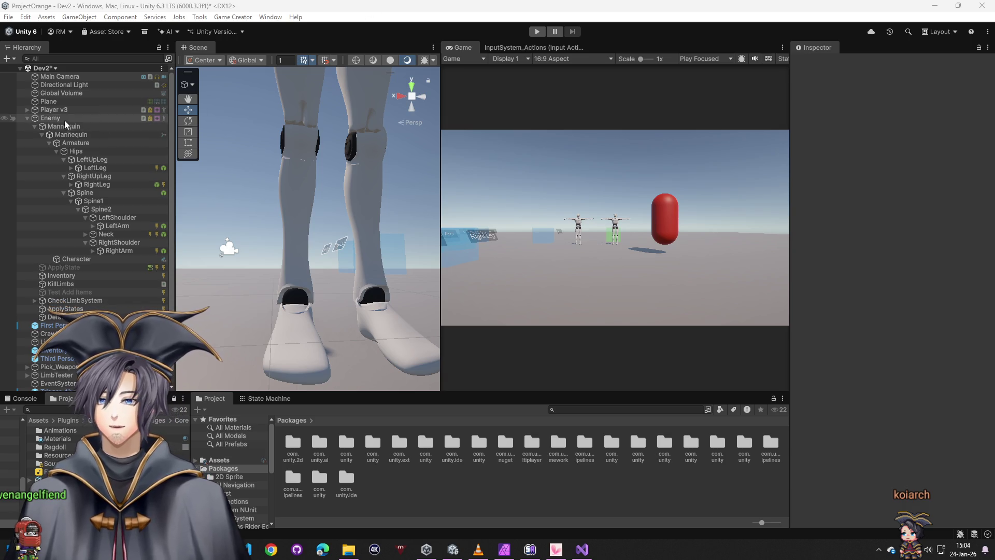
Select the Neck bone and search its trigger's instructions for 'on shot', adding nothing
{"action": "left_click", "coordinate": [110, 236]}
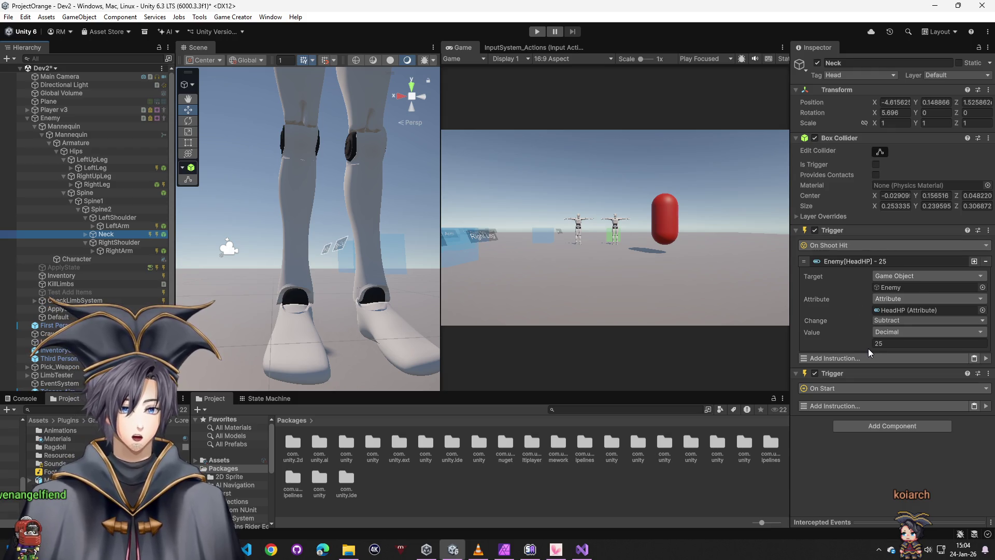
{"action": "left_click", "coordinate": [846, 409]}
{"action": "type", "text": "on shot"}
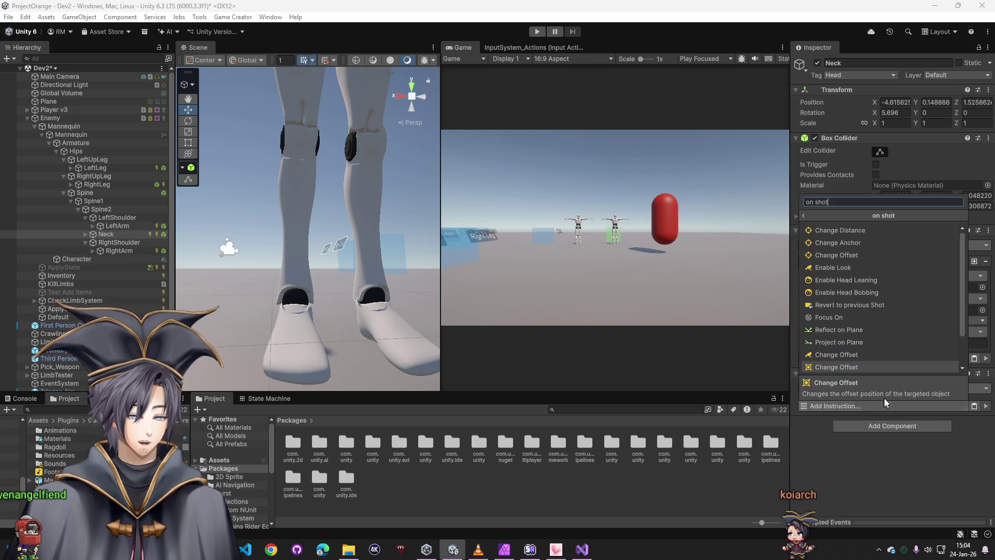
{"action": "type", "text": "shot"}
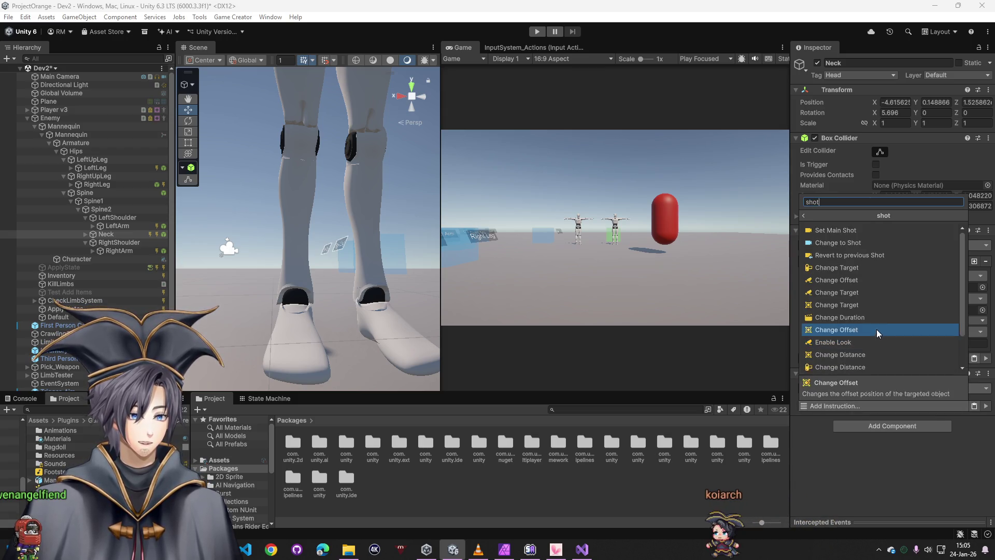
{"action": "key", "text": "Escape"}
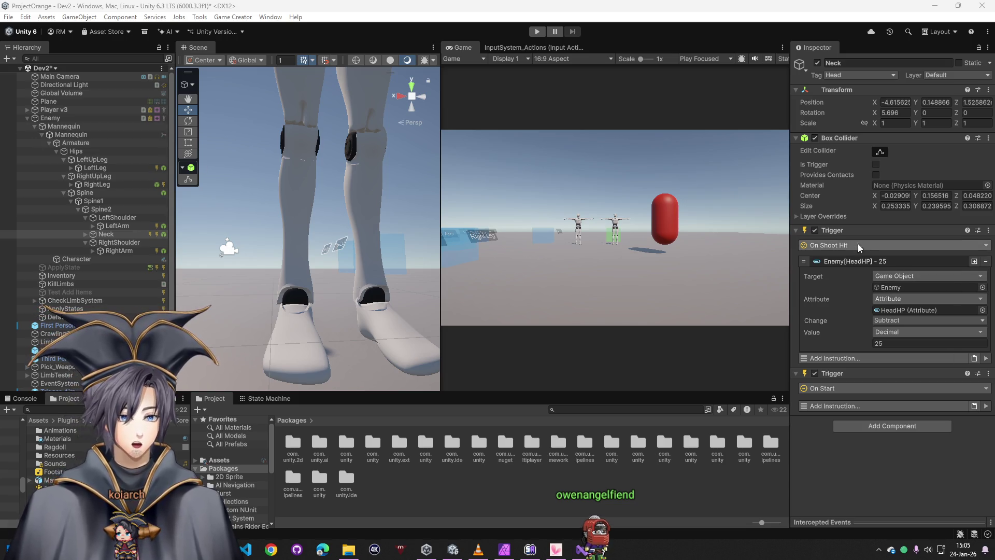
Add Find Nearest Bone and Hit Location to Neck's trigger with Enemy as Local List, and save
{"action": "left_click", "coordinate": [850, 360]}
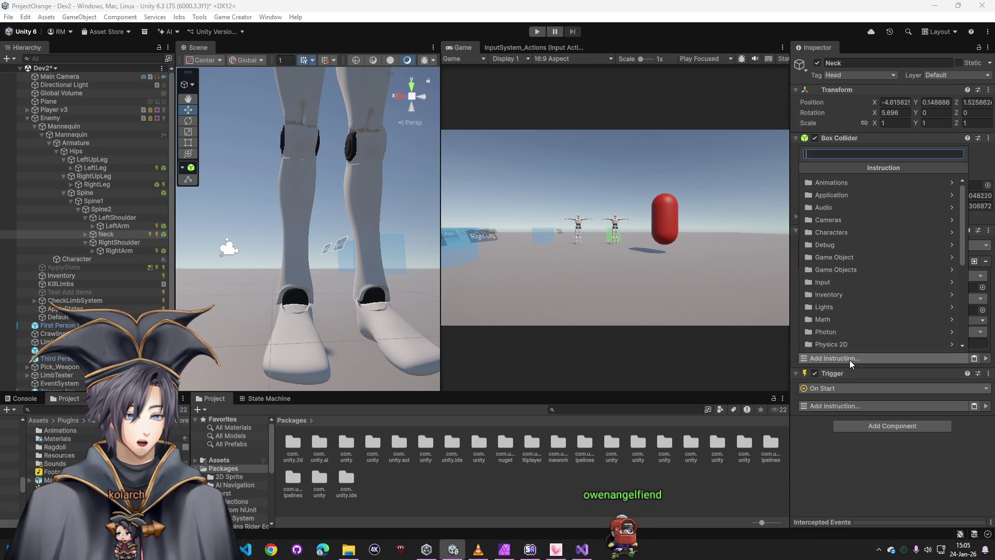
{"action": "scroll", "coordinate": [862, 347], "scroll_direction": "down", "scroll_amount": 5}
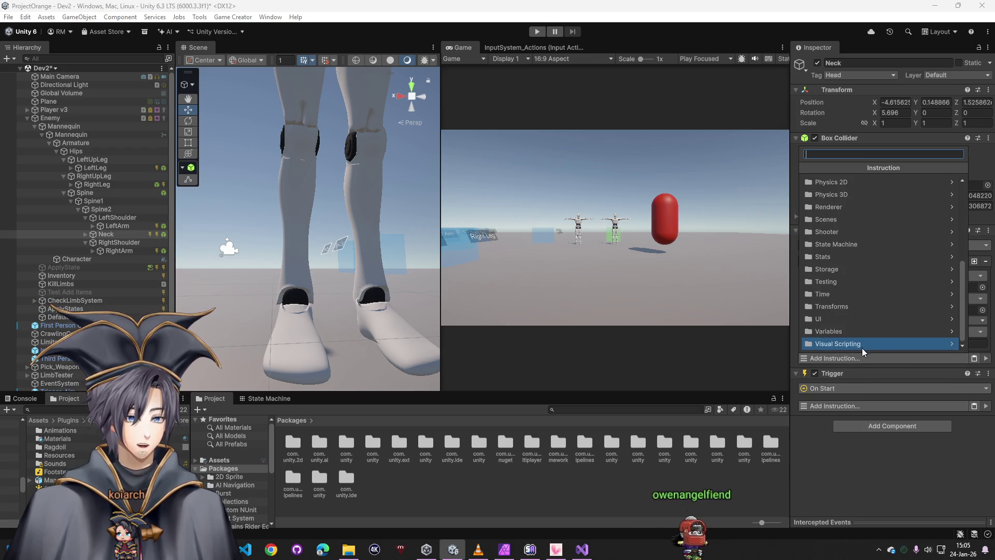
{"action": "left_click", "coordinate": [851, 357]}
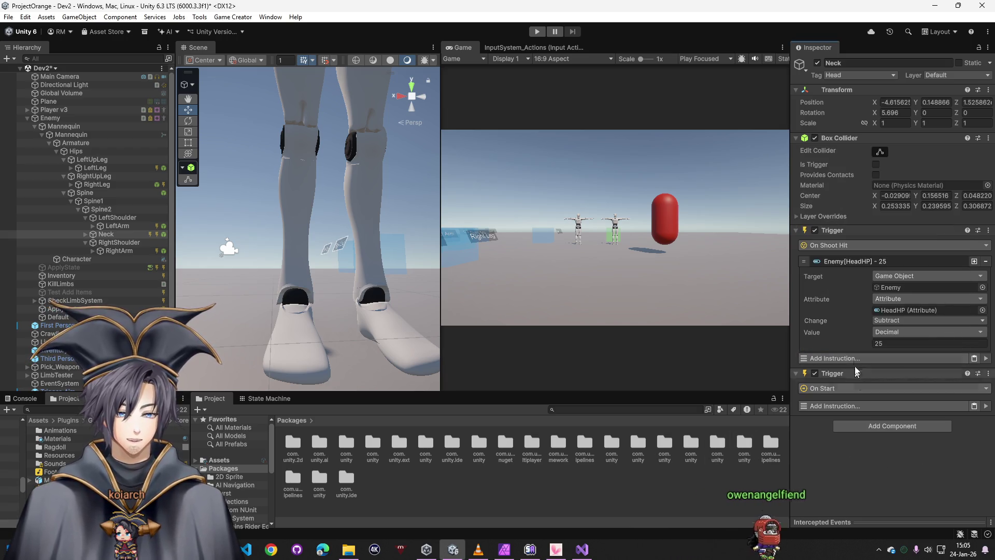
{"action": "left_click", "coordinate": [851, 356]}
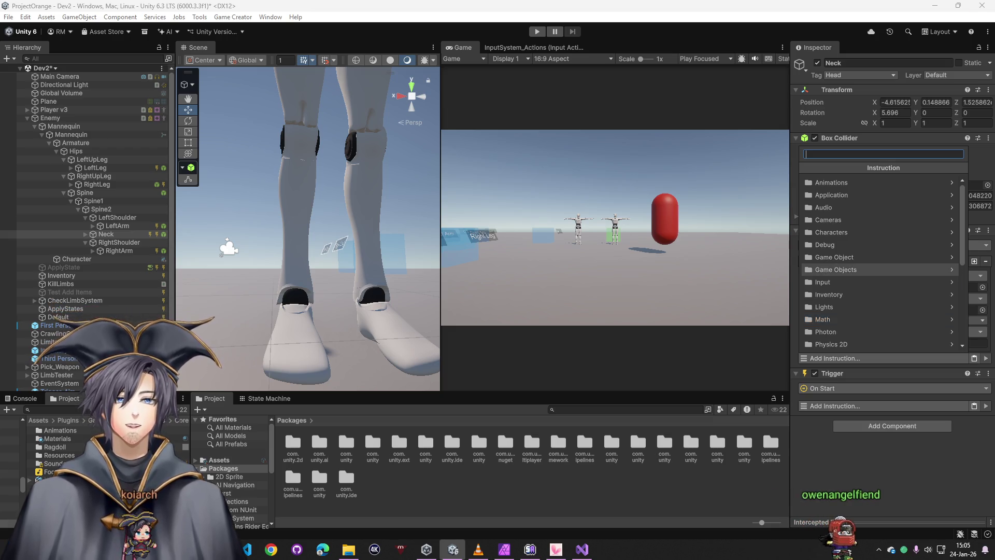
{"action": "type", "text": "bone"}
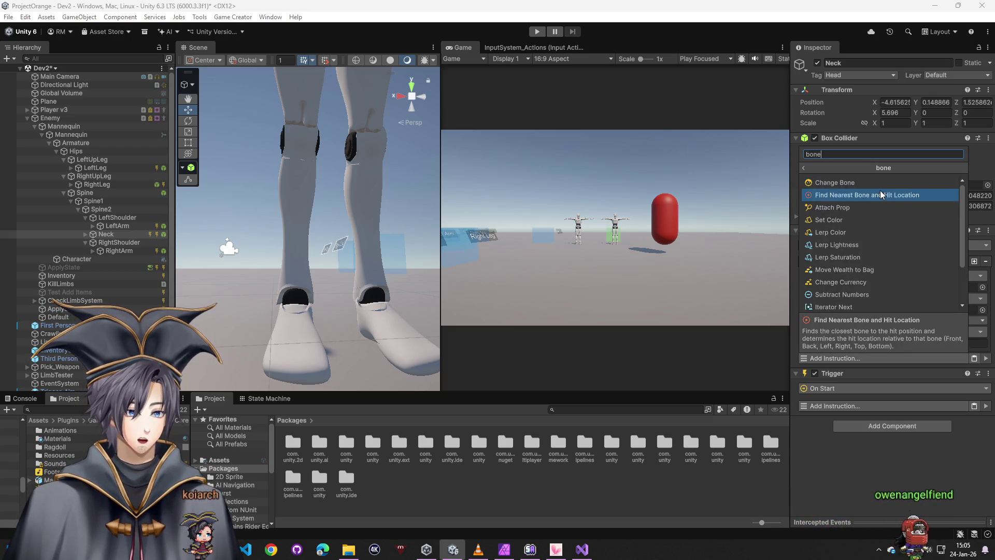
{"action": "left_click", "coordinate": [880, 194]}
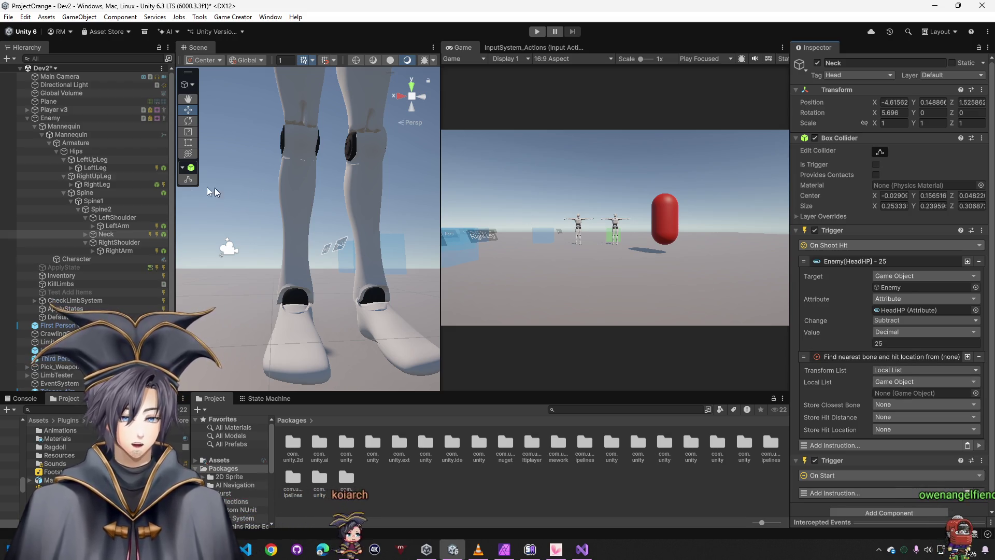
{"action": "mouse_move", "coordinate": [50, 118]}
{"action": "left_mouse_down"}
{"action": "mouse_move", "coordinate": [800, 388]}
{"action": "mouse_move", "coordinate": [905, 394]}
{"action": "left_mouse_up"}
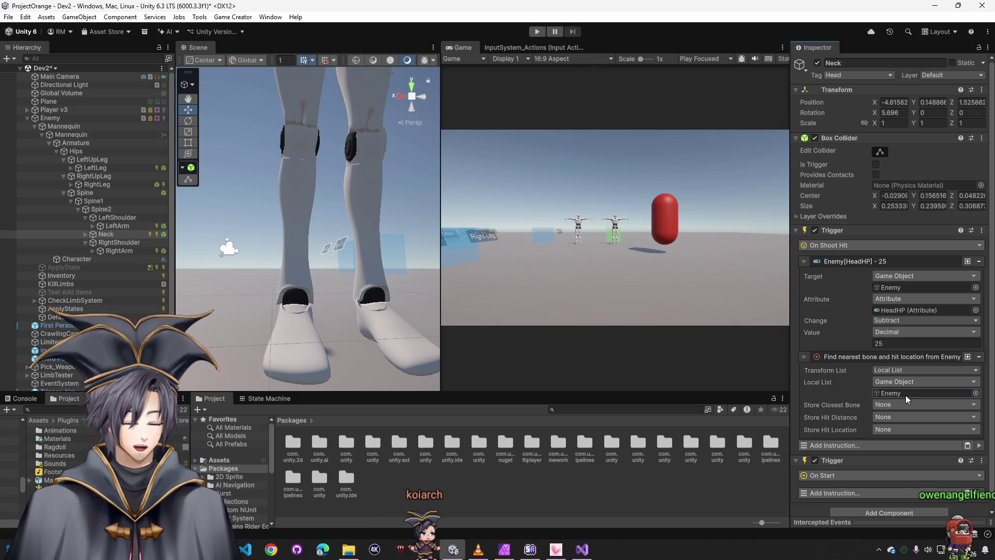
{"action": "key", "text": "ctrl+s"}
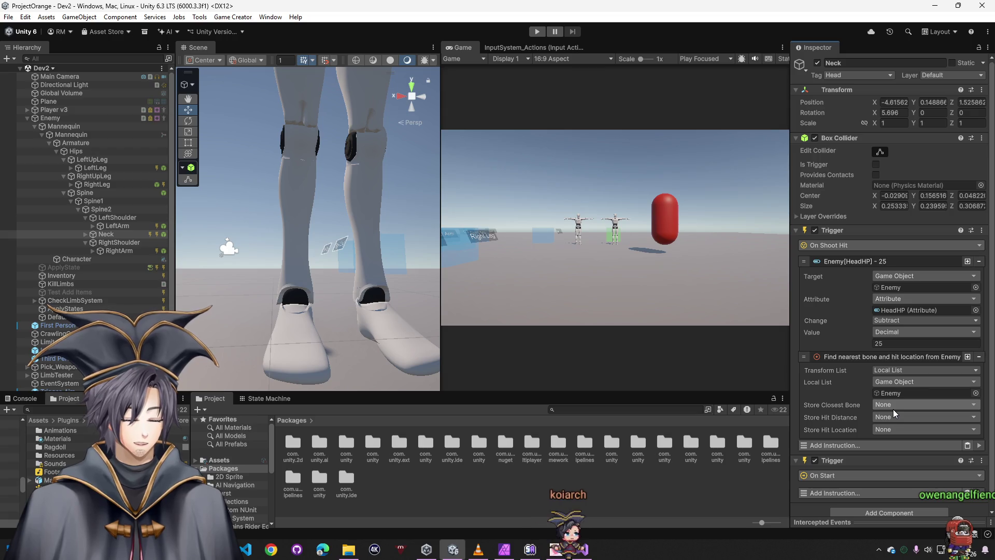
Review the closest bone and hit location storage options, leaving them unchanged
{"action": "left_click", "coordinate": [897, 407]}
{"action": "left_click", "coordinate": [882, 431]}
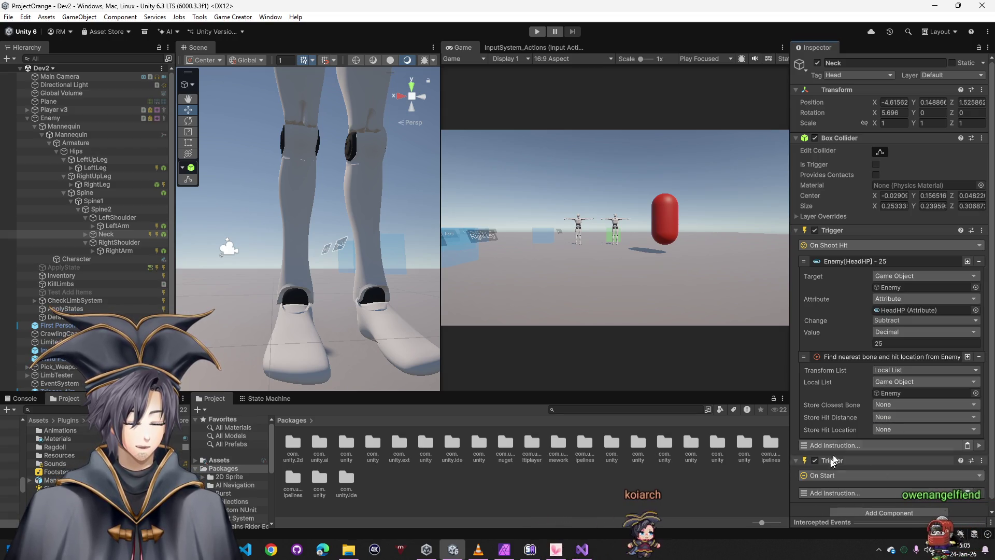
{"action": "left_click", "coordinate": [882, 431]}
{"action": "left_click", "coordinate": [863, 467]}
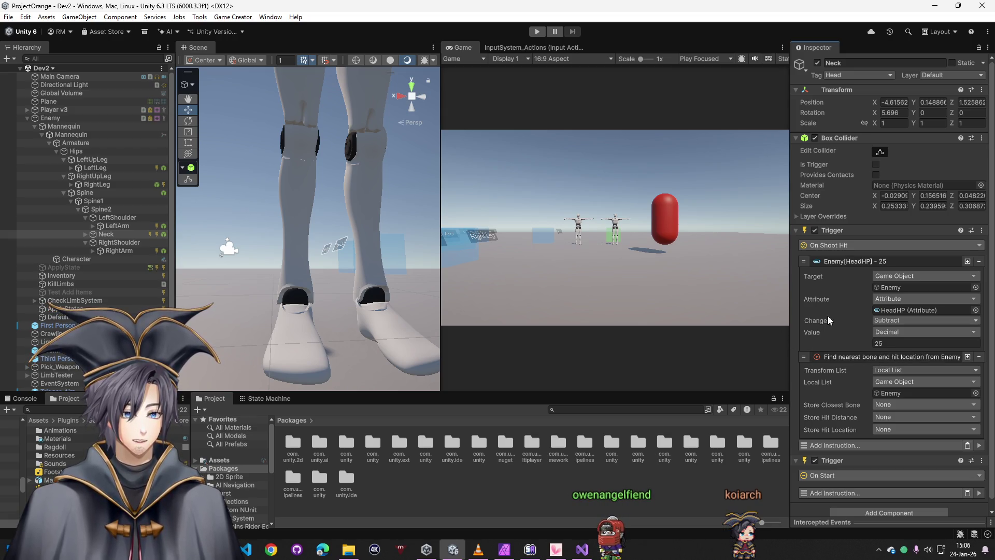
Copy the On Shoot Hit trigger component, then disable it and collapse its details
{"action": "right_click", "coordinate": [850, 231]}
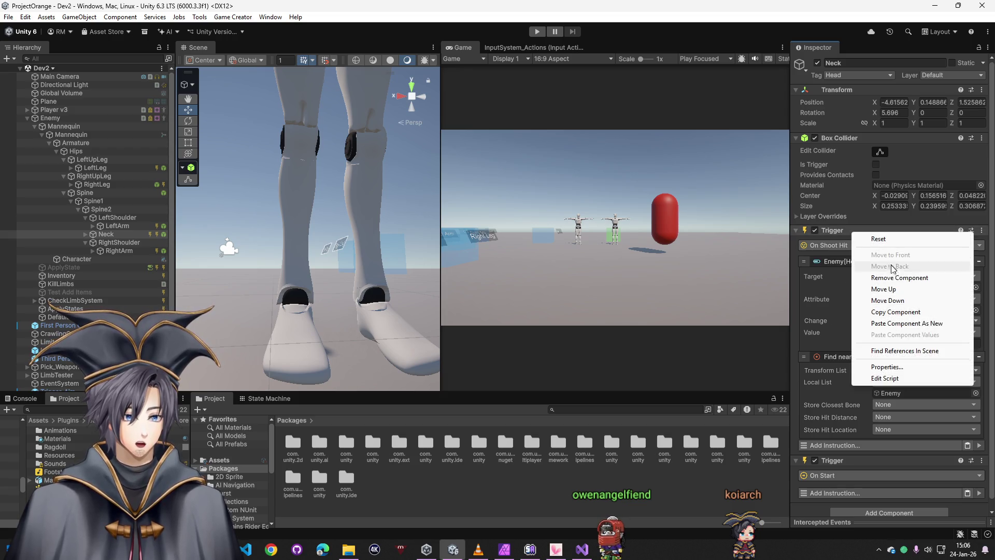
{"action": "left_click", "coordinate": [890, 312]}
{"action": "left_click", "coordinate": [814, 230]}
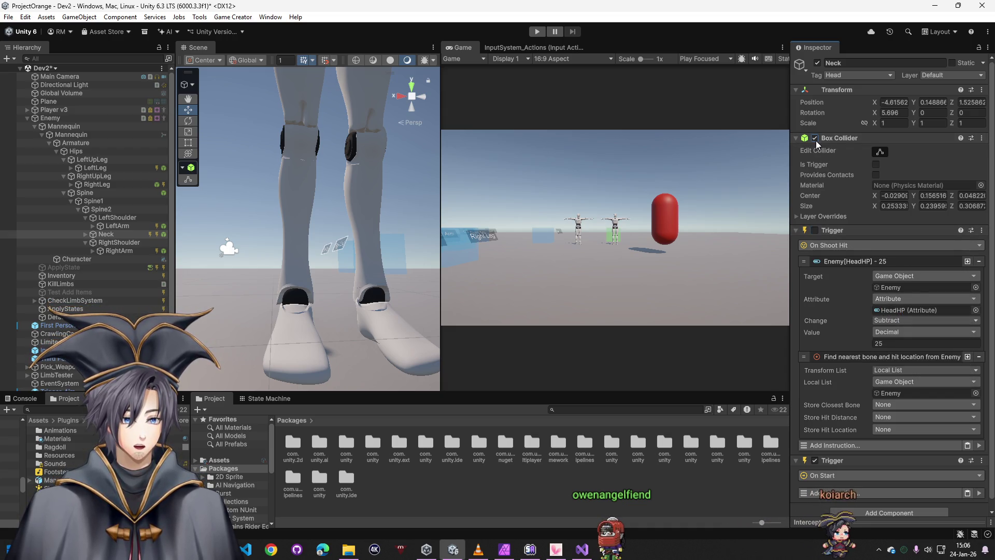
{"action": "left_click", "coordinate": [796, 139]}
{"action": "left_click", "coordinate": [797, 149]}
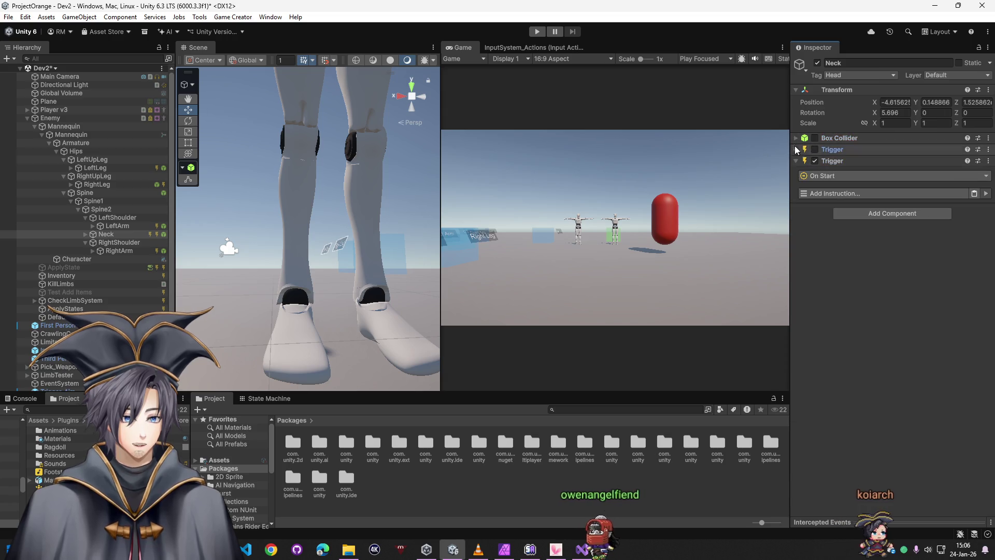
Disable the trigger and box collider on RightArm and LeftArm, plus LeftLeg's box collider
{"action": "left_click", "coordinate": [117, 242]}
{"action": "left_click", "coordinate": [124, 251]}
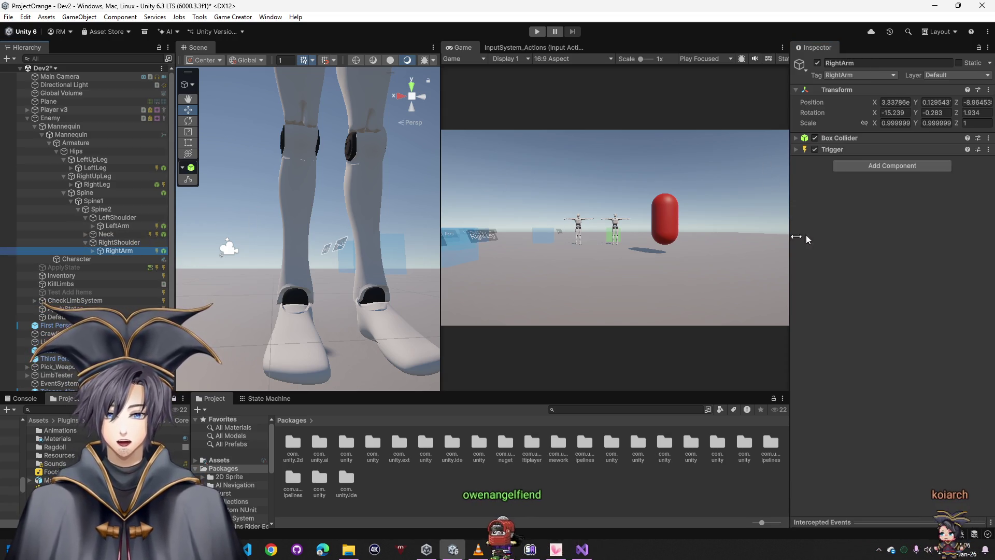
{"action": "left_click", "coordinate": [816, 149]}
{"action": "left_click", "coordinate": [815, 138]}
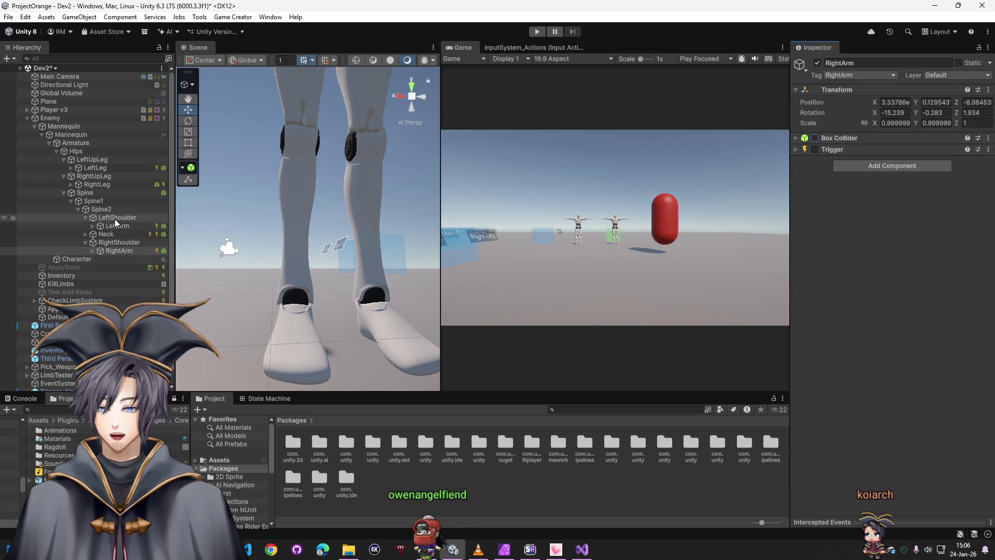
{"action": "left_click", "coordinate": [124, 227]}
{"action": "left_click", "coordinate": [815, 149]}
{"action": "left_click", "coordinate": [815, 138]}
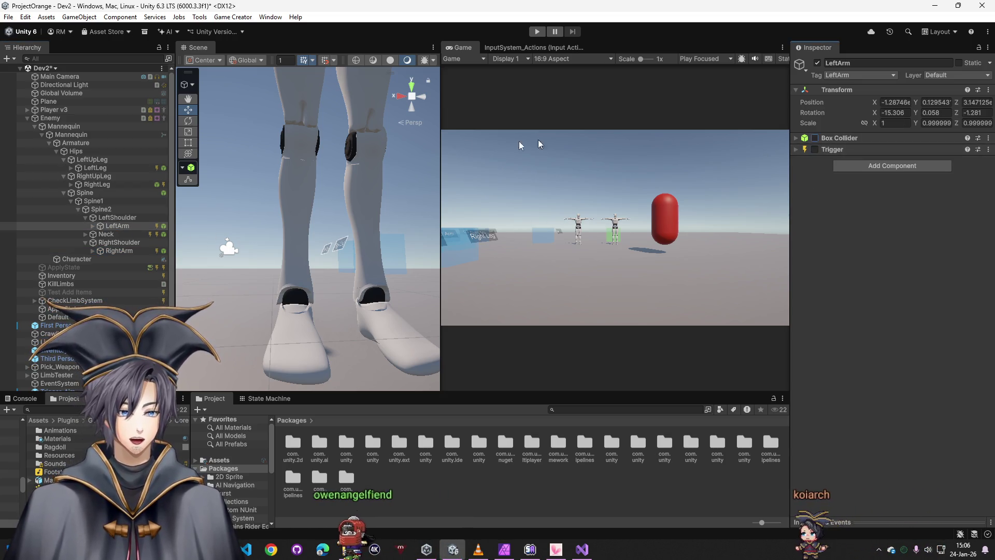
{"action": "left_click", "coordinate": [101, 184]}
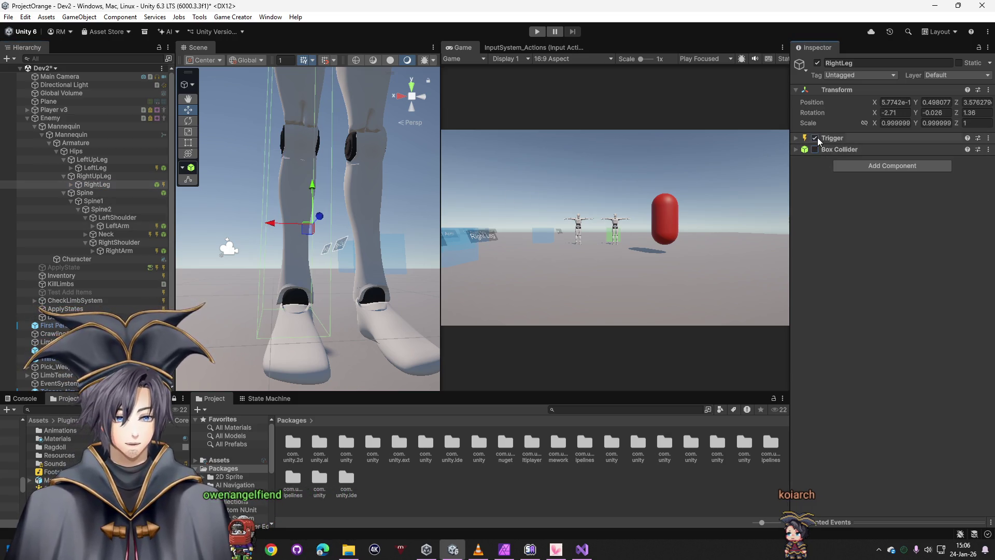
{"action": "left_click", "coordinate": [99, 168]}
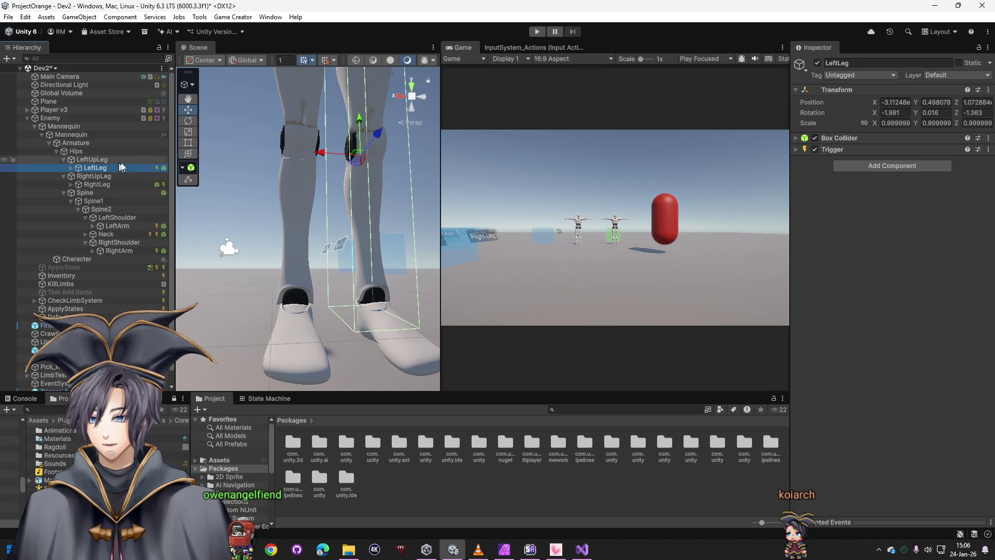
{"action": "left_click", "coordinate": [815, 138]}
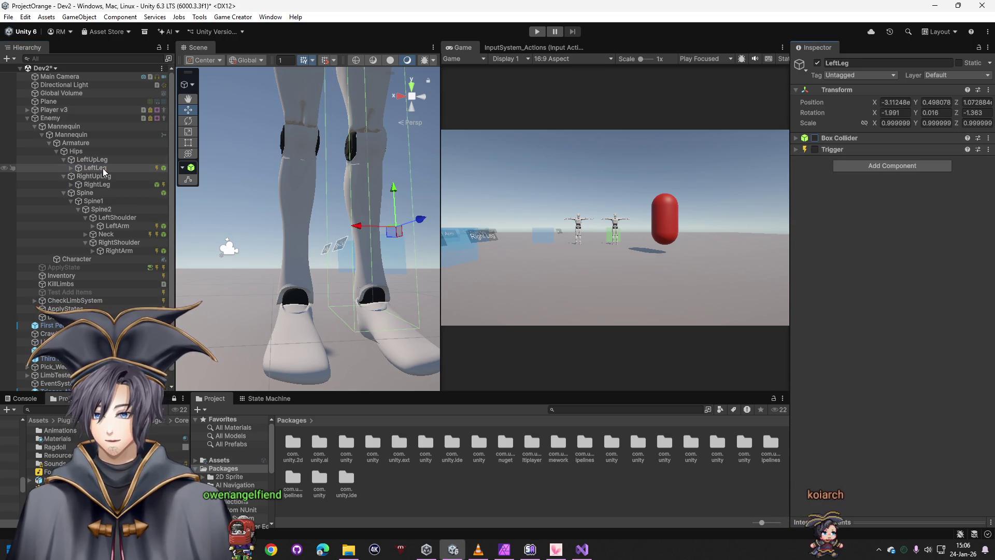
{"action": "left_click", "coordinate": [89, 167]}
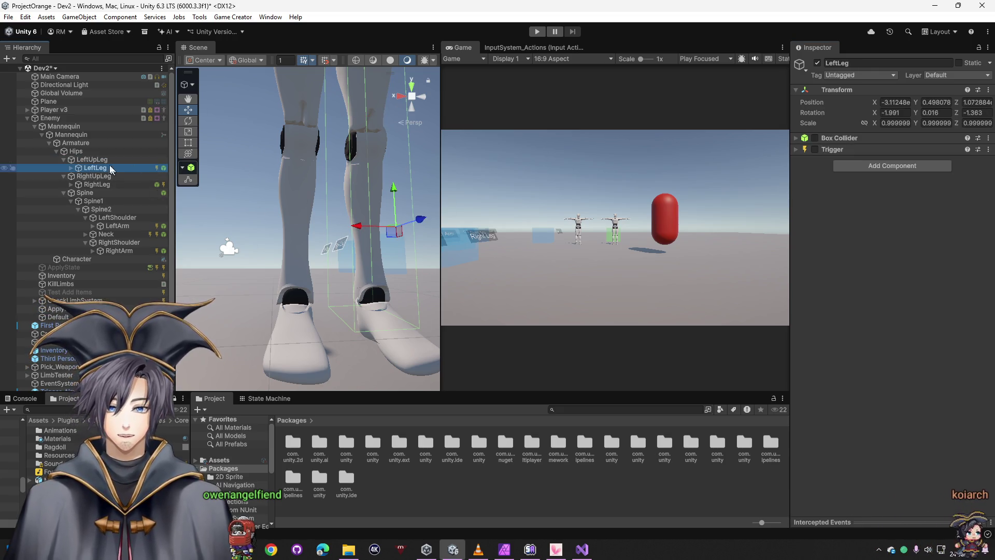
Select the Spine bone and expand its Box Collider settings
{"action": "left_click", "coordinate": [96, 184]}
{"action": "left_click", "coordinate": [97, 194]}
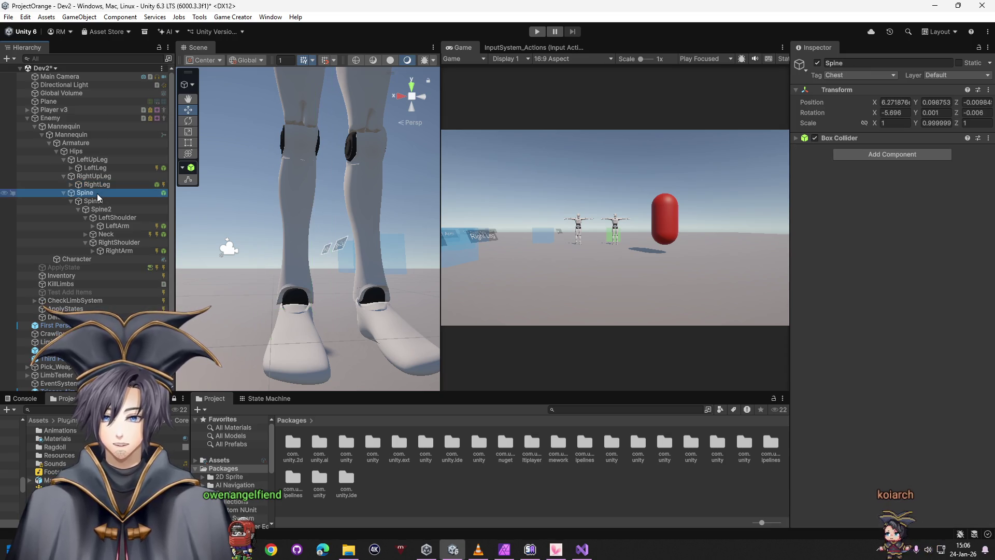
{"action": "key", "text": "Down"}
{"action": "key", "text": "Down"}
{"action": "key", "text": "Down"}
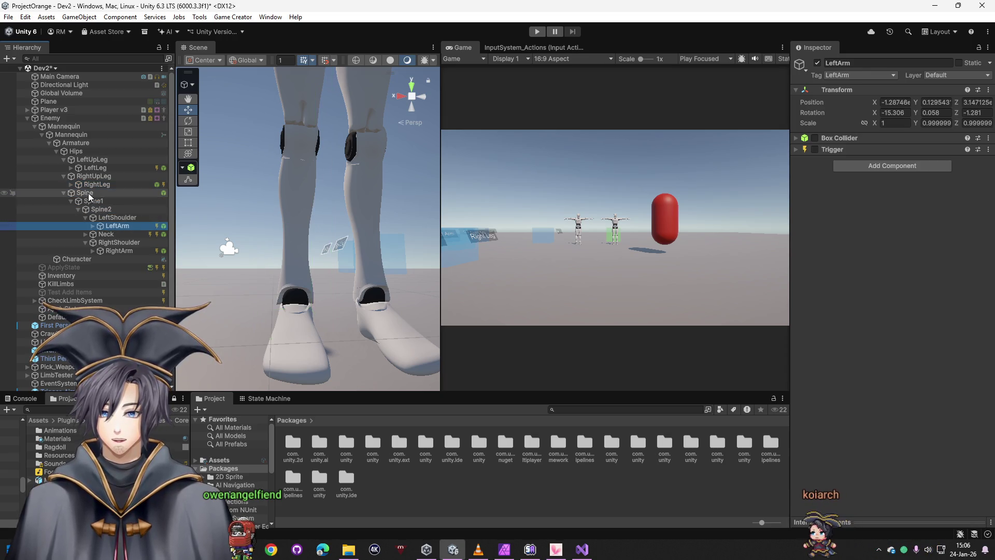
{"action": "left_click", "coordinate": [89, 194]}
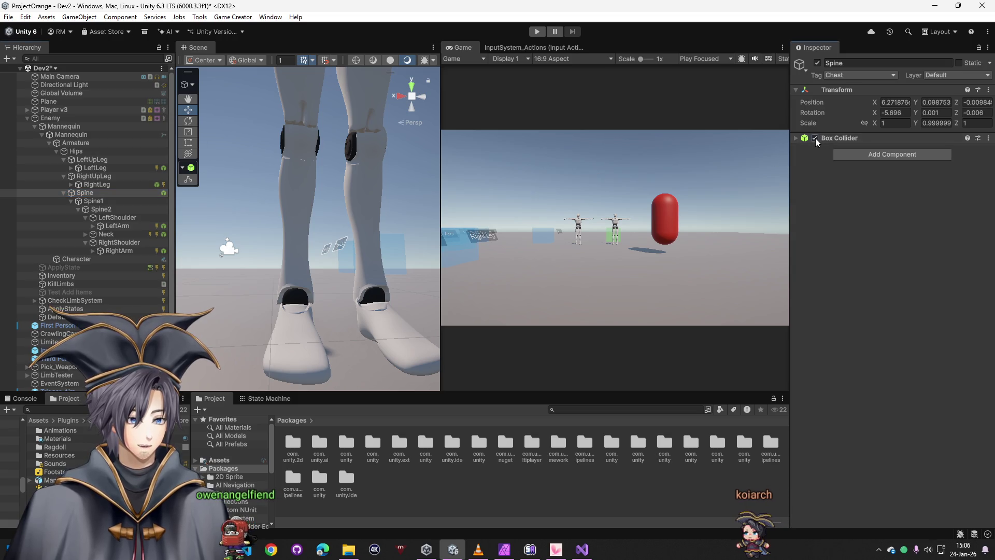
{"action": "left_click", "coordinate": [797, 138]}
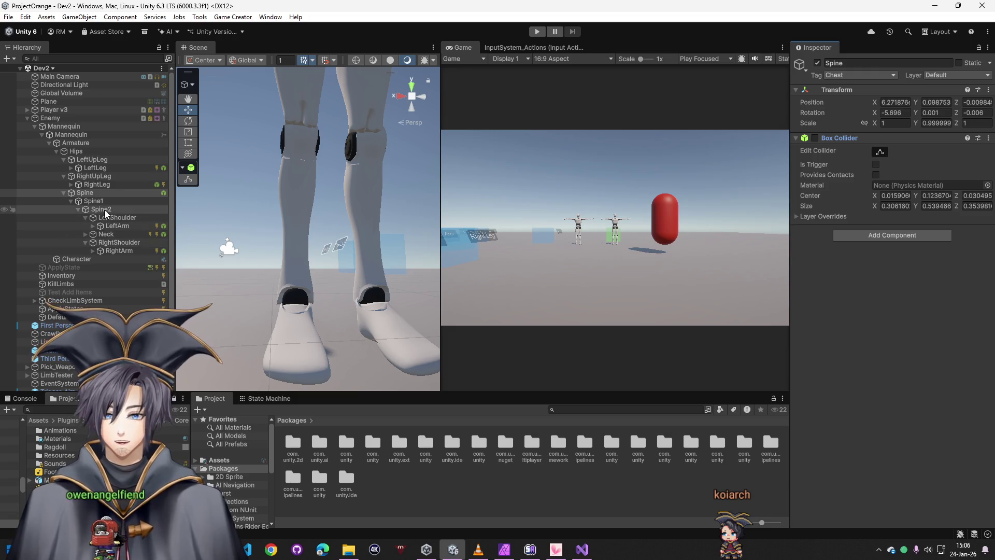
Remove the Neck's duplicate second Trigger component, then select Enemy
{"action": "left_click", "coordinate": [111, 234]}
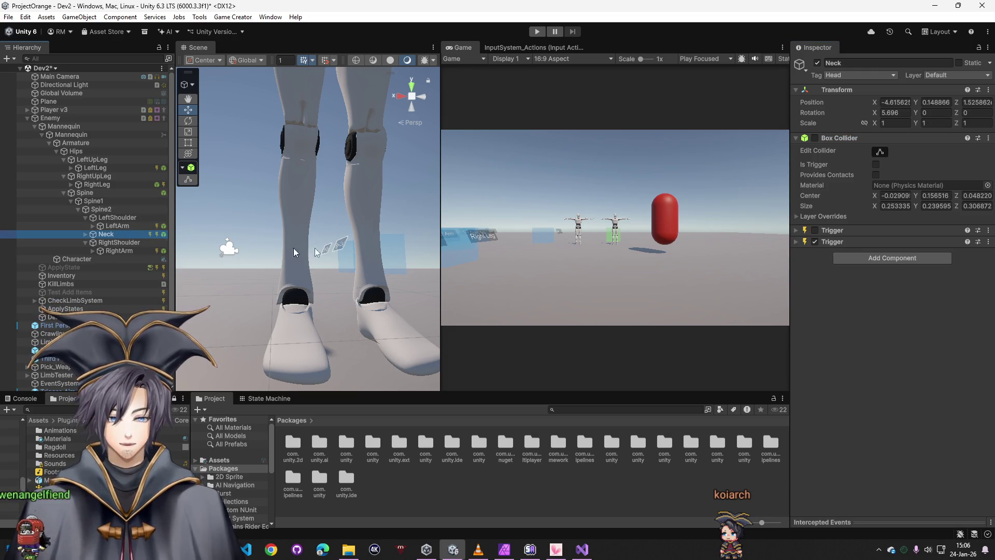
{"action": "left_click", "coordinate": [815, 242]}
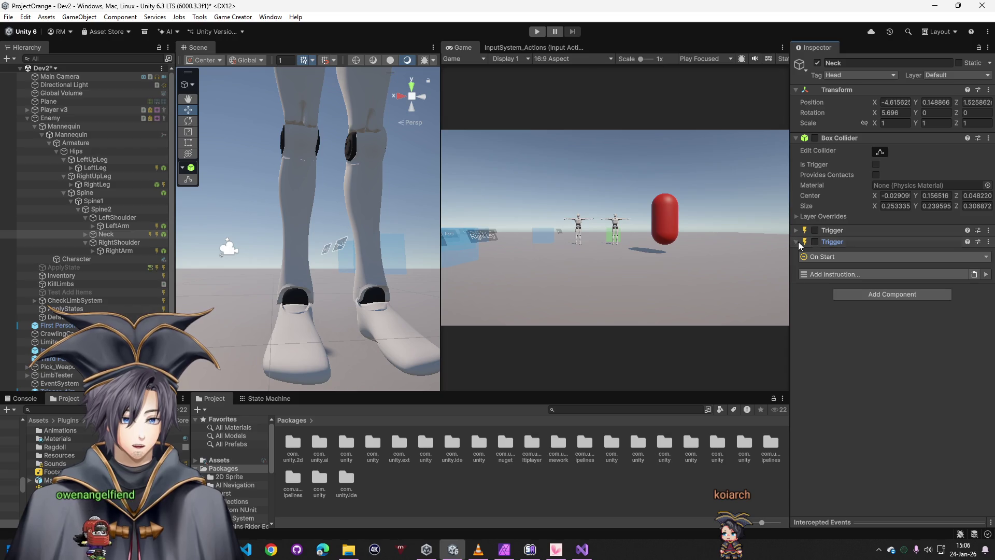
{"action": "right_click", "coordinate": [837, 243]}
{"action": "left_click", "coordinate": [878, 289]}
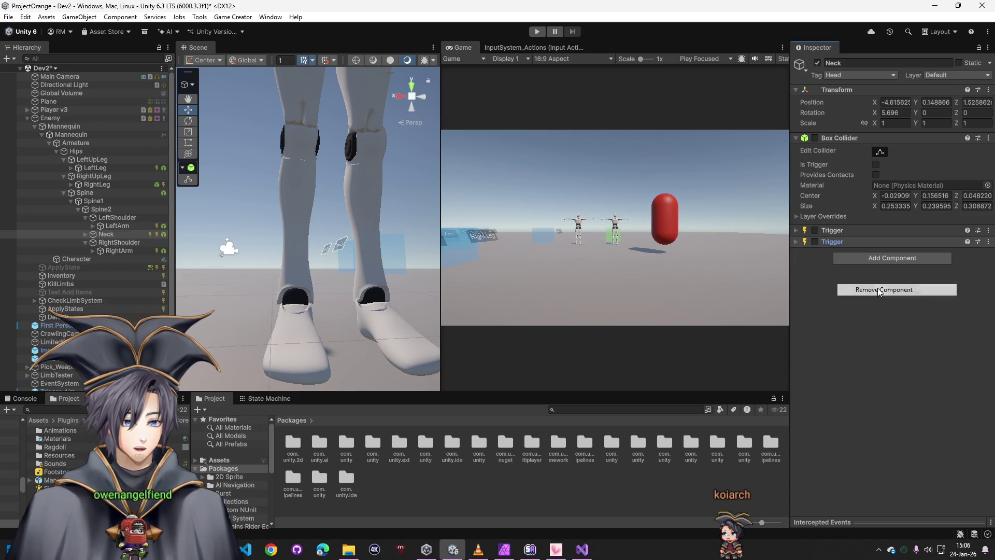
{"action": "left_click", "coordinate": [49, 119]}
{"action": "scroll", "coordinate": [908, 275], "scroll_direction": "down", "scroll_amount": 10}
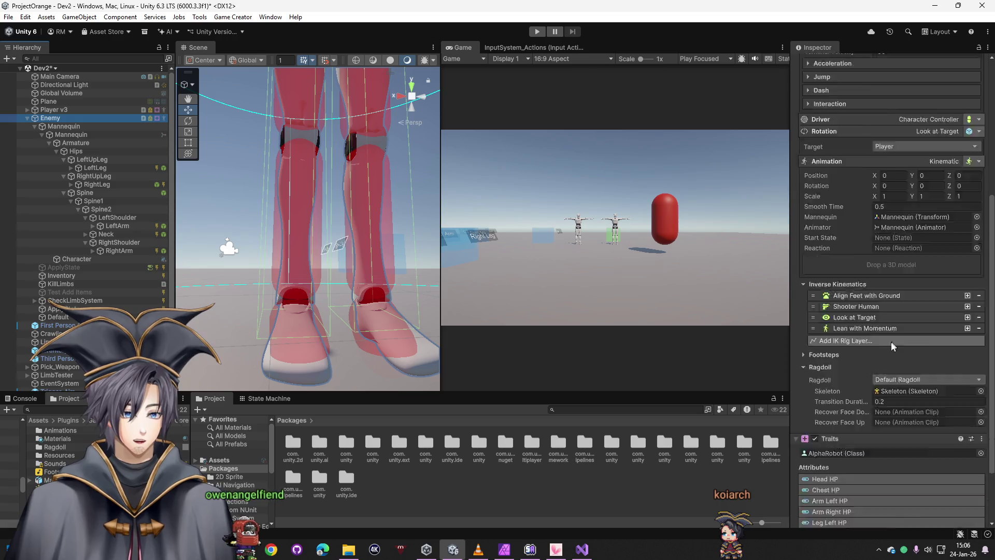
Add a Trigger component to Enemy and set its event to On Shoot Hit
{"action": "left_click", "coordinate": [863, 517]}
{"action": "type", "text": "trigger"}
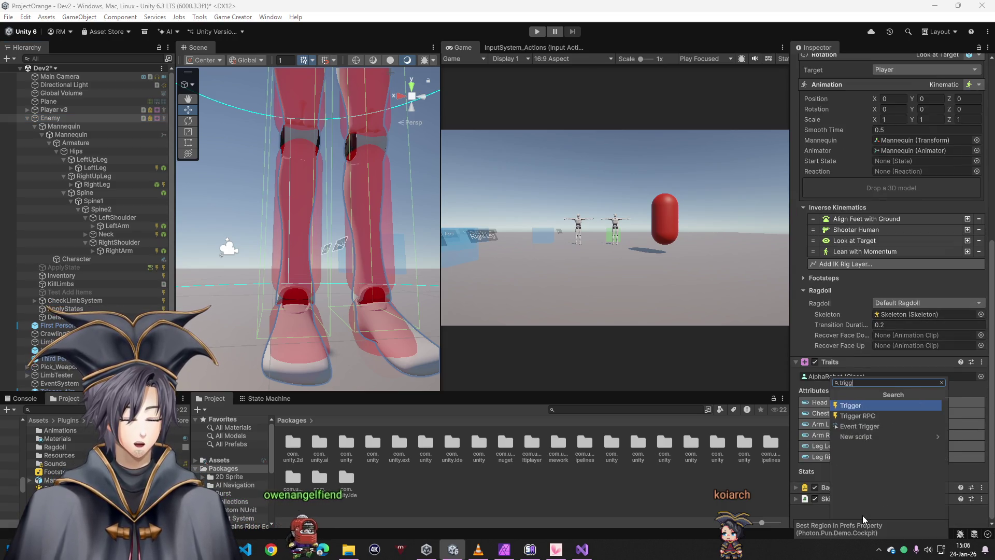
{"action": "key", "text": "Return"}
{"action": "left_click", "coordinate": [857, 506]}
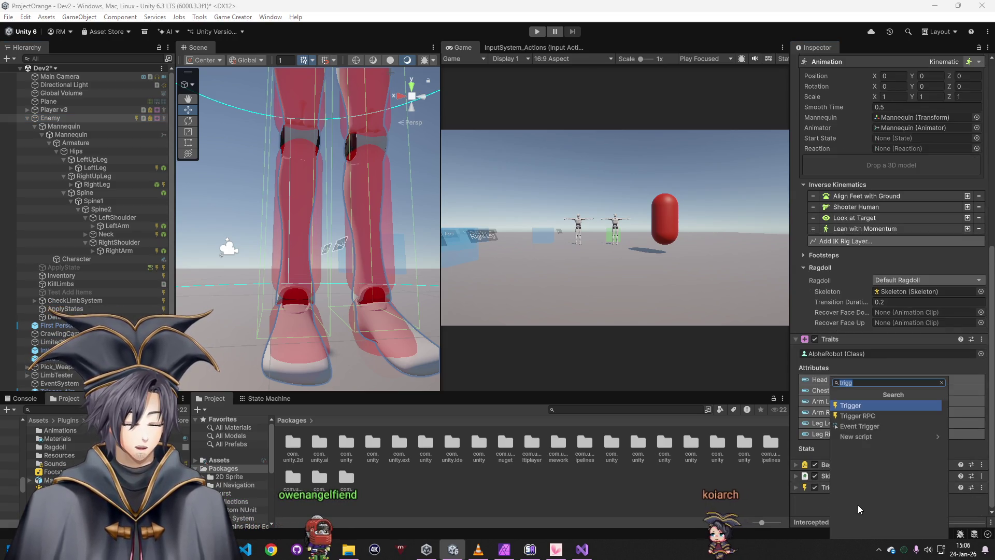
{"action": "key", "text": "BackSpace"}
{"action": "key", "text": "BackSpace"}
{"action": "key", "text": "BackSpace"}
{"action": "left_click", "coordinate": [810, 490]}
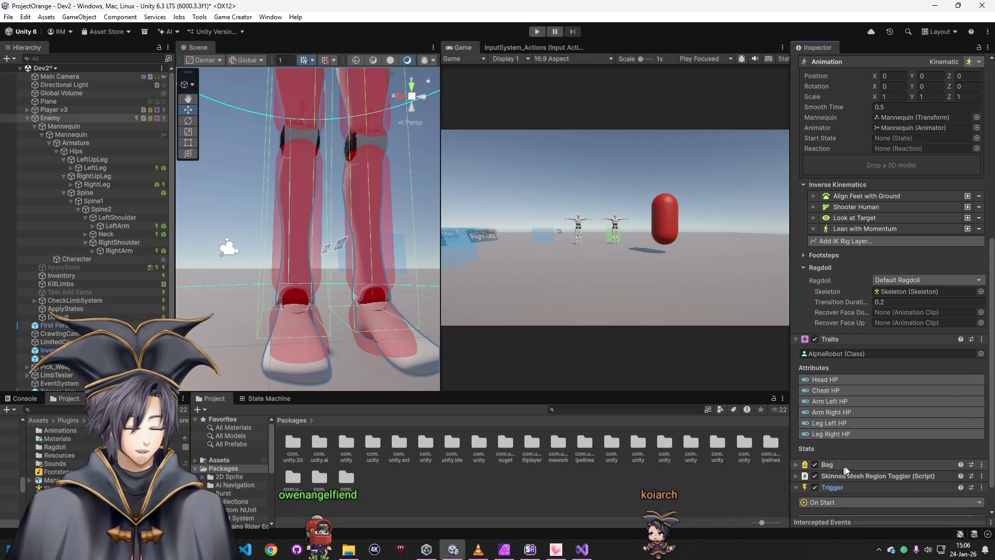
{"action": "scroll", "coordinate": [840, 479], "scroll_direction": "down", "scroll_amount": 1}
{"action": "left_click", "coordinate": [838, 464]}
{"action": "type", "text": "on shot"}
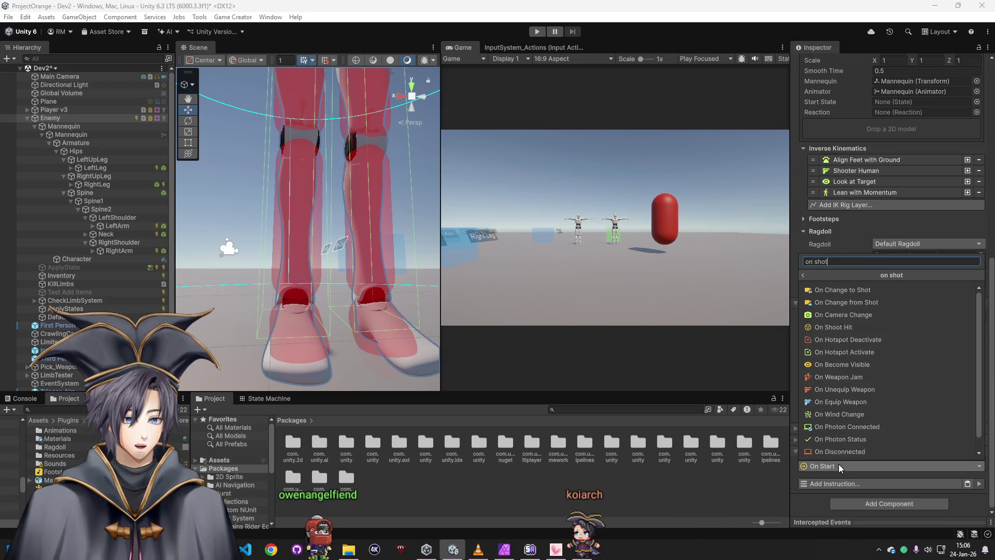
{"action": "left_click", "coordinate": [866, 328]}
{"action": "scroll", "coordinate": [926, 417], "scroll_direction": "down", "scroll_amount": 1}
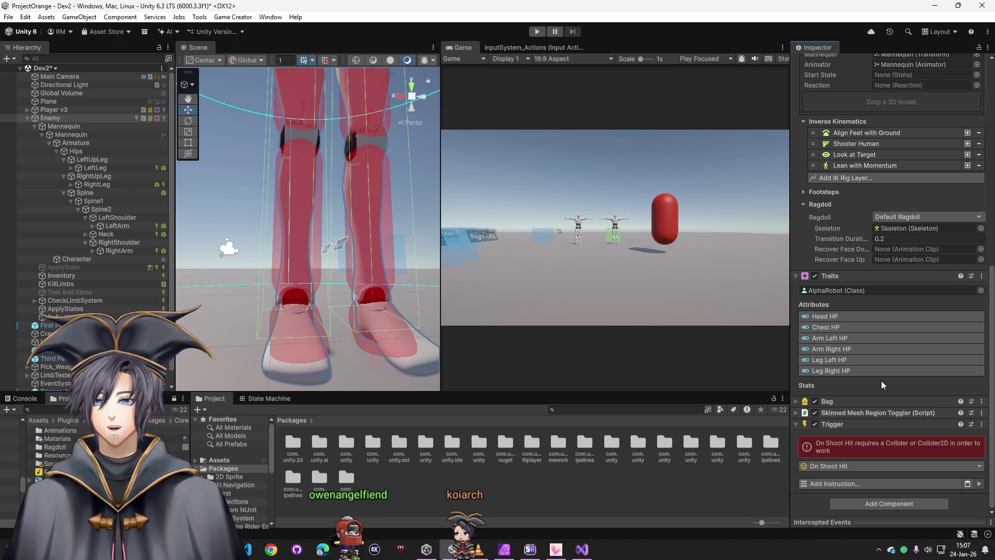
Inspect the Mannequin, Armature, Hips and Character objects, then reselect Enemy
{"action": "right_click", "coordinate": [831, 422]}
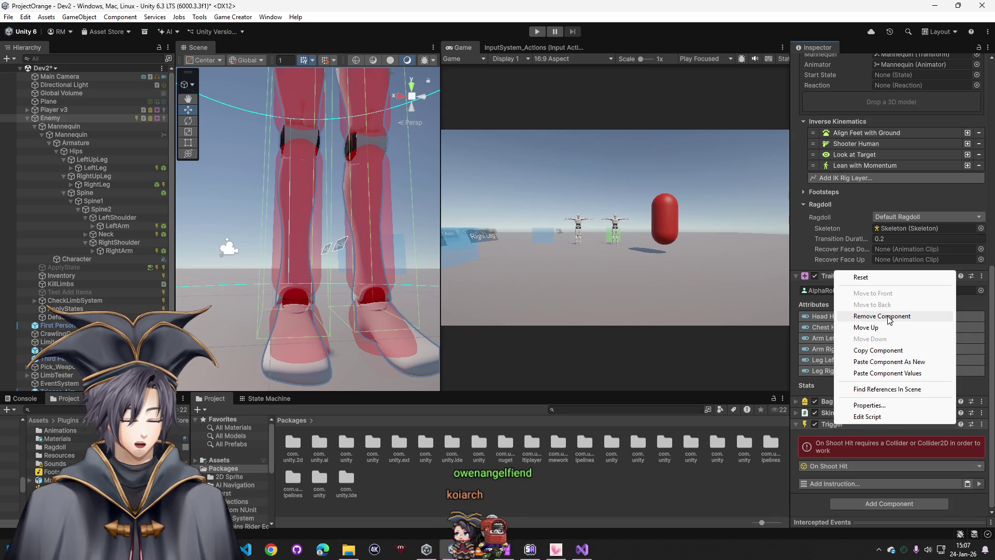
{"action": "left_click", "coordinate": [828, 464]}
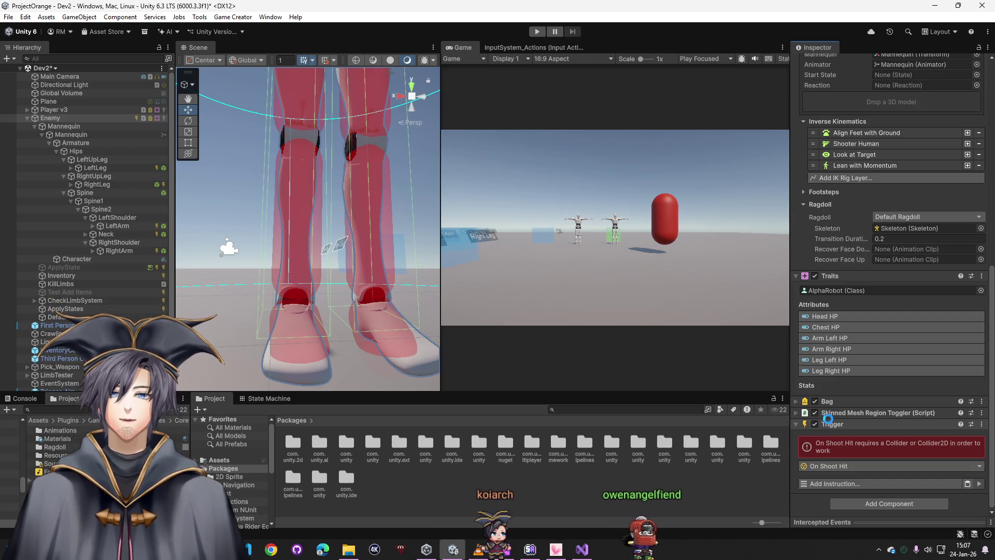
{"action": "left_click", "coordinate": [89, 126]}
{"action": "left_click", "coordinate": [85, 135]}
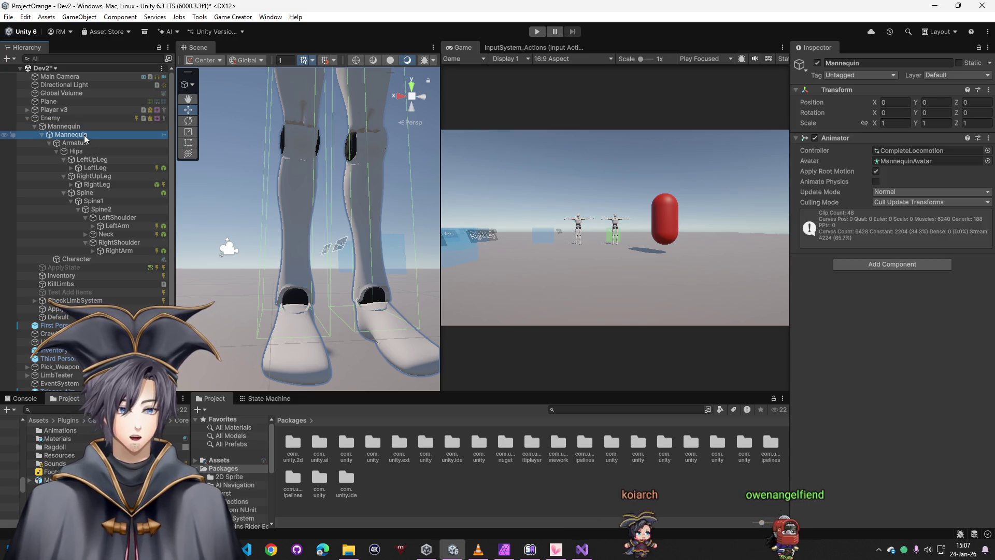
{"action": "left_click", "coordinate": [88, 144]}
{"action": "left_click", "coordinate": [88, 150]}
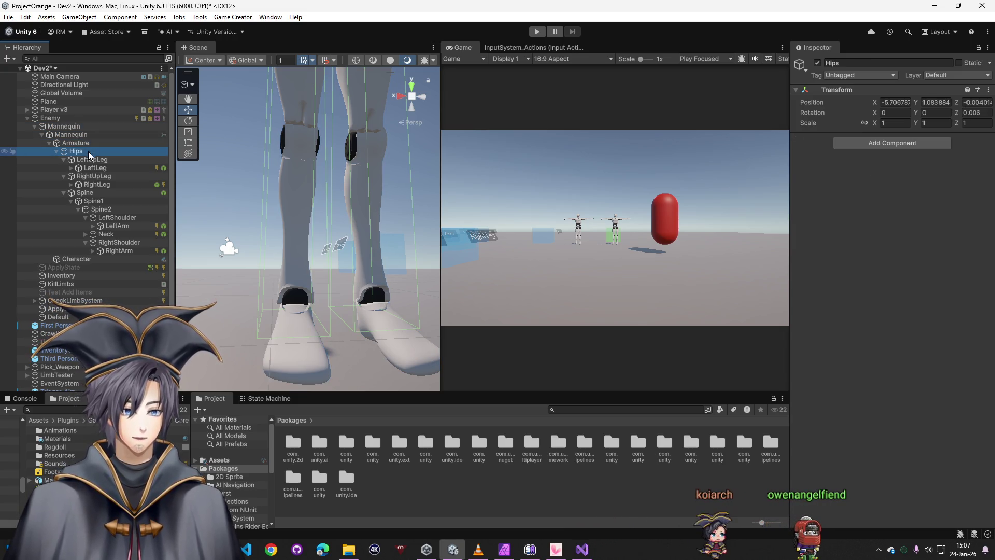
{"action": "left_click", "coordinate": [108, 259]}
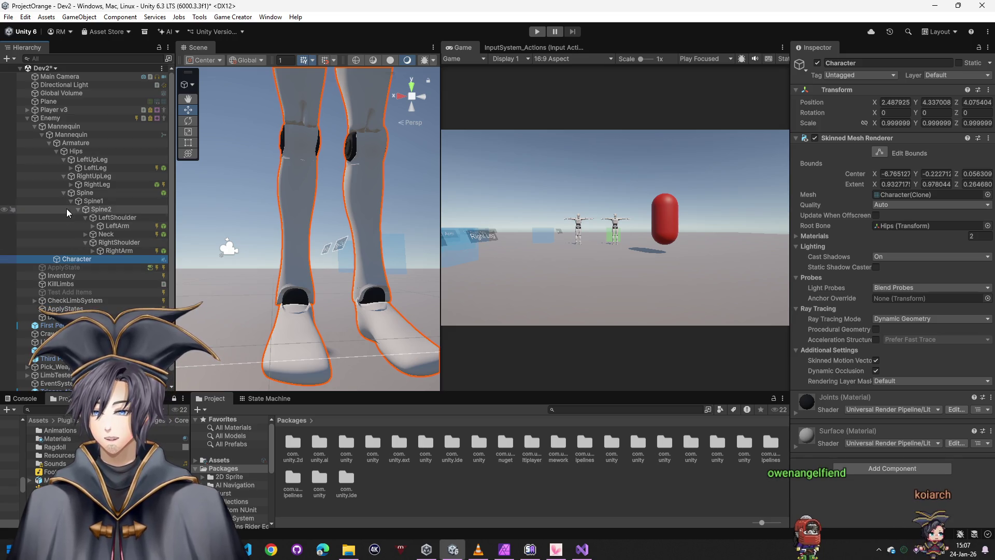
{"action": "left_click", "coordinate": [57, 119]}
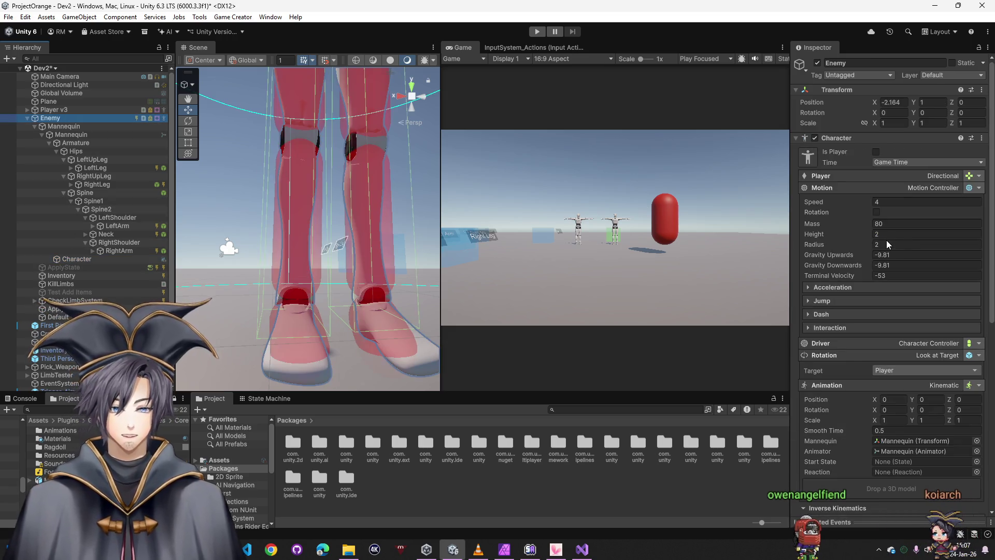
{"action": "scroll", "coordinate": [848, 347], "scroll_direction": "down", "scroll_amount": 15}
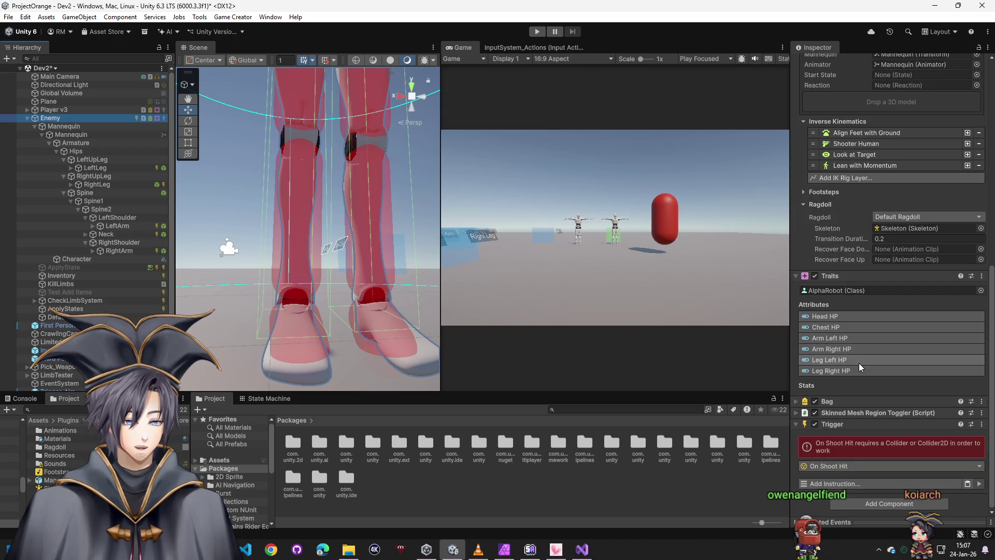
Add Find nearest bone and hit location using Local List Game Object Enemy, then play-test
{"action": "left_click", "coordinate": [833, 466]}
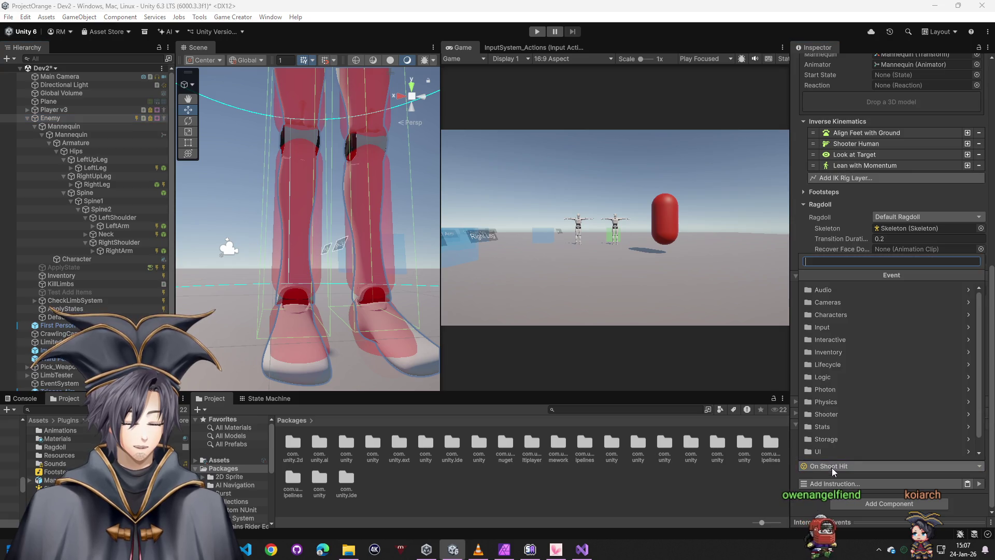
{"action": "left_click", "coordinate": [844, 484]}
{"action": "left_click", "coordinate": [844, 484]}
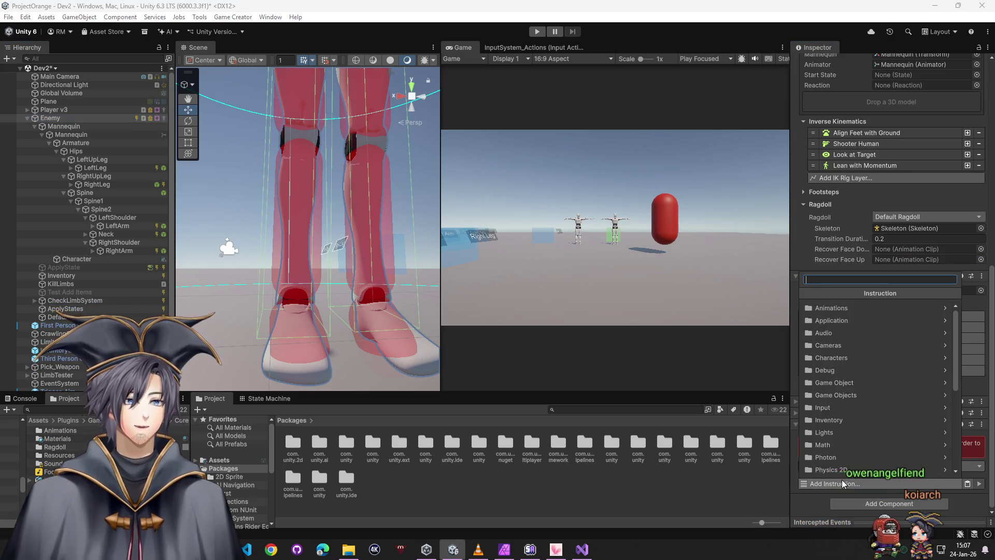
{"action": "type", "text": "find cl"}
{"action": "left_click", "coordinate": [886, 319]}
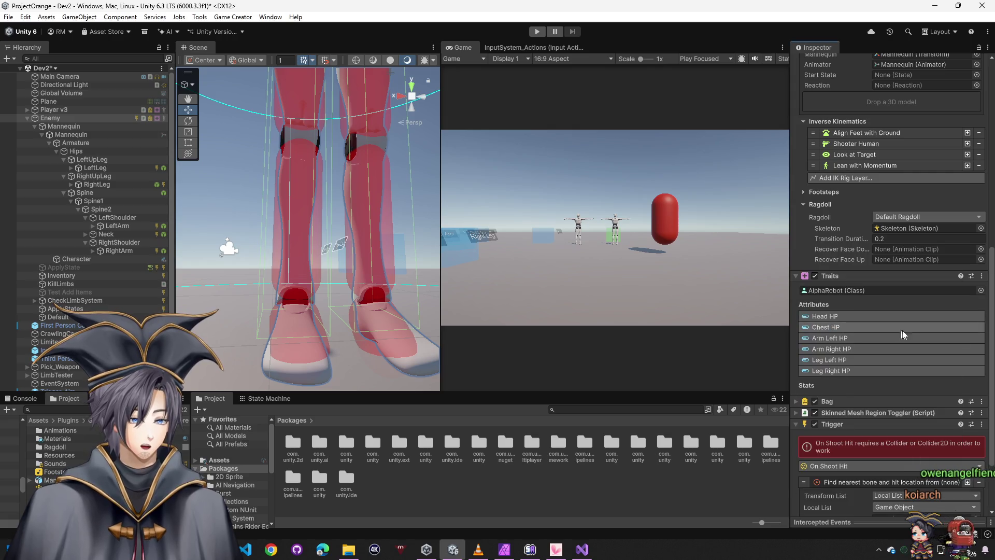
{"action": "scroll", "coordinate": [851, 474], "scroll_direction": "down", "scroll_amount": 3}
{"action": "left_click", "coordinate": [888, 408]}
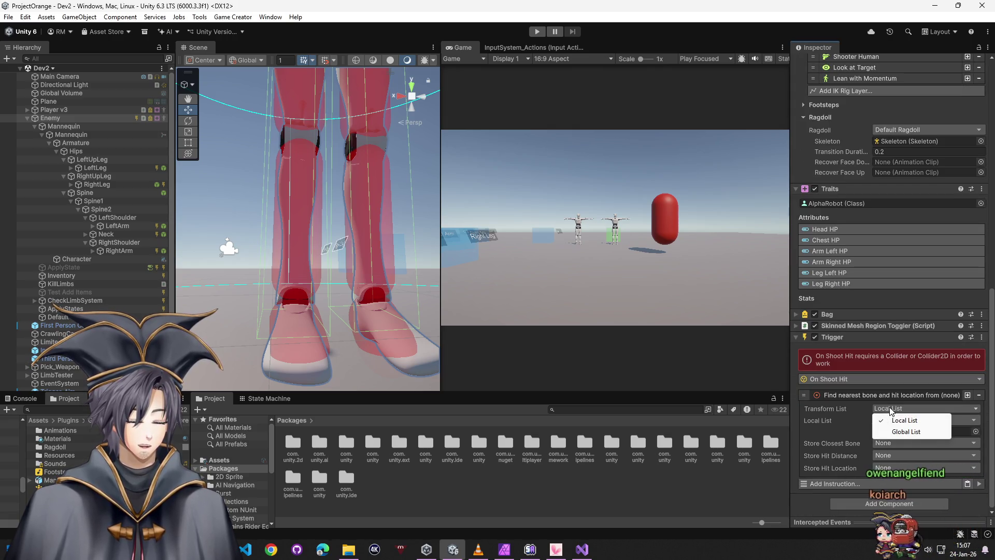
{"action": "left_click", "coordinate": [898, 424]}
{"action": "left_click", "coordinate": [898, 424]}
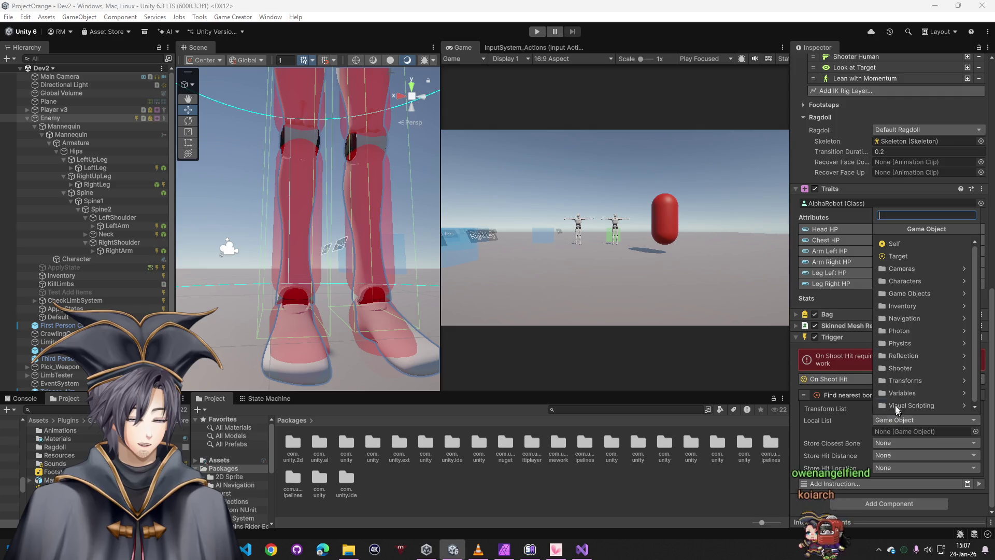
{"action": "left_click", "coordinate": [841, 425]}
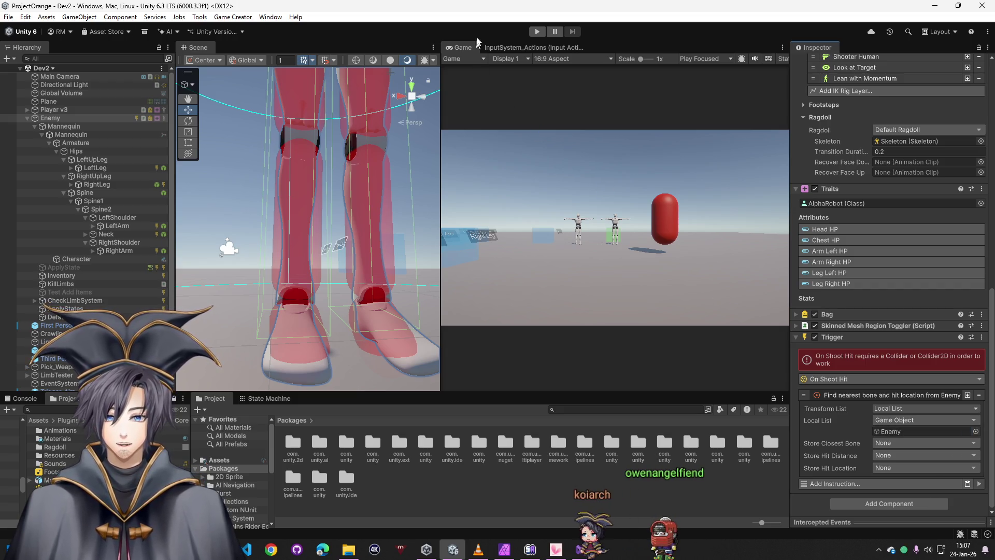
{"action": "left_click", "coordinate": [538, 31]}
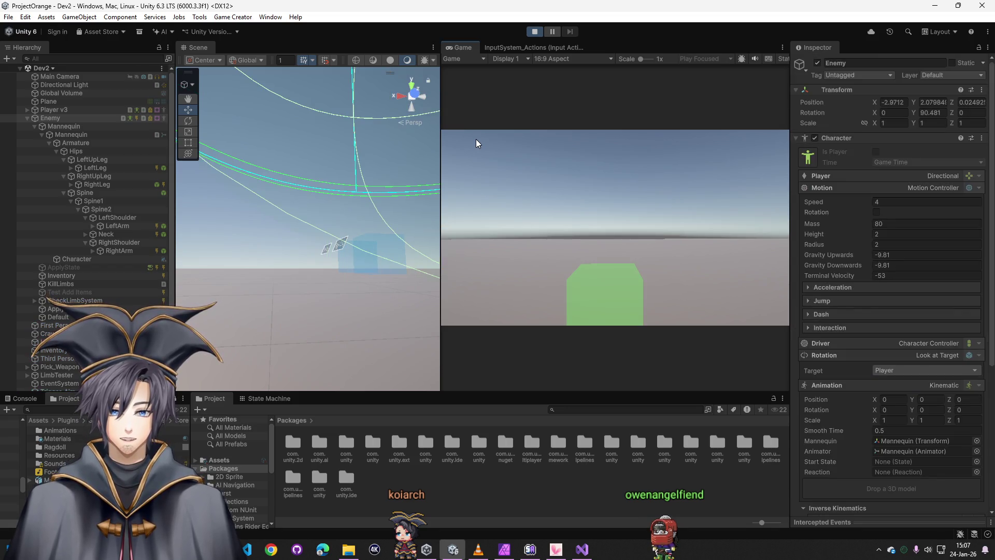
Frame the Enemy, then shoot it in the running game while watching the Console log
{"action": "mouse_move", "coordinate": [318, 135]}
{"action": "left_mouse_down"}
{"action": "mouse_move", "coordinate": [347, 185]}
{"action": "mouse_move", "coordinate": [331, 172]}
{"action": "mouse_move", "coordinate": [334, 189]}
{"action": "mouse_move", "coordinate": [331, 144]}
{"action": "mouse_move", "coordinate": [358, 207]}
{"action": "left_mouse_up"}
{"action": "scroll", "coordinate": [358, 207], "scroll_direction": "down", "scroll_amount": 5}
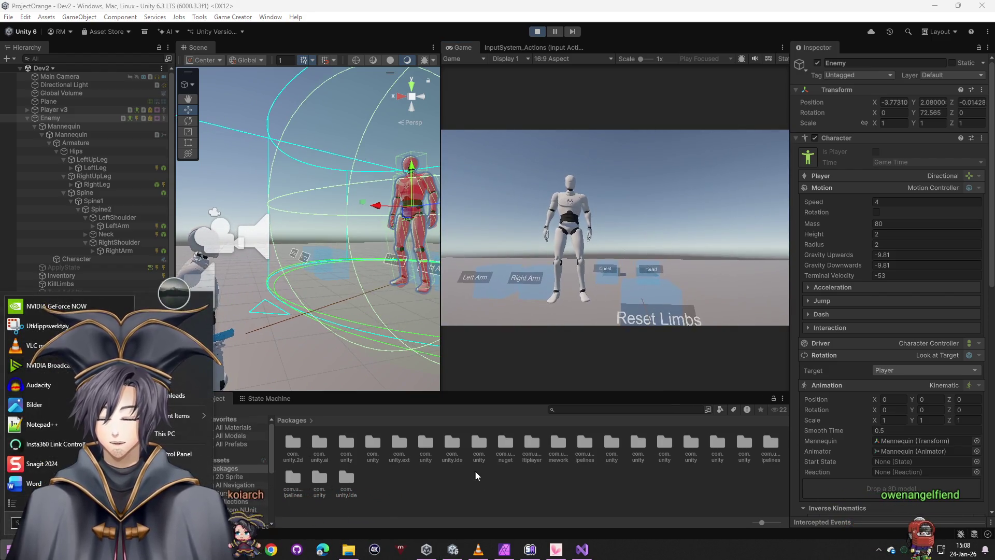
{"action": "left_click", "coordinate": [46, 400]}
{"action": "left_click", "coordinate": [45, 400]}
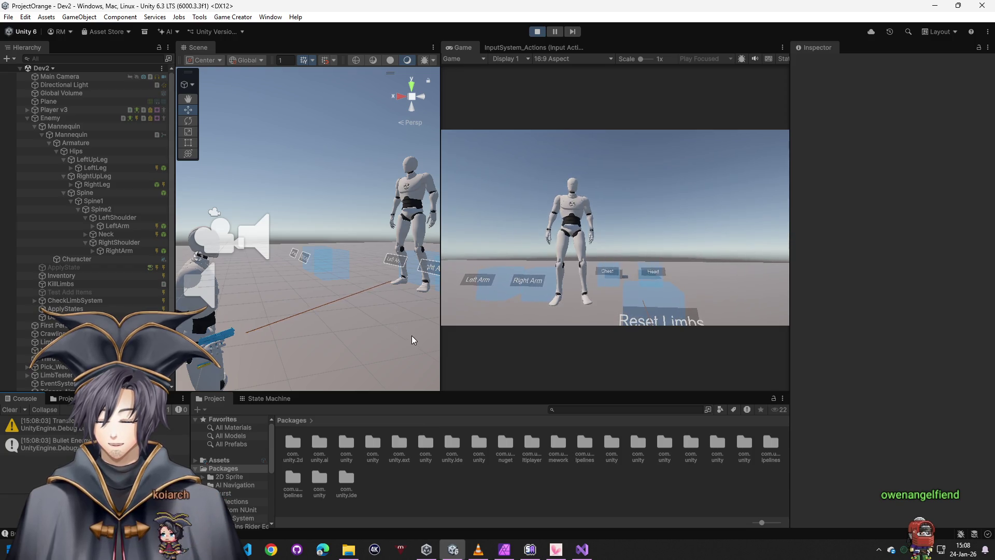
{"action": "left_click", "coordinate": [488, 329]}
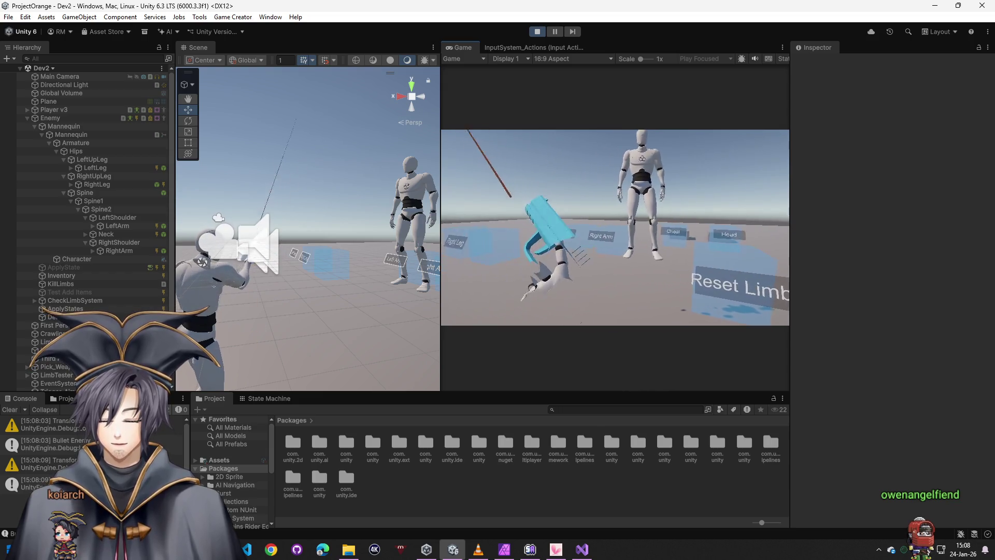
{"action": "key", "text": "super"}
{"action": "left_click", "coordinate": [326, 426]}
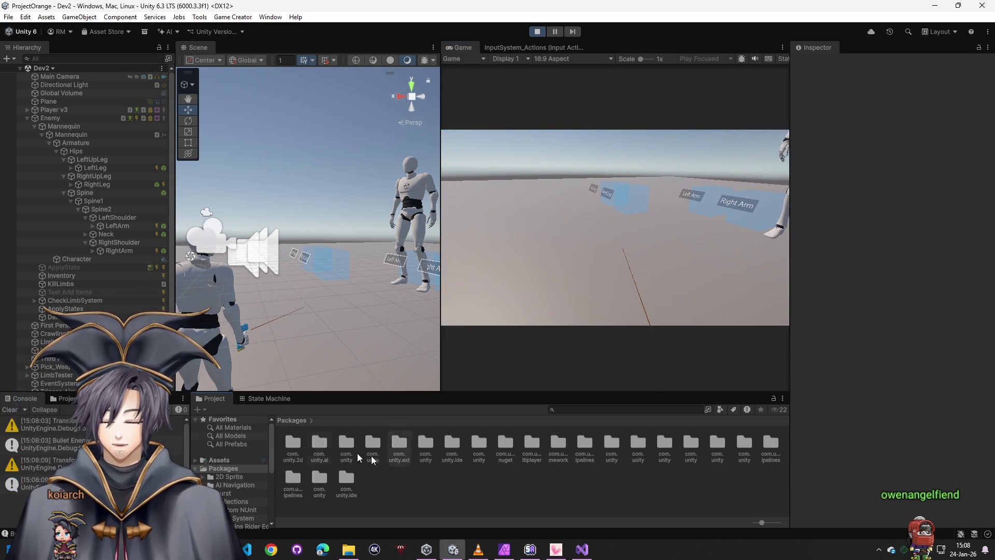
Stop play mode, select Enemy and filter the Hierarchy for 'collider'
{"action": "left_click", "coordinate": [537, 31]}
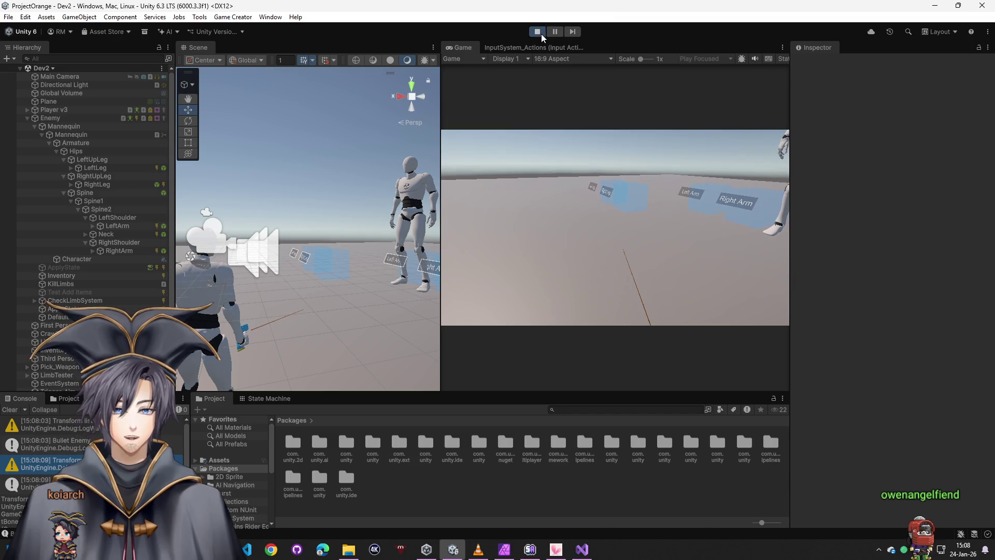
{"action": "left_click", "coordinate": [93, 160]}
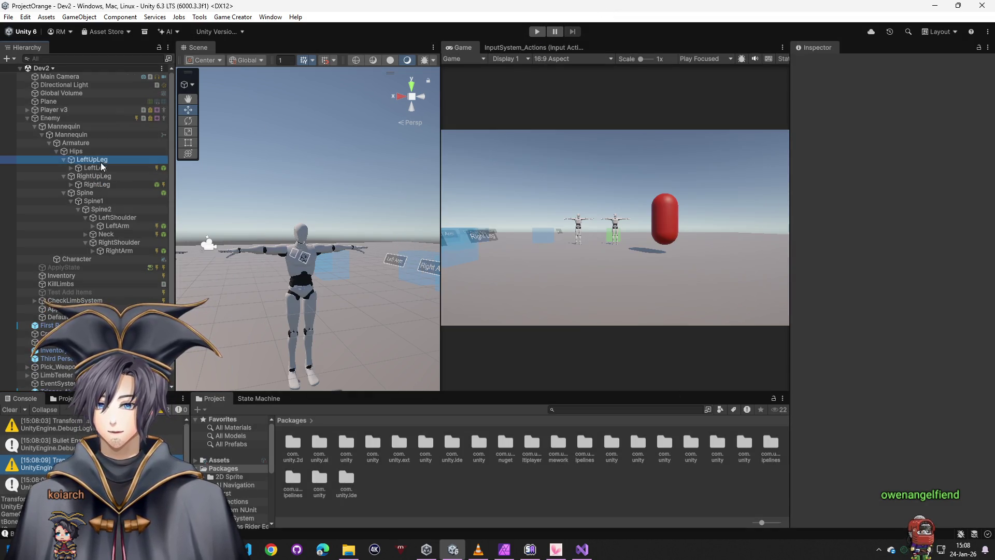
{"action": "left_click", "coordinate": [66, 119]}
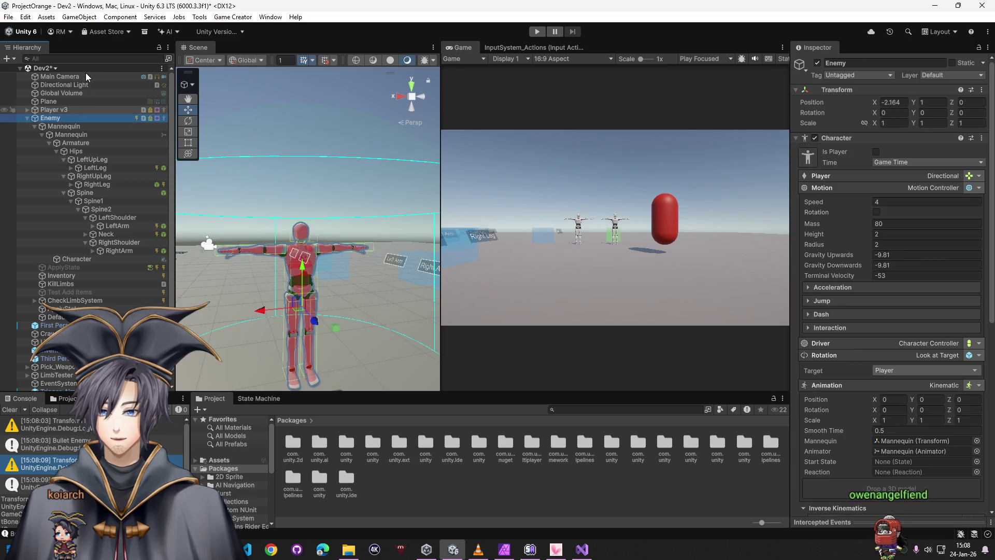
{"action": "left_click", "coordinate": [86, 59]}
{"action": "type", "text": "collider"}
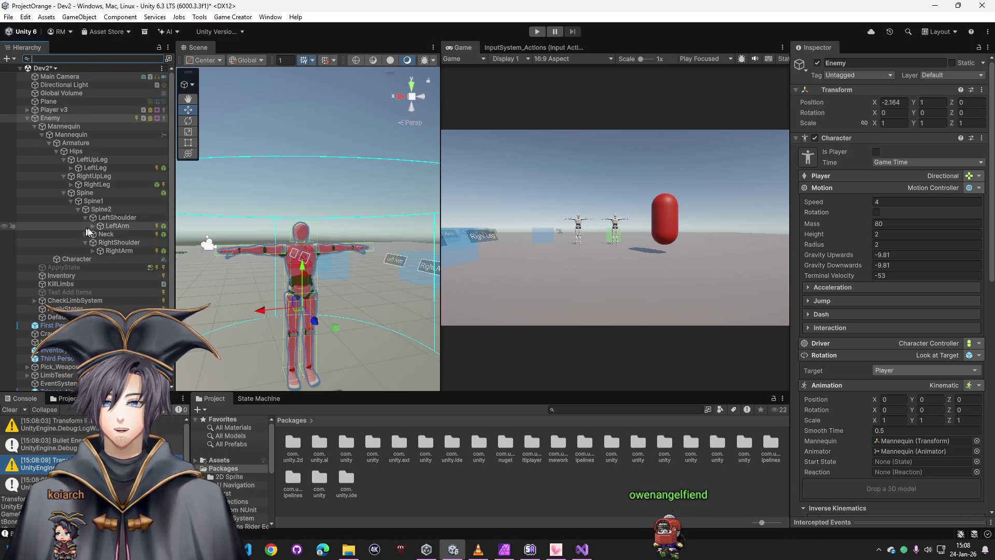
Remove the Box Collider and Trigger from the Neck and RightArm bones
{"action": "left_click", "coordinate": [117, 236]}
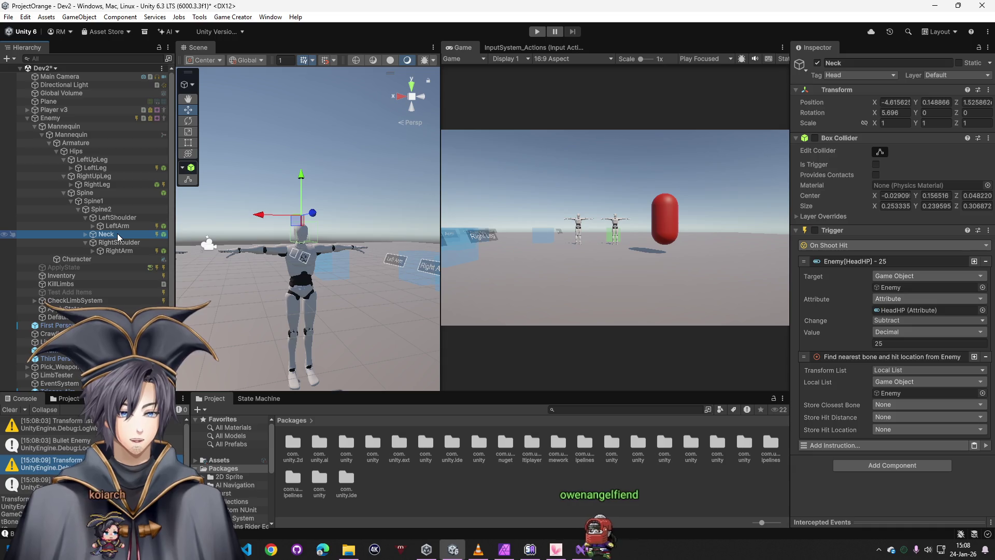
{"action": "right_click", "coordinate": [839, 139]}
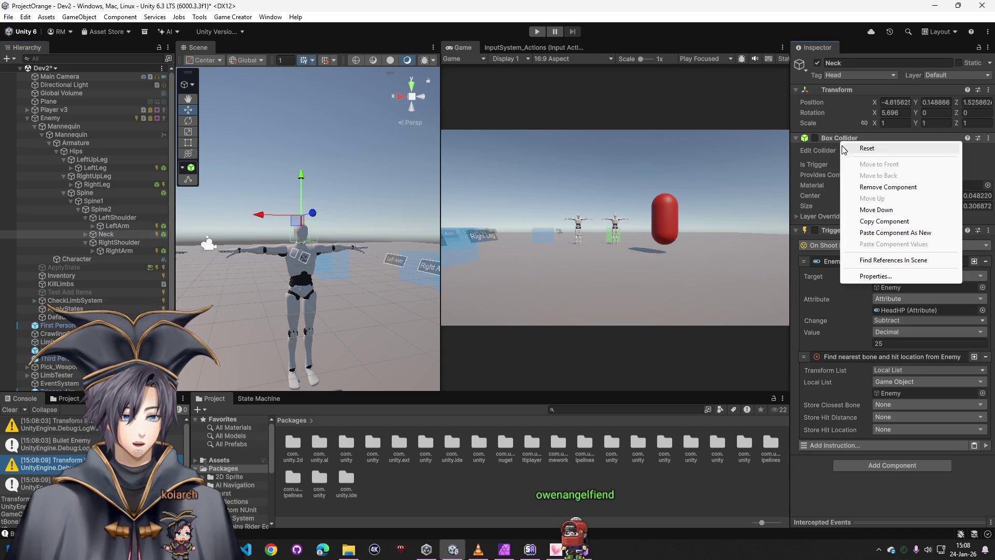
{"action": "left_click", "coordinate": [881, 185]}
{"action": "right_click", "coordinate": [843, 140]}
{"action": "left_click", "coordinate": [877, 186]}
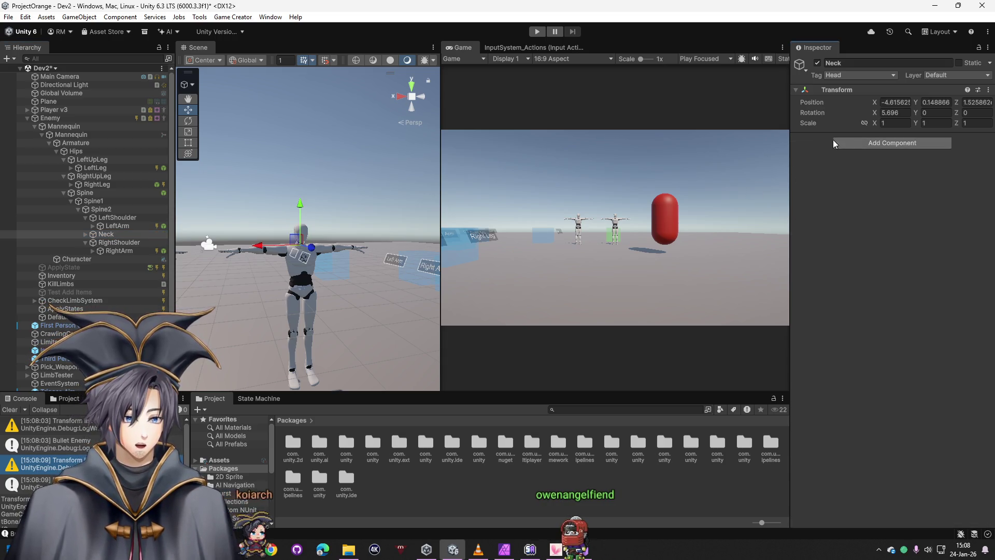
{"action": "left_click", "coordinate": [120, 250]}
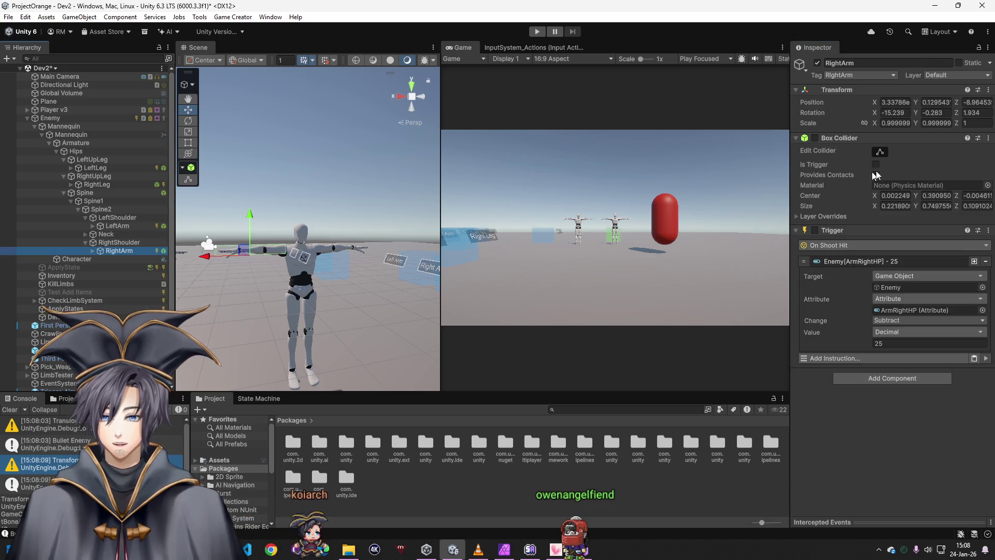
{"action": "right_click", "coordinate": [867, 139]}
{"action": "left_click", "coordinate": [907, 184]}
{"action": "right_click", "coordinate": [855, 139]}
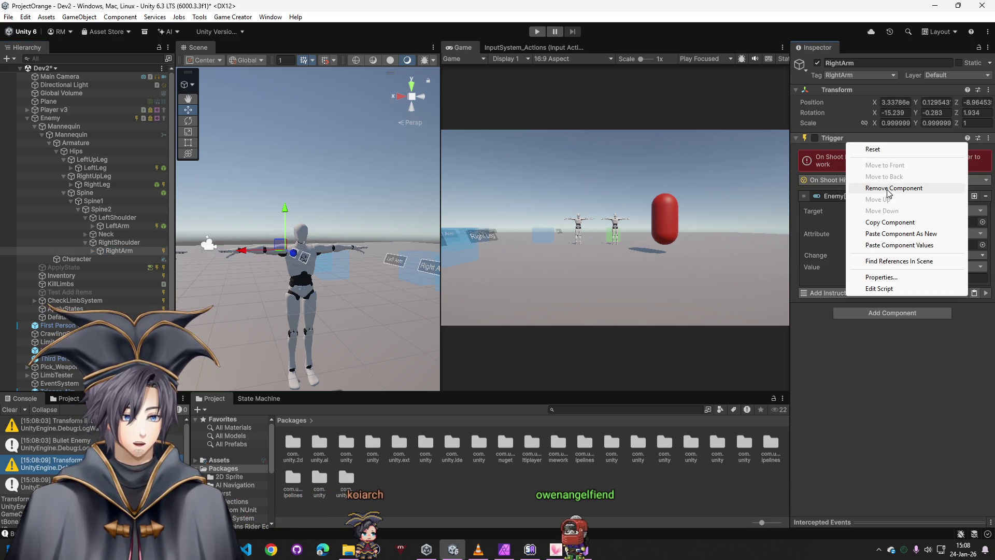
{"action": "left_click", "coordinate": [881, 185]}
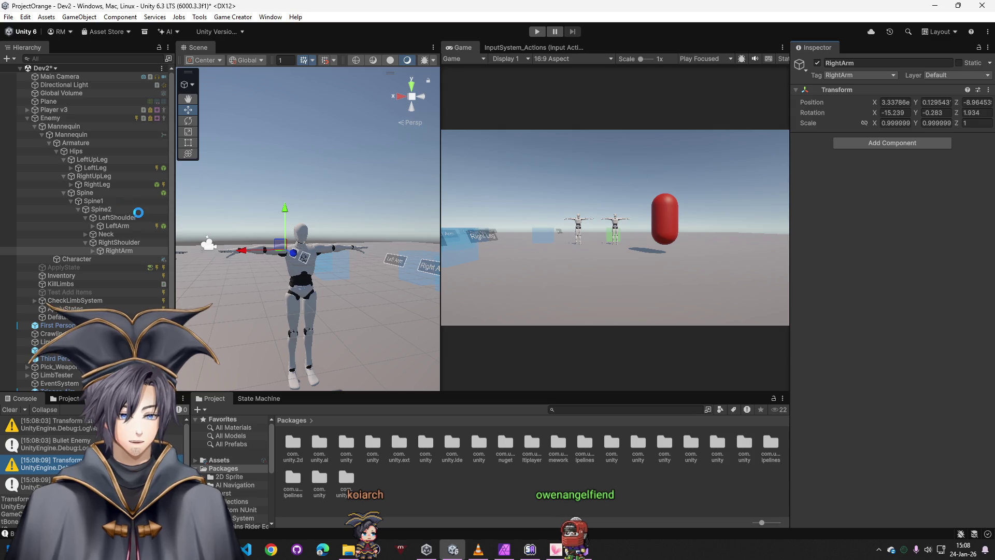
Expand the Neck to check its Head bone for components, then collapse it
{"action": "left_click", "coordinate": [111, 235]}
{"action": "key", "text": "Right"}
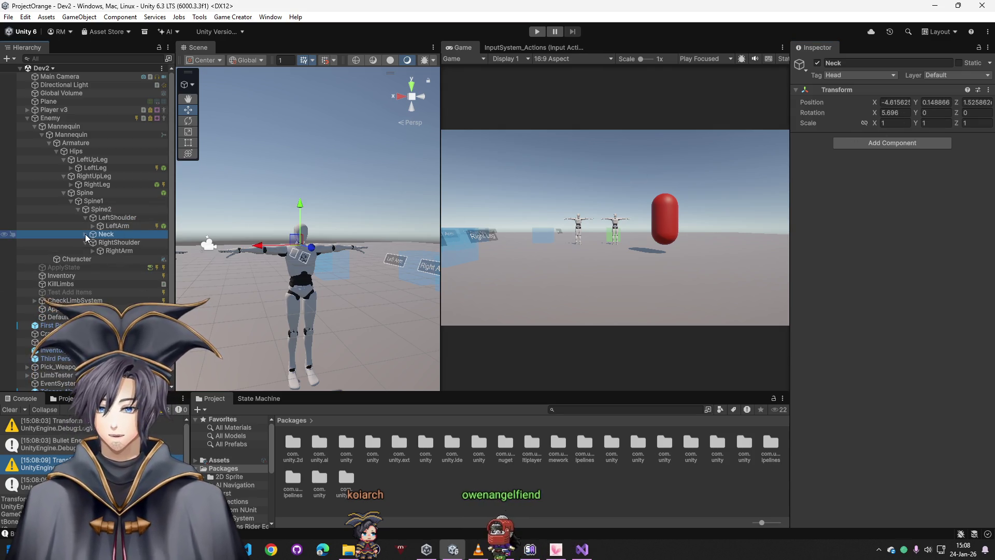
{"action": "left_click", "coordinate": [109, 243]}
{"action": "key", "text": "Left"}
{"action": "left_click", "coordinate": [85, 234]}
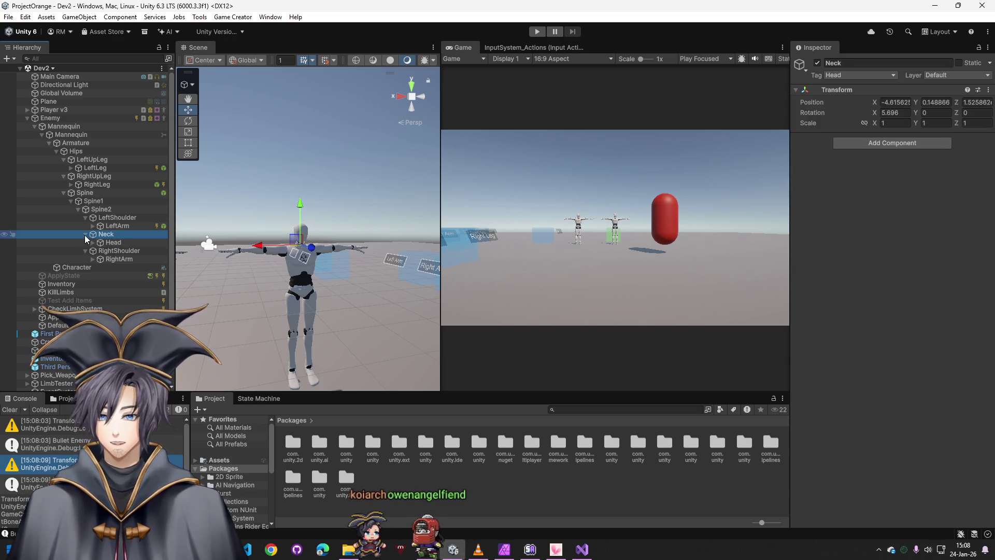
{"action": "left_click", "coordinate": [120, 251]}
Remove LeftArm's Box Collider and Trigger, and the Spine's Box Collider
{"action": "left_click", "coordinate": [117, 226]}
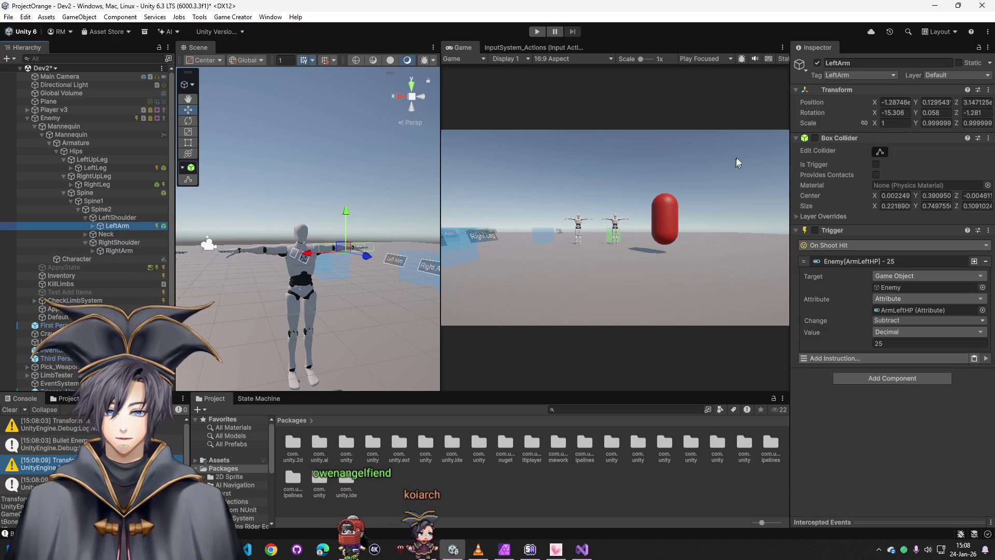
{"action": "right_click", "coordinate": [848, 138]}
{"action": "left_click", "coordinate": [850, 180]}
{"action": "right_click", "coordinate": [849, 140]}
{"action": "left_click", "coordinate": [849, 180]}
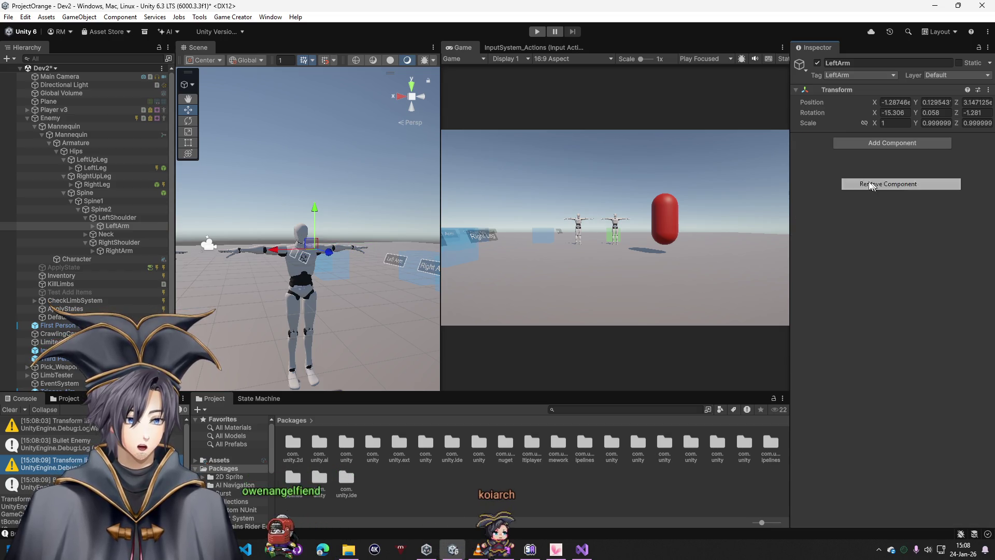
{"action": "left_click", "coordinate": [119, 193]}
{"action": "right_click", "coordinate": [850, 139]}
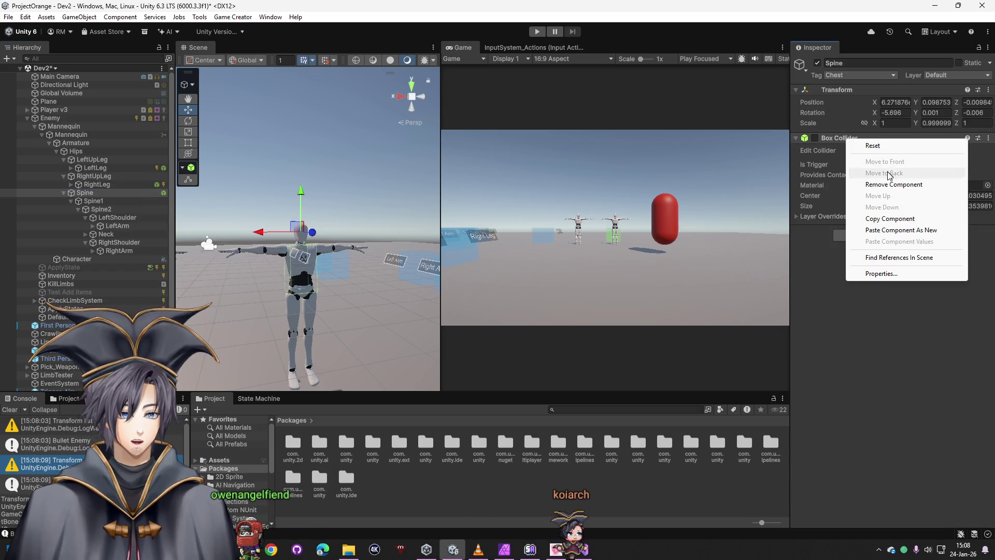
{"action": "left_click", "coordinate": [881, 184]}
Remove the Trigger and Box Collider from RightLeg and LeftLeg, then start a play test
{"action": "left_click", "coordinate": [97, 185]}
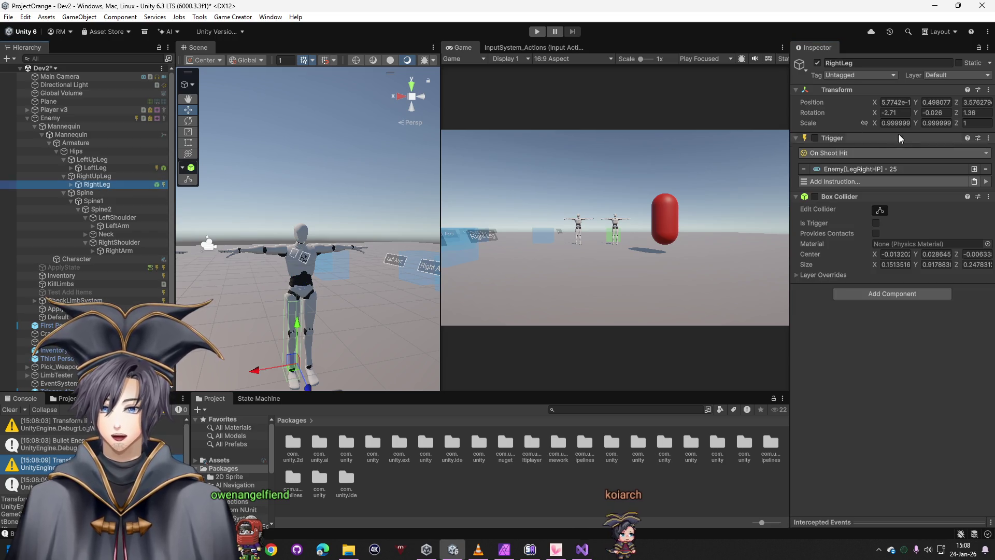
{"action": "right_click", "coordinate": [857, 137]}
{"action": "left_click", "coordinate": [893, 183]}
{"action": "right_click", "coordinate": [855, 138]}
{"action": "left_click", "coordinate": [860, 181]}
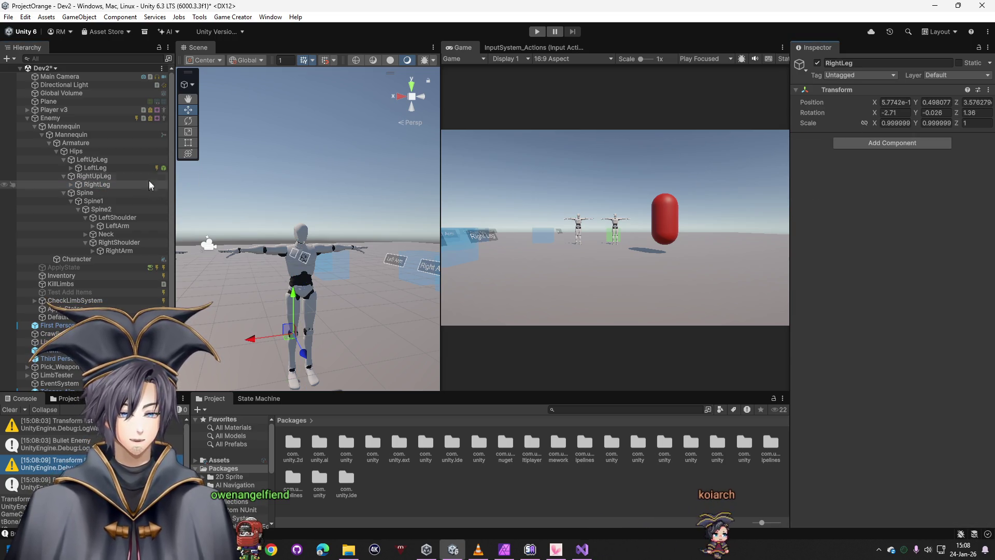
{"action": "left_click", "coordinate": [95, 168]}
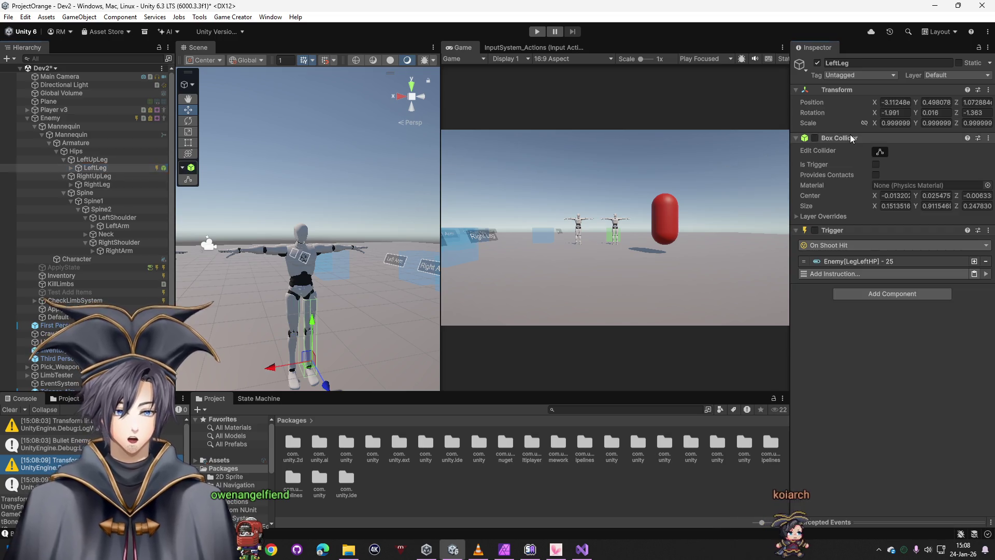
{"action": "right_click", "coordinate": [851, 138]}
{"action": "left_click", "coordinate": [893, 181]}
{"action": "right_click", "coordinate": [855, 137]}
{"action": "left_click", "coordinate": [891, 184]}
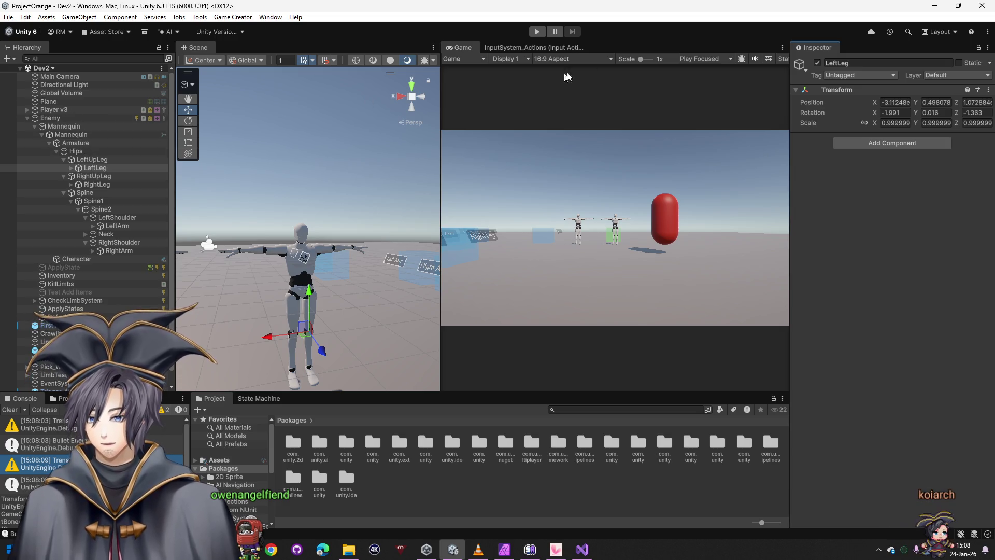
{"action": "left_click", "coordinate": [539, 32]}
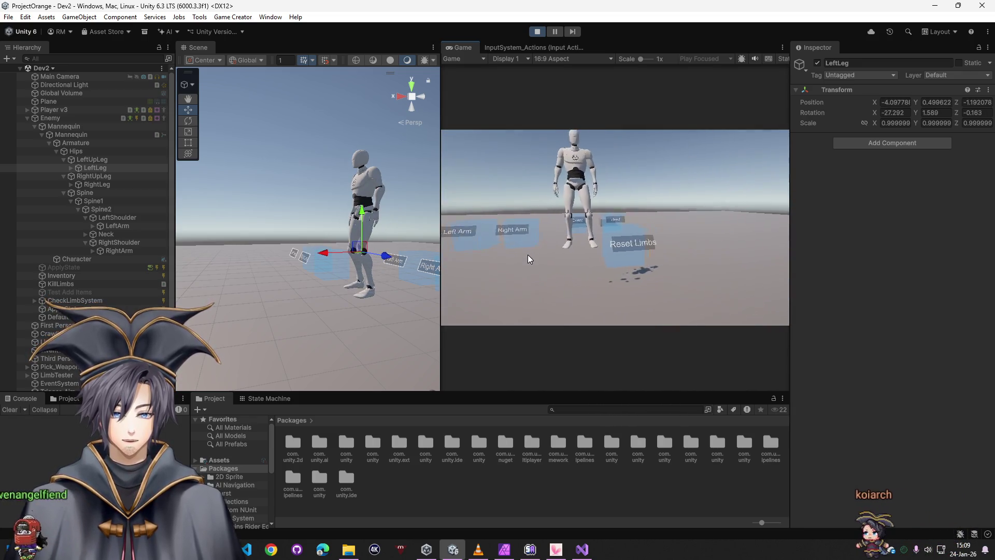
While playing, lower the Enemy's Character Motion Radius to 0.2, then stop the game
{"action": "key", "text": "super"}
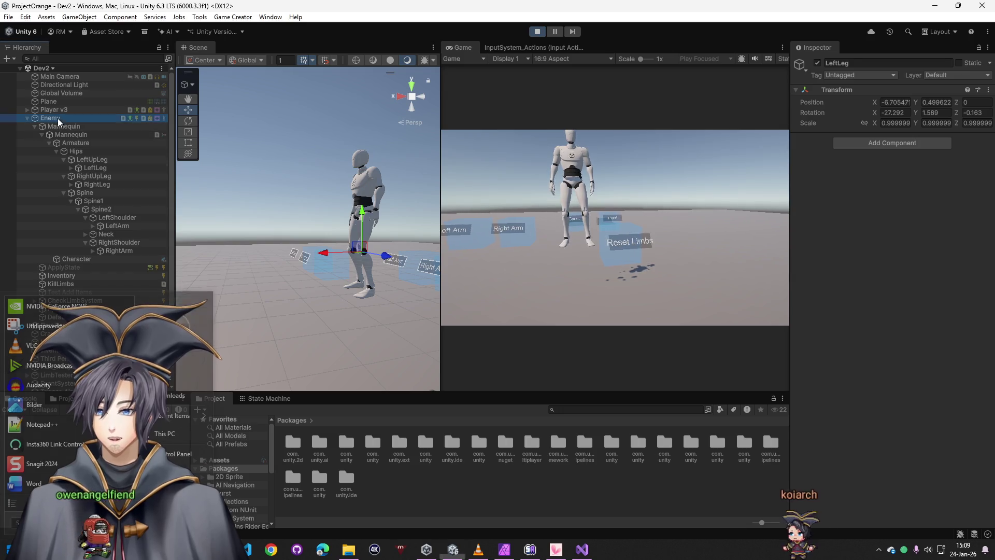
{"action": "left_click", "coordinate": [58, 118]}
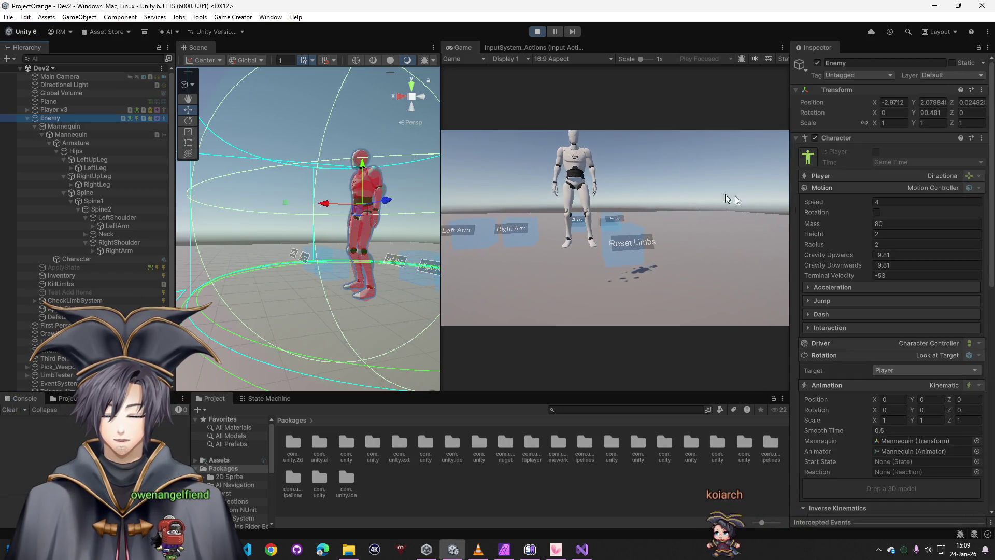
{"action": "left_click", "coordinate": [875, 234]}
{"action": "left_click_drag", "start_coordinate": [827, 241], "coordinate": [803, 240]}
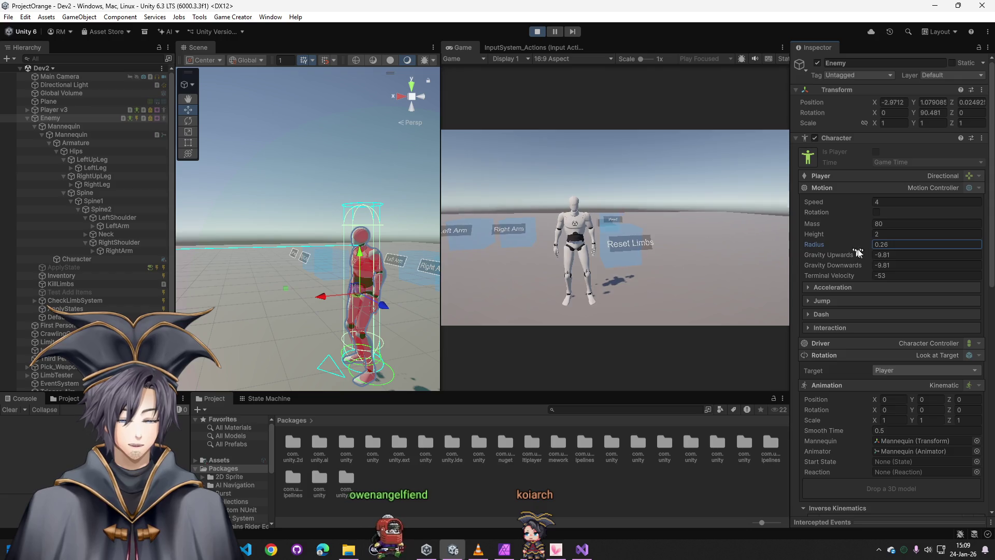
{"action": "type", "text": "0.2"}
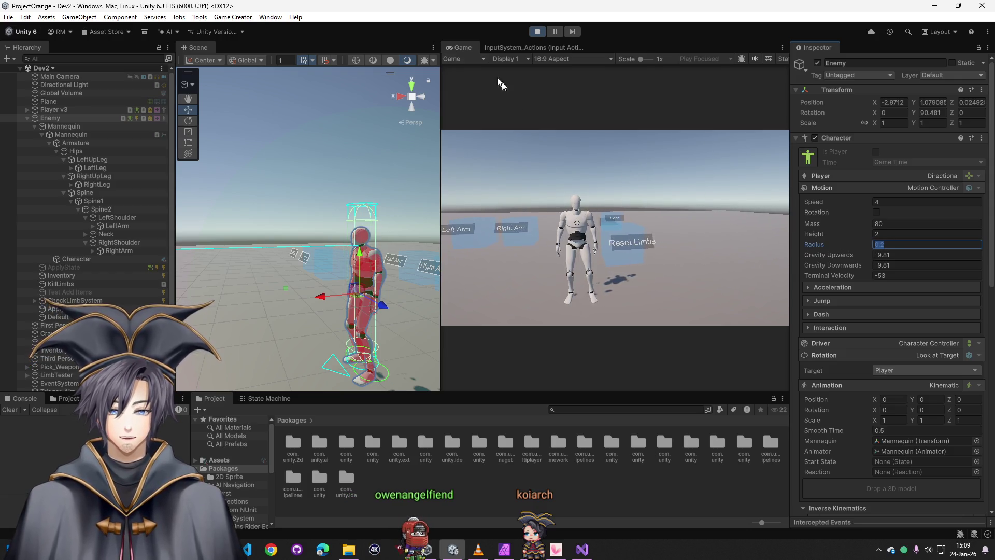
{"action": "left_click", "coordinate": [537, 32]}
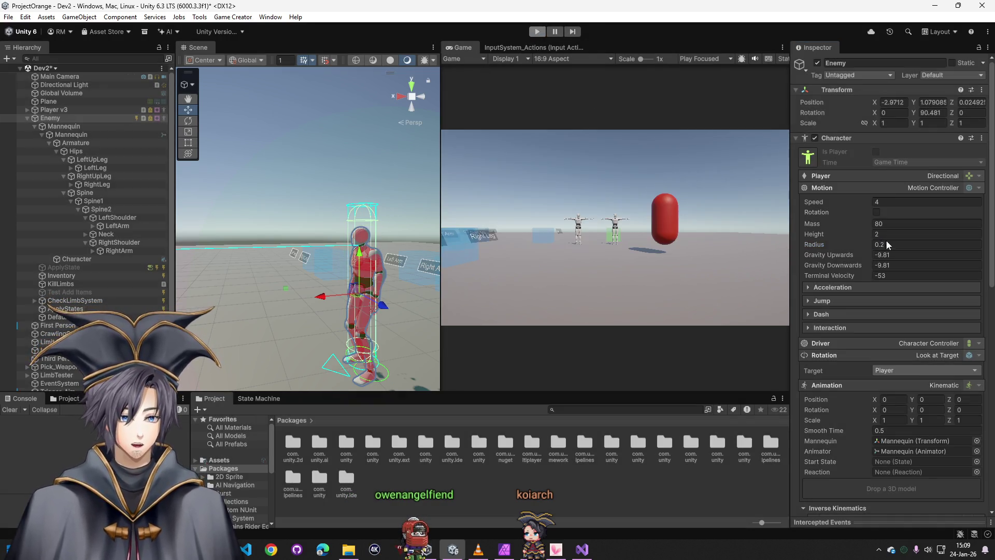
Set the Enemy's motion radius to 0.2 again, clear the Console, and review its Trigger
{"action": "left_click", "coordinate": [889, 244]}
{"action": "type", "text": "0.2"}
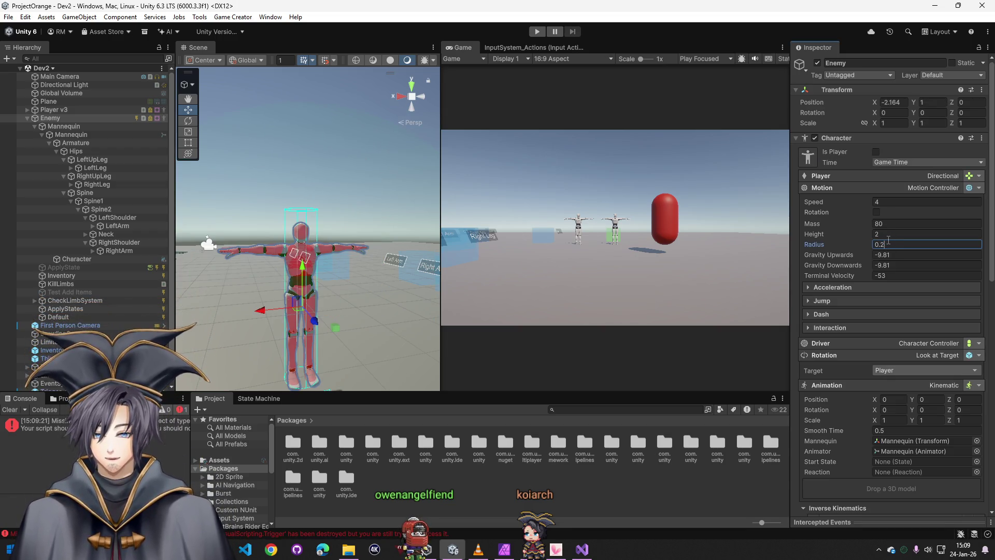
{"action": "left_click", "coordinate": [14, 412]}
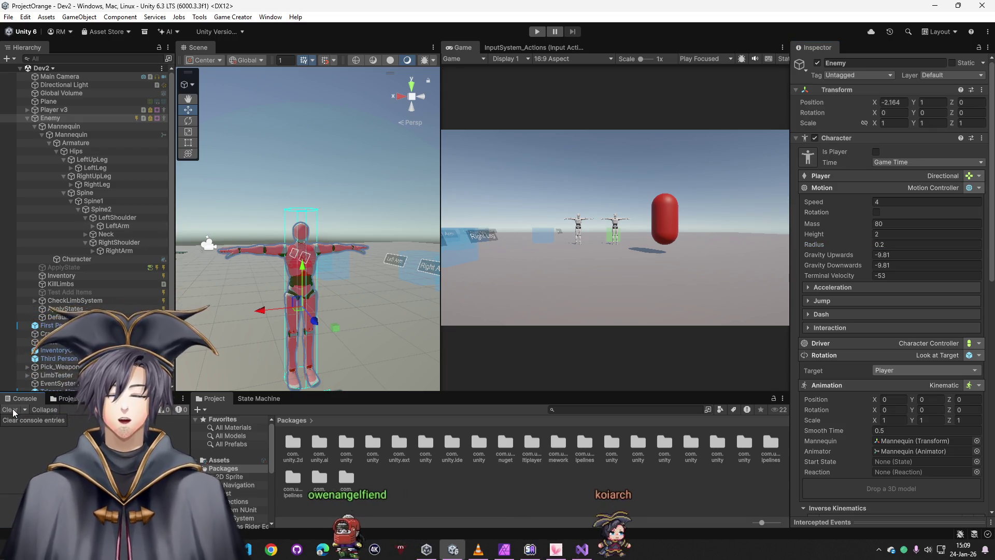
{"action": "scroll", "coordinate": [840, 479], "scroll_direction": "down", "scroll_amount": 10}
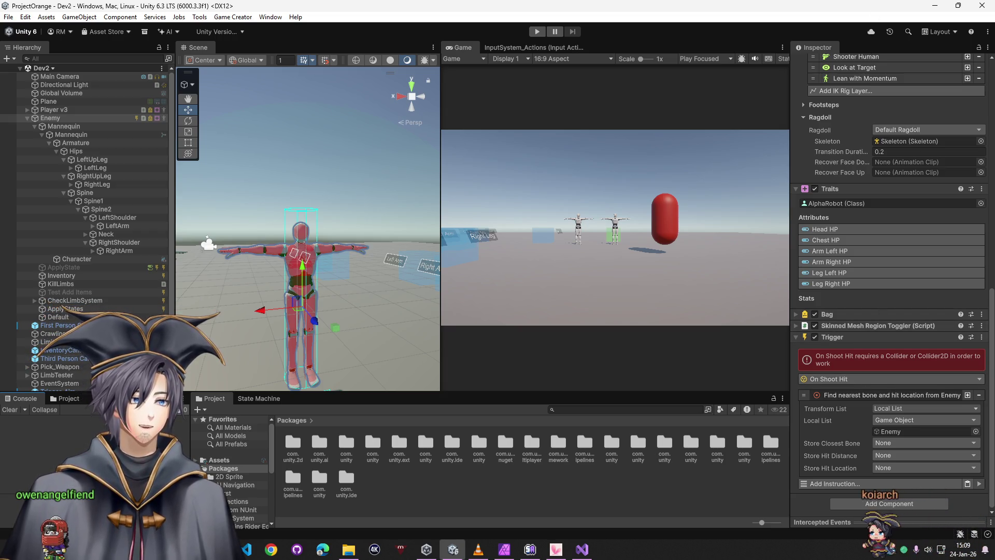
{"action": "left_click", "coordinate": [493, 456]}
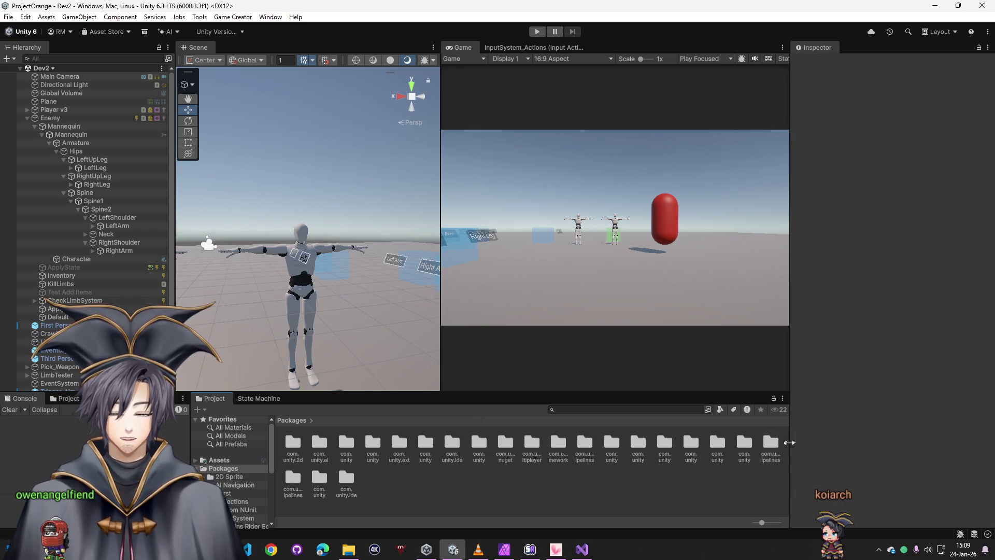
{"action": "left_click", "coordinate": [235, 18]}
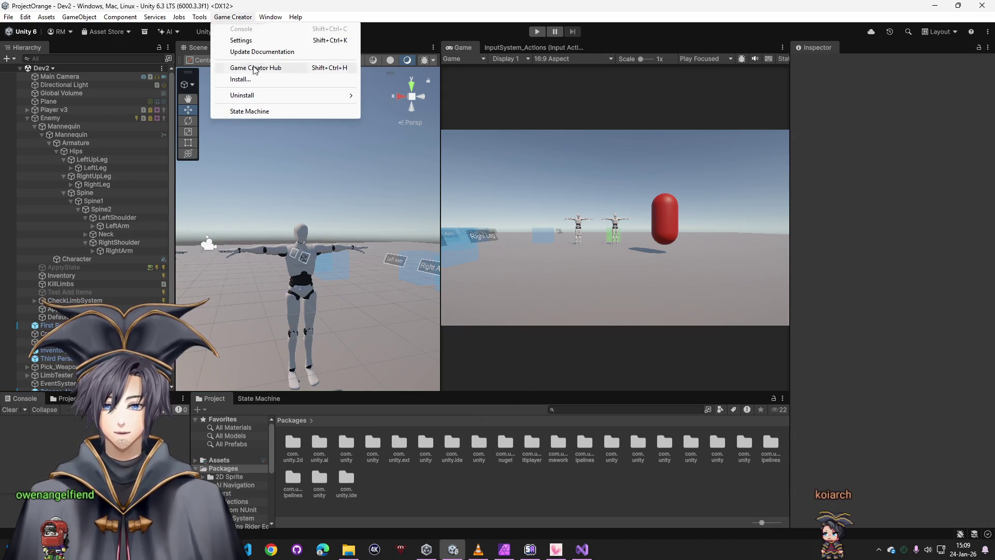
{"action": "left_click", "coordinate": [244, 79]}
{"action": "left_click", "coordinate": [560, 366]}
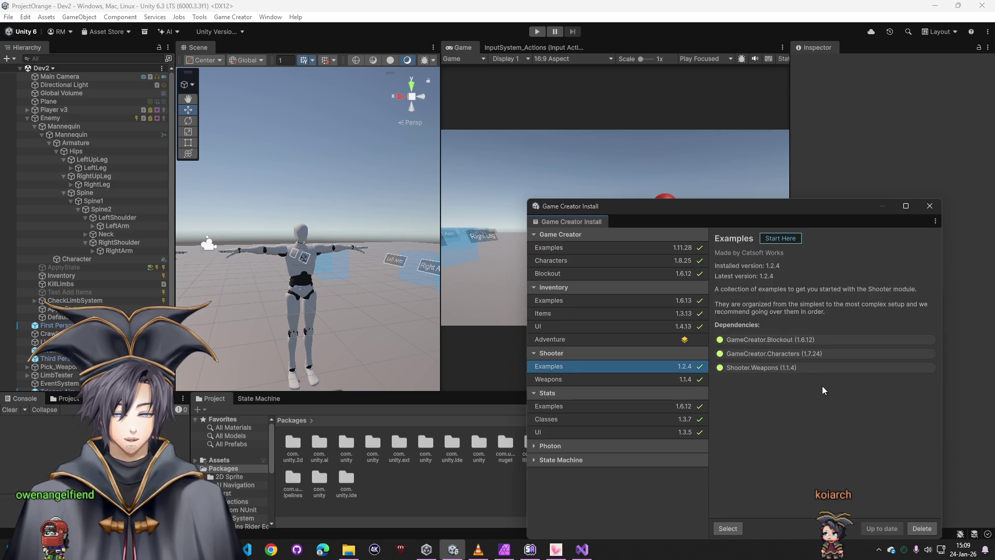
{"action": "left_click", "coordinate": [732, 533]}
{"action": "left_click", "coordinate": [928, 207]}
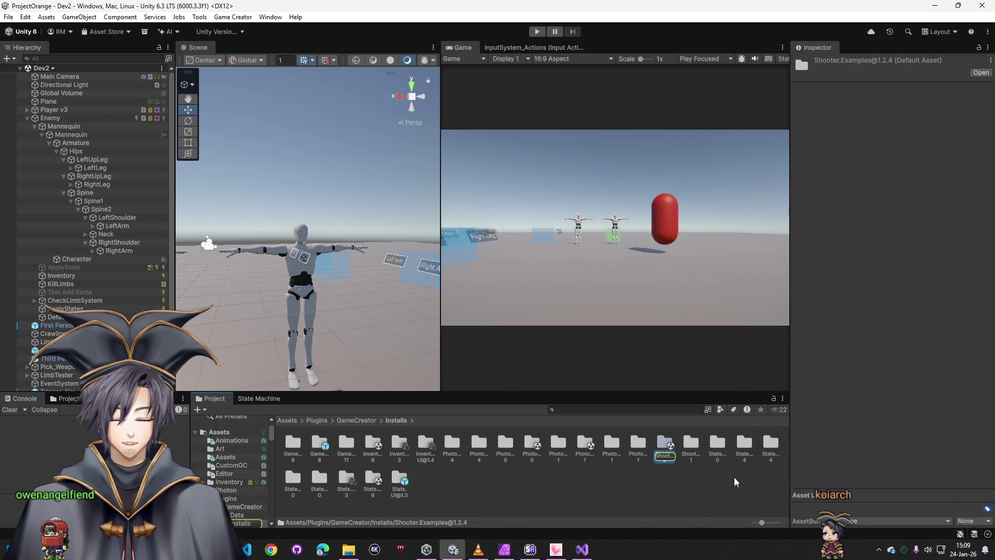
{"action": "double_click", "coordinate": [666, 445]}
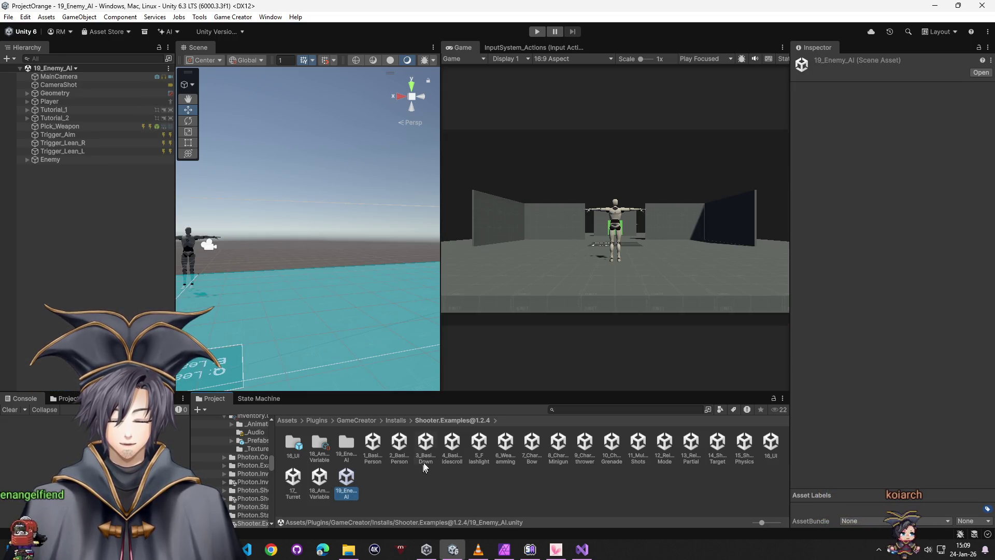
Inspect the example Enemy's Character_Enemy and the Pick_Weapon trigger, then pick 14_Shoot_Target
{"action": "left_click", "coordinate": [61, 159]}
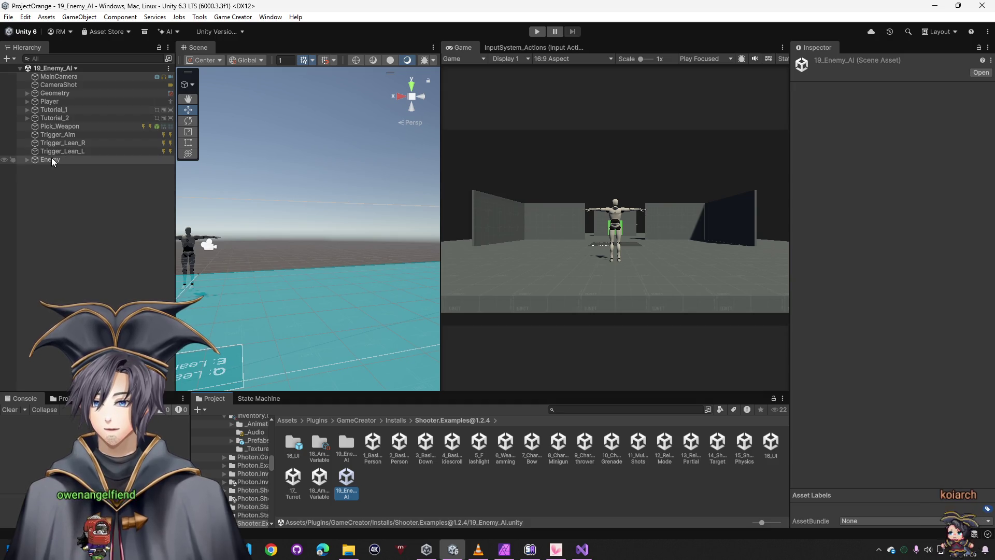
{"action": "left_click", "coordinate": [27, 159]}
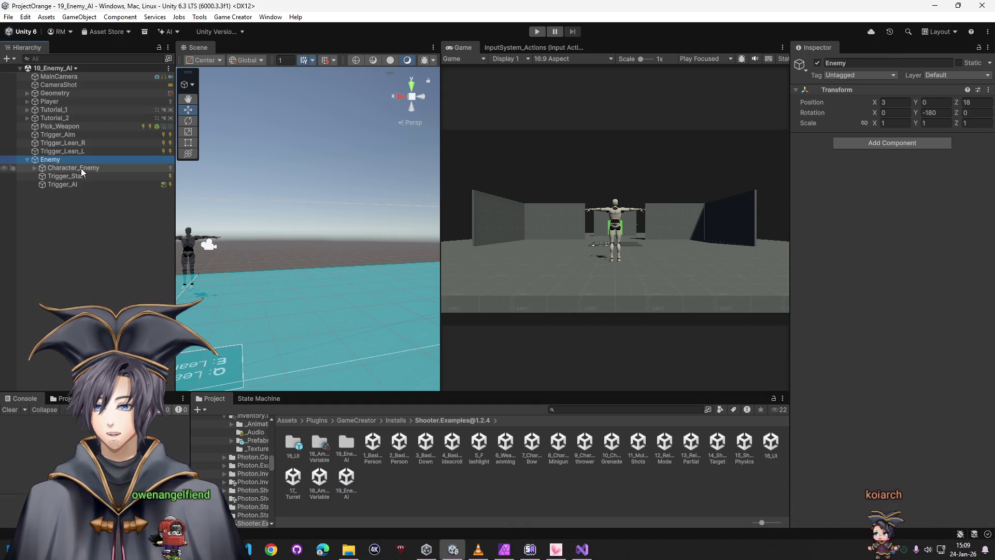
{"action": "left_click", "coordinate": [81, 168]}
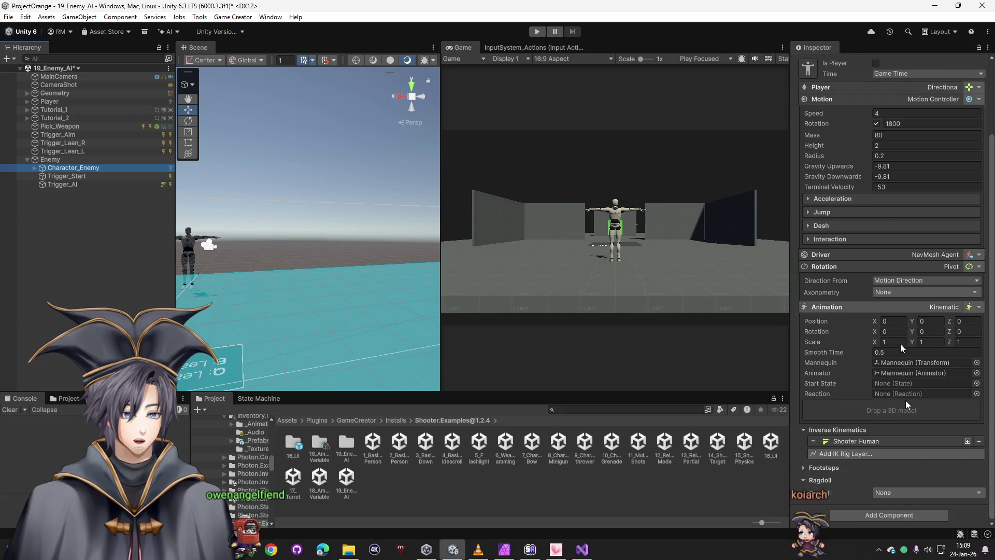
{"action": "scroll", "coordinate": [881, 310], "scroll_direction": "up", "scroll_amount": 3}
{"action": "left_click", "coordinate": [69, 126]}
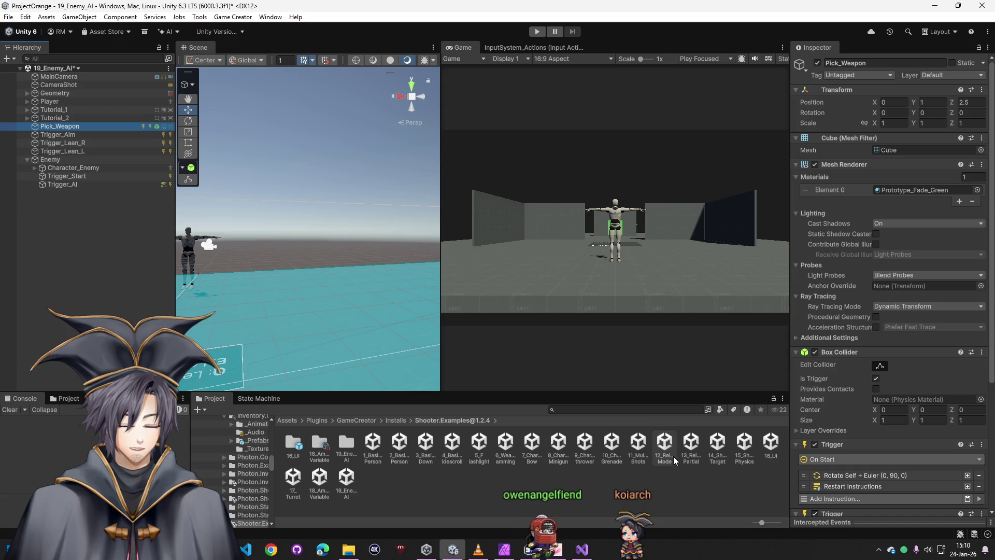
{"action": "left_click", "coordinate": [716, 445]}
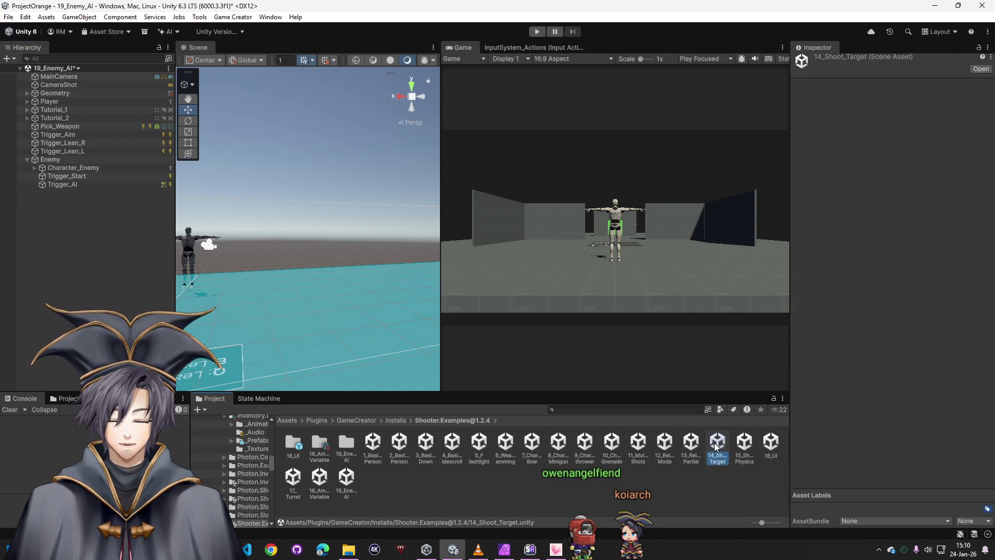
Open the 17_Turret example scene, discarding changes to the current scene
{"action": "double_click", "coordinate": [716, 445]}
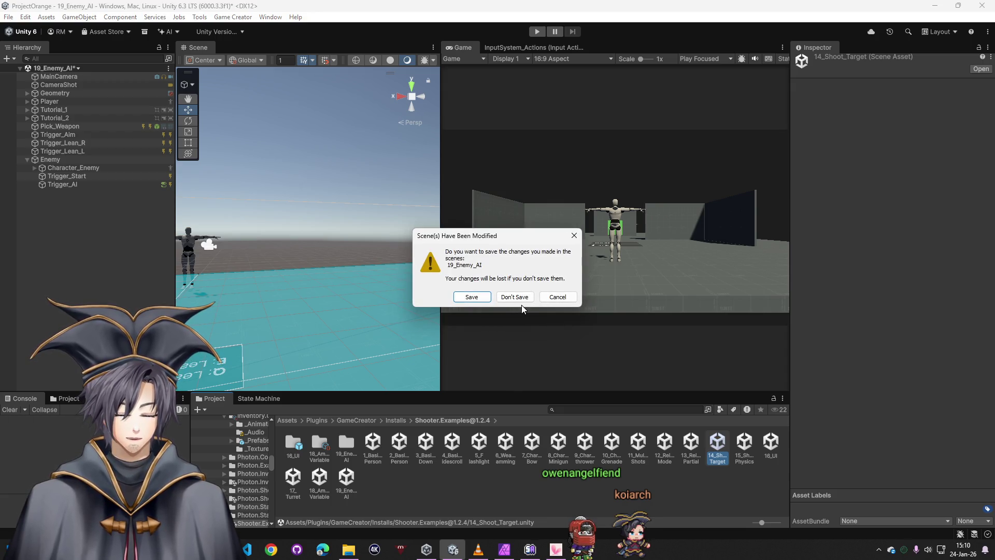
{"action": "left_click", "coordinate": [558, 296]}
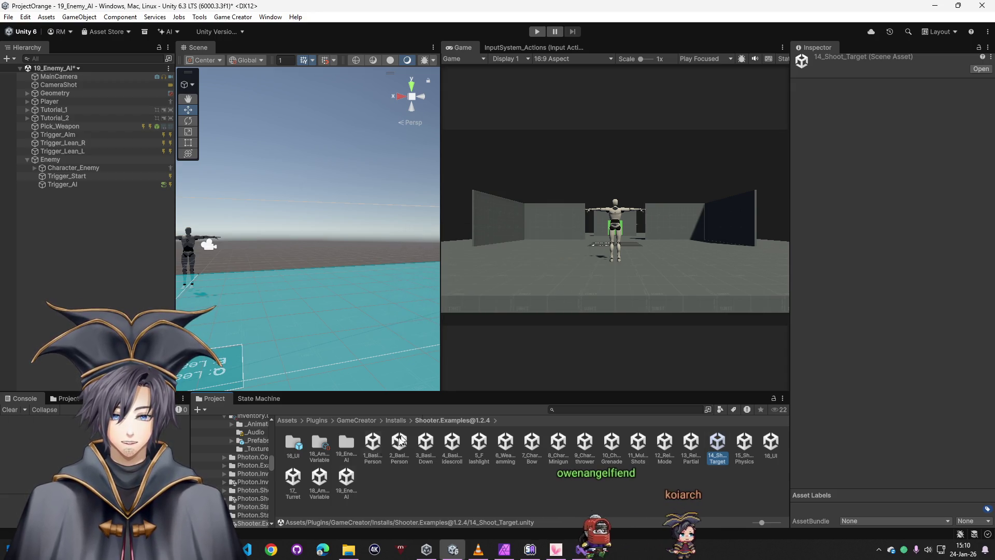
{"action": "left_click", "coordinate": [293, 478]}
{"action": "double_click", "coordinate": [293, 478]}
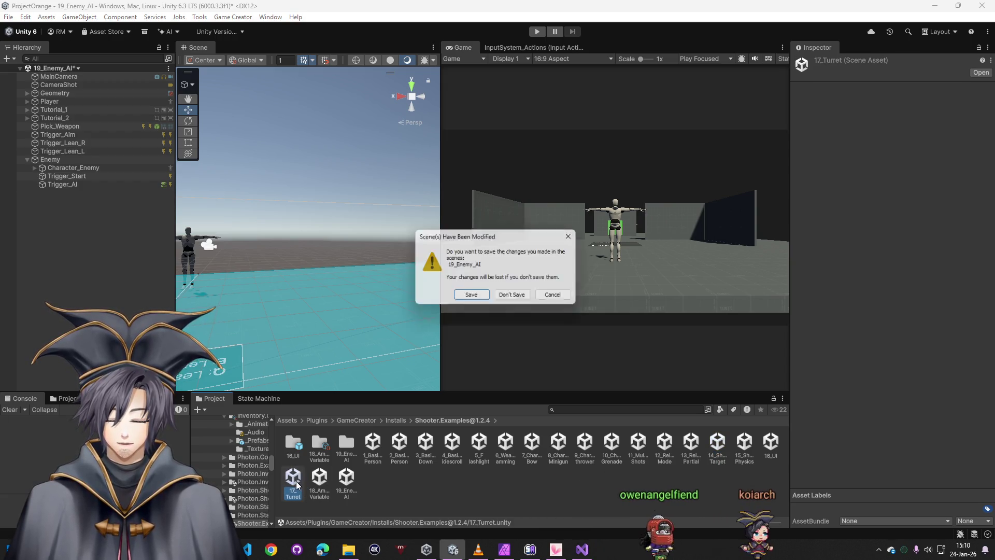
{"action": "left_click", "coordinate": [513, 297]}
Expand Enemy_Turret > Mannequin > Turret to inspect its Sphere and Body, then start a test run
{"action": "left_click", "coordinate": [60, 118]}
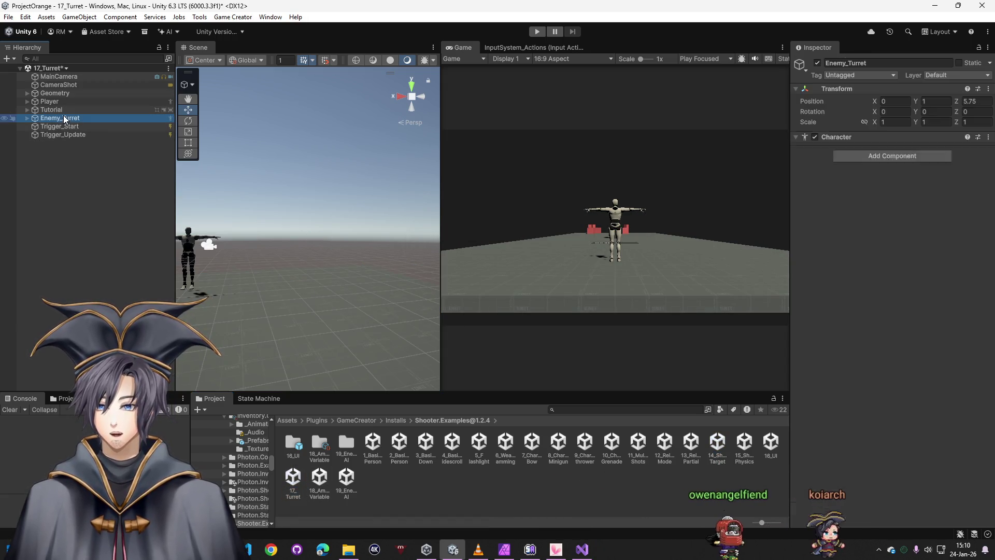
{"action": "scroll", "coordinate": [857, 407], "scroll_direction": "down", "scroll_amount": 5}
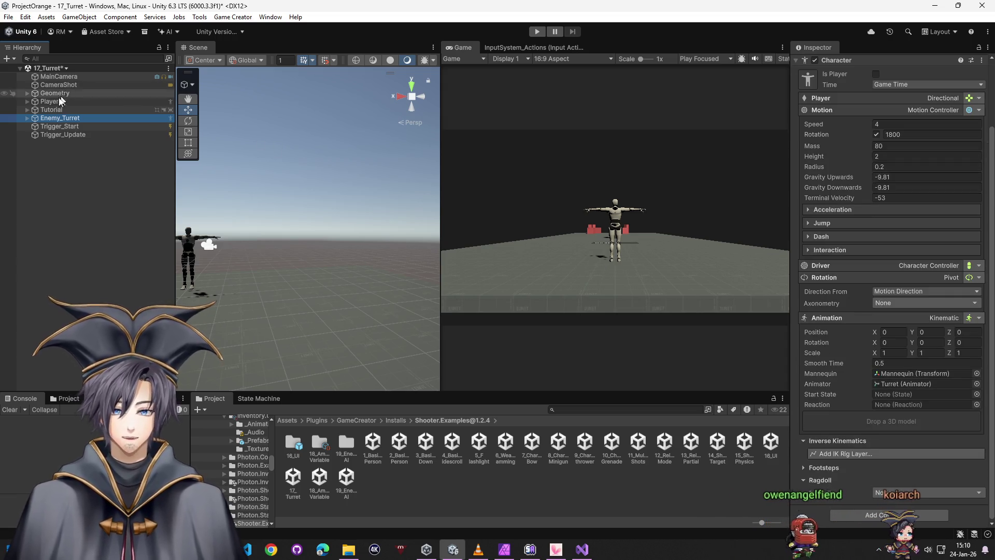
{"action": "left_click", "coordinate": [27, 118]}
{"action": "left_click", "coordinate": [36, 127]}
{"action": "left_click", "coordinate": [35, 127]}
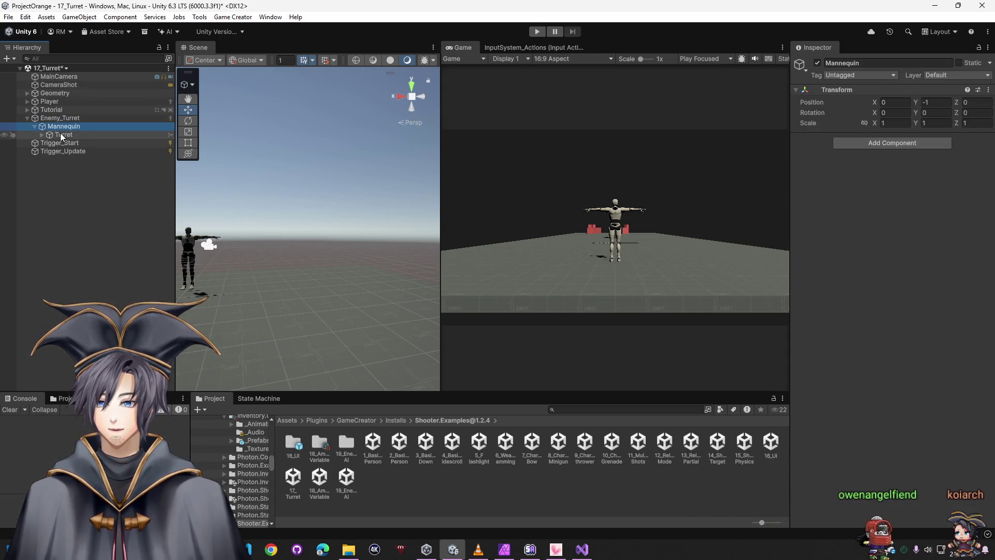
{"action": "left_click", "coordinate": [42, 134]}
{"action": "left_click", "coordinate": [61, 135]}
{"action": "left_click", "coordinate": [67, 144]}
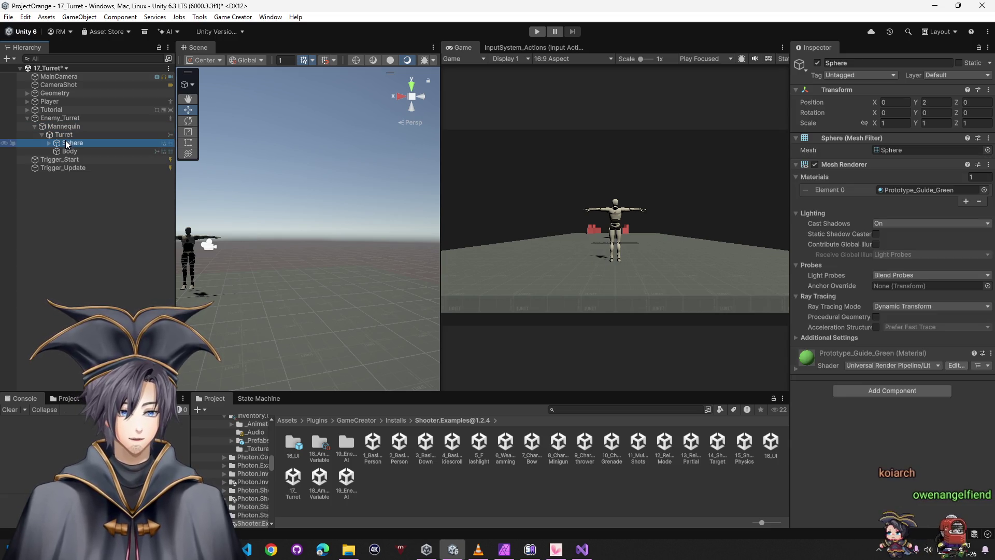
{"action": "left_click", "coordinate": [71, 151]}
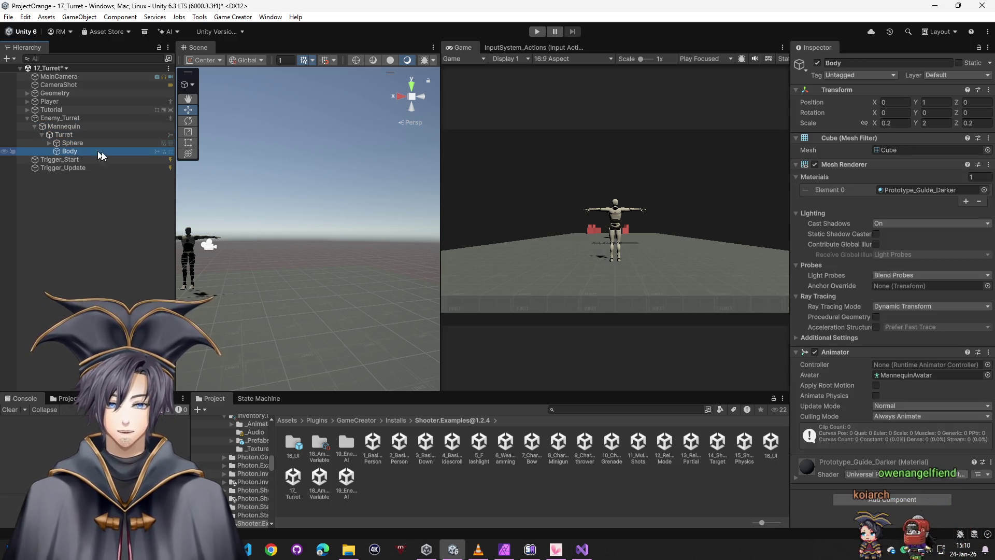
{"action": "left_click", "coordinate": [99, 242]}
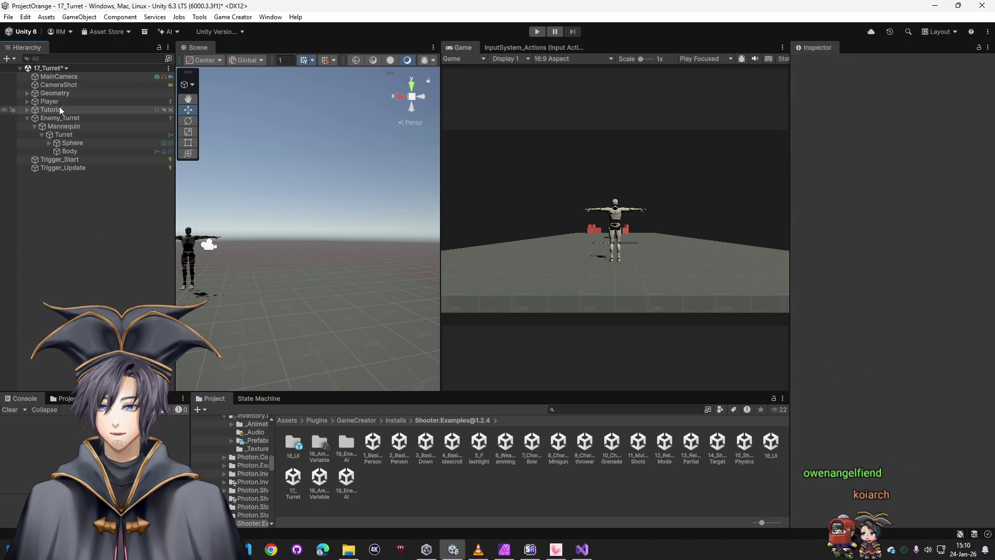
{"action": "left_click", "coordinate": [542, 35]}
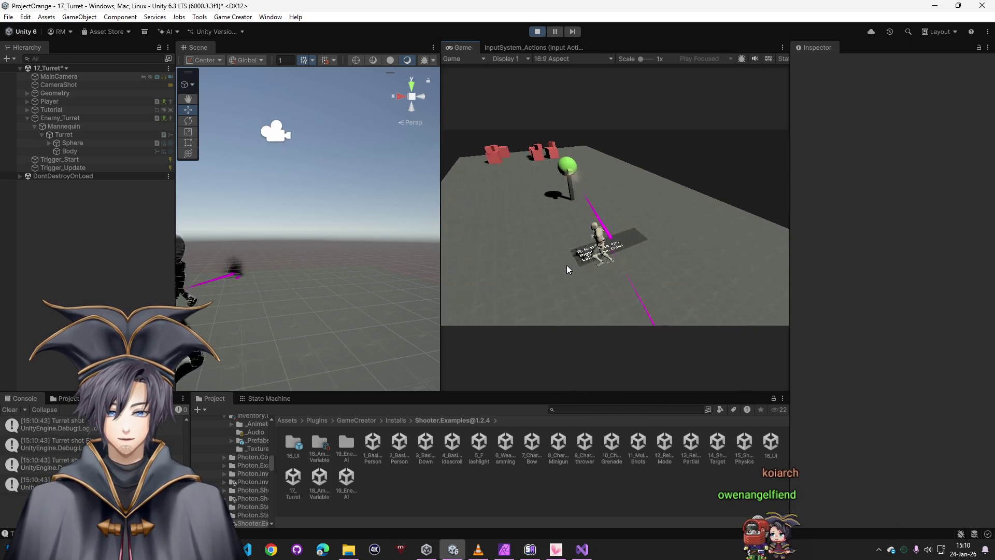
Leave the Game view and stop the turret test run
{"action": "key", "text": "super"}
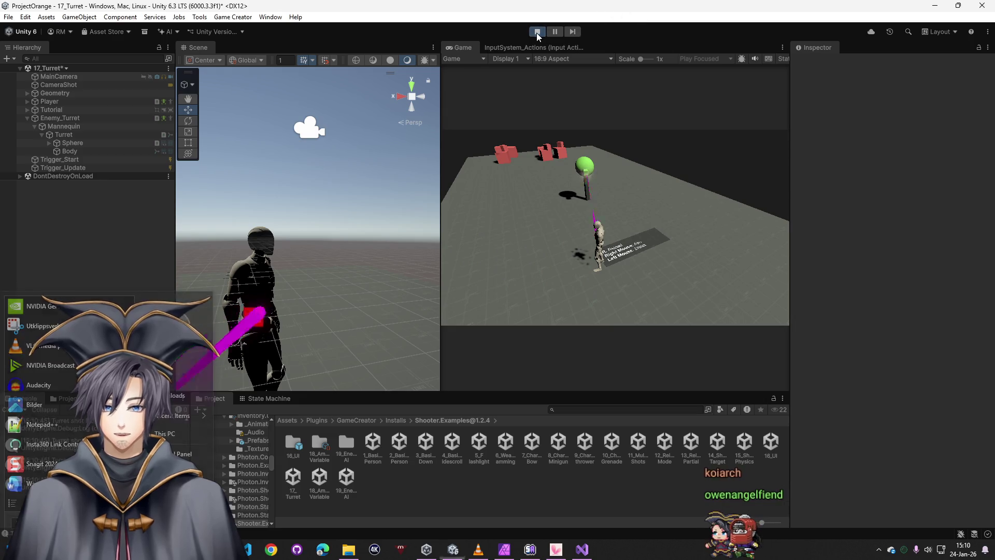
{"action": "left_click", "coordinate": [537, 31]}
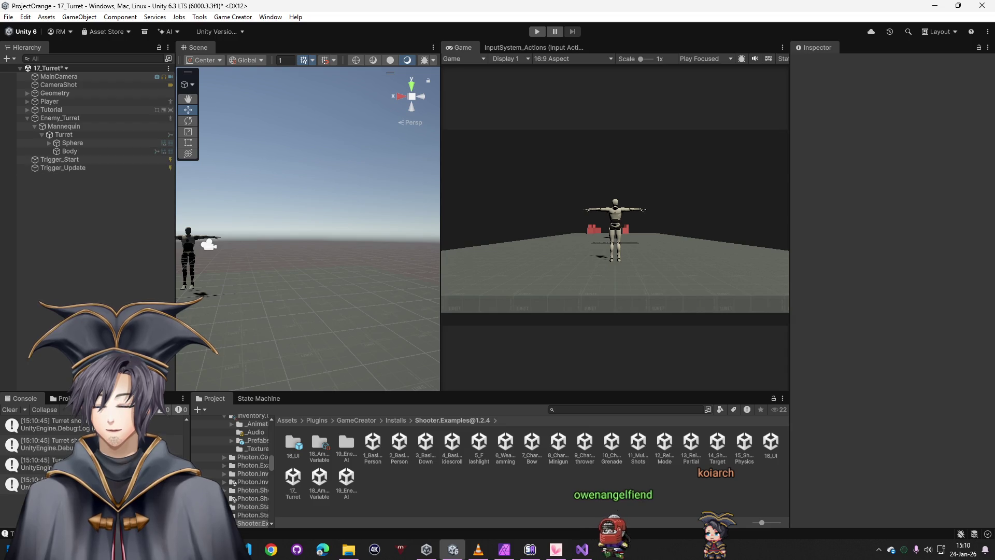
Trace Trigger_Start's equipped Turret_Weapon to its On Hit Log instruction, then open Assets > Scenes
{"action": "left_click", "coordinate": [72, 118]}
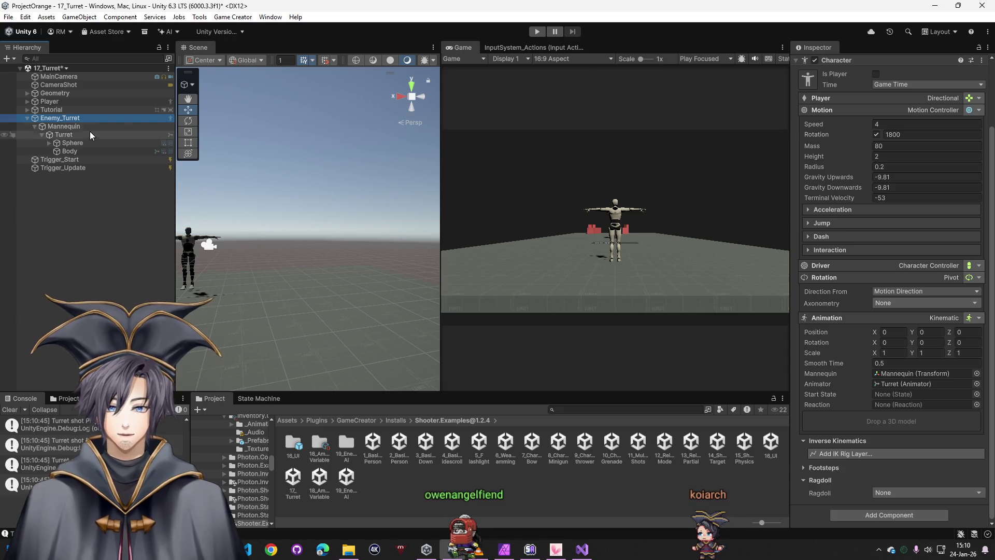
{"action": "left_click", "coordinate": [79, 133]}
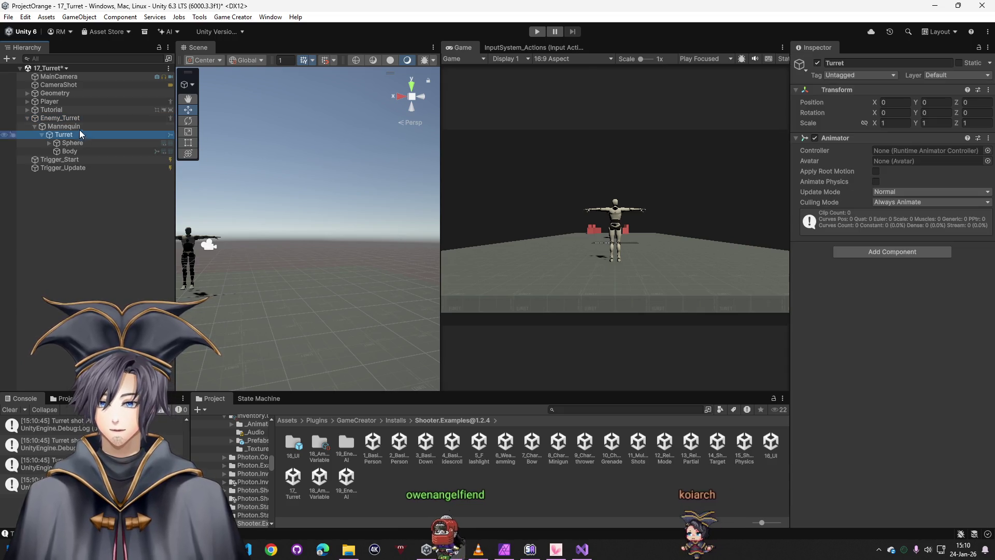
{"action": "left_click", "coordinate": [84, 158]}
{"action": "left_click", "coordinate": [890, 180]}
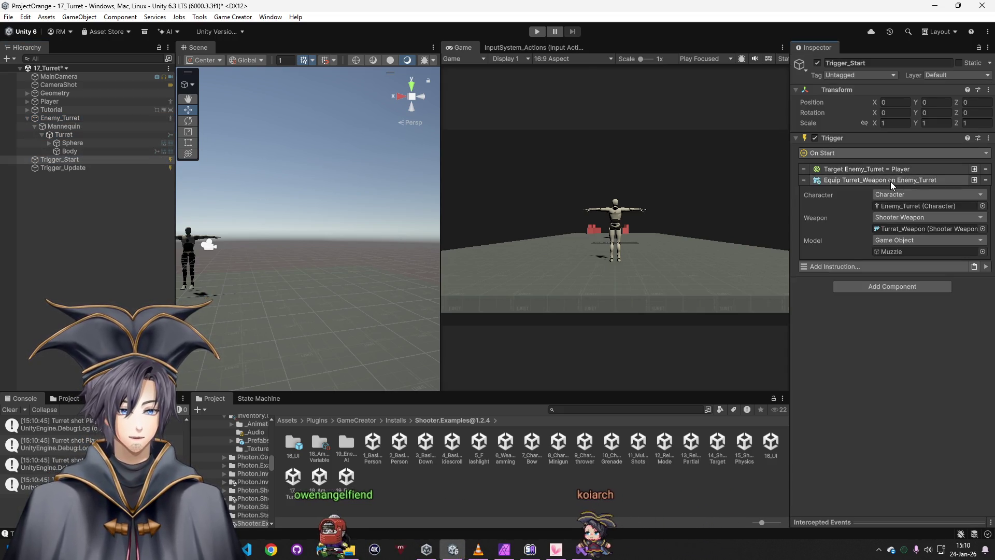
{"action": "left_click", "coordinate": [898, 228]}
{"action": "double_click", "coordinate": [898, 229]}
{"action": "scroll", "coordinate": [836, 378], "scroll_direction": "down", "scroll_amount": 15}
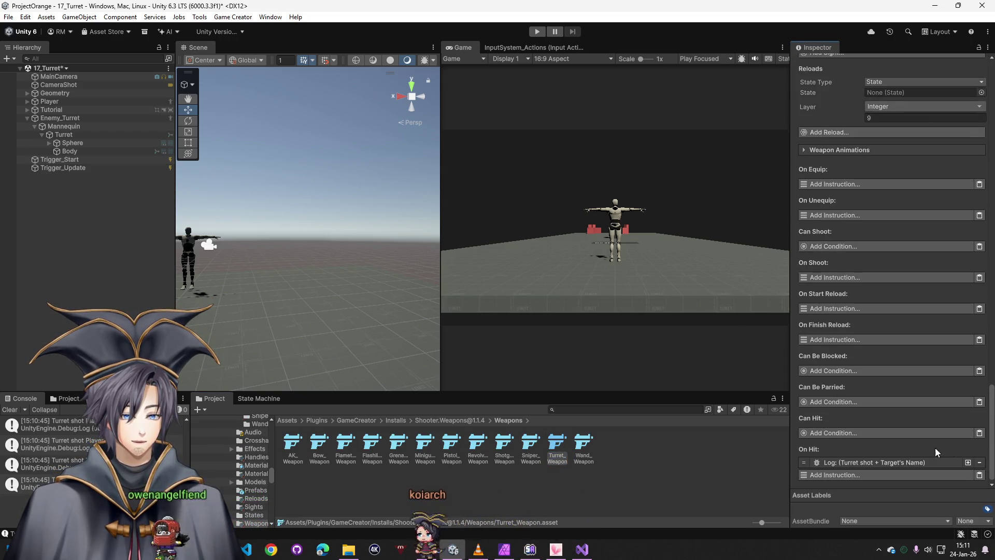
{"action": "left_click", "coordinate": [890, 459]}
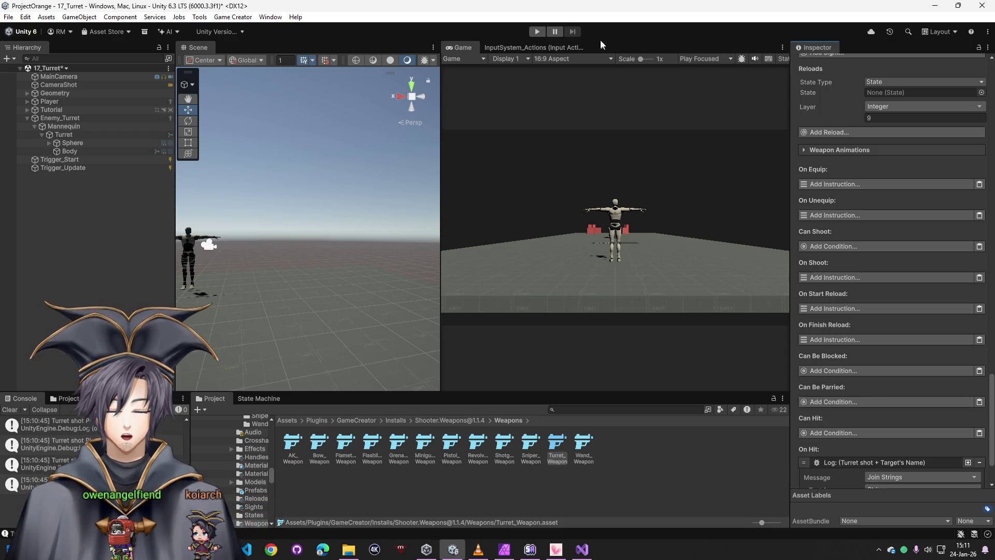
{"action": "left_click", "coordinate": [288, 419]}
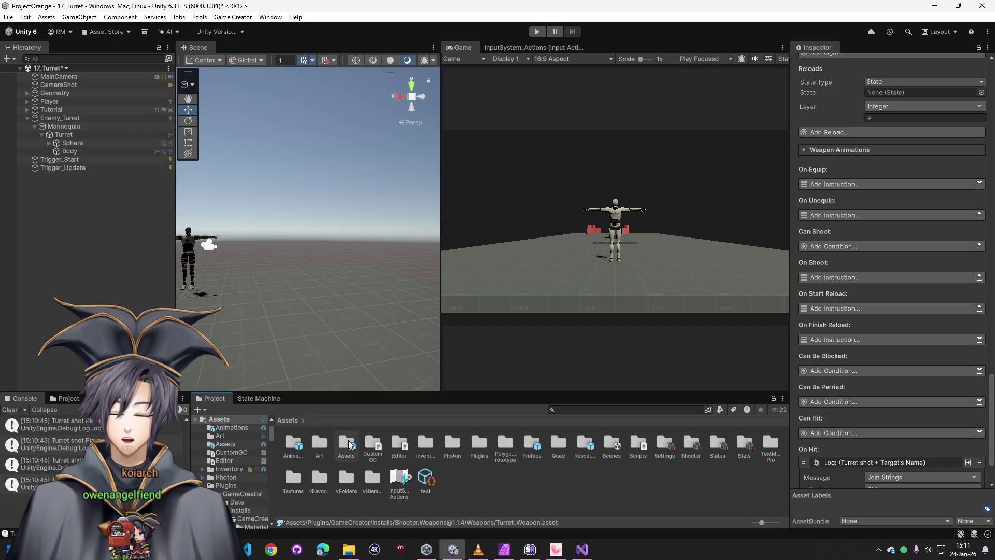
{"action": "double_click", "coordinate": [621, 449]}
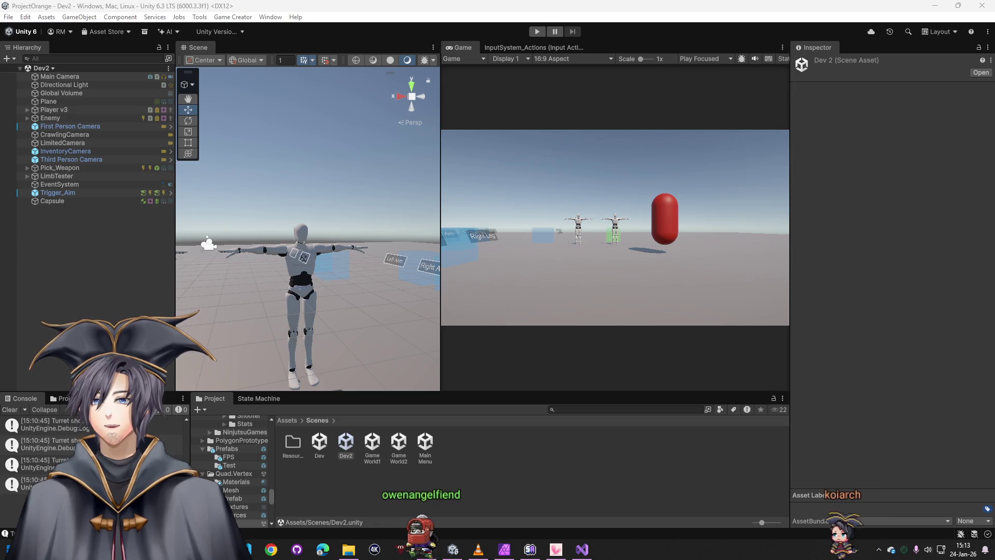
Select Player v3 in the Dev2 scene to view its character settings
{"action": "left_click", "coordinate": [54, 109]}
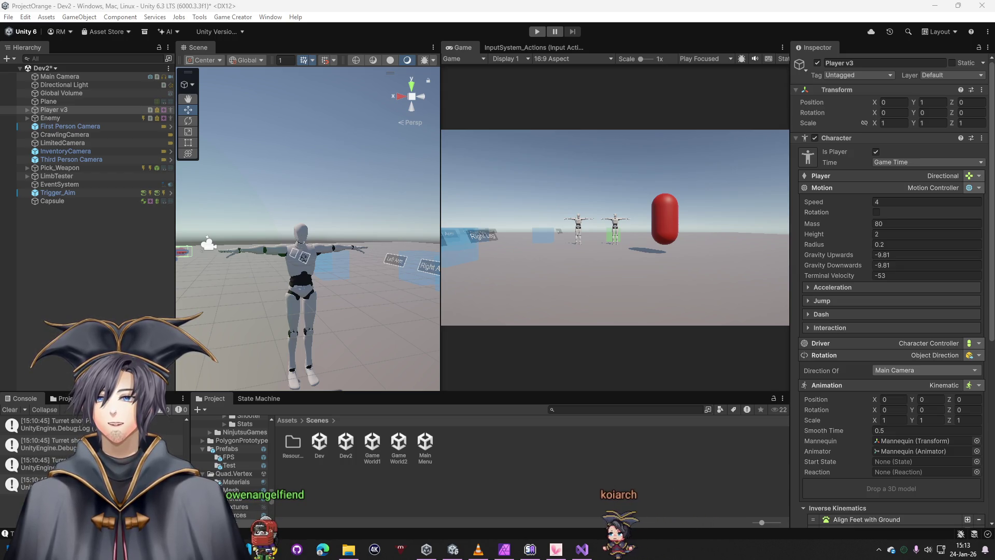
Scroll Player v3 to its Traits, then select Enemy and scroll to its On Shoot Hit trigger
{"action": "scroll", "coordinate": [843, 265], "scroll_direction": "down", "scroll_amount": 10}
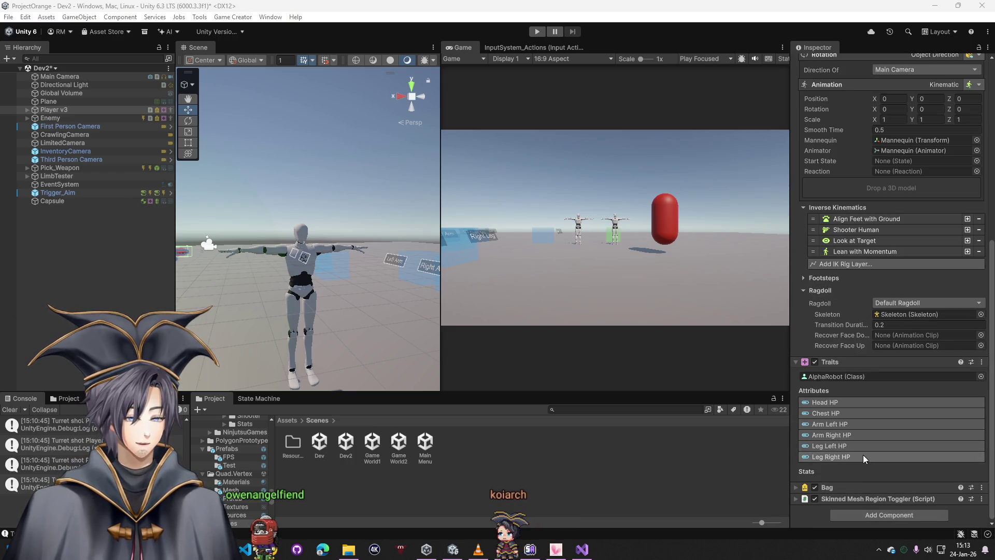
{"action": "left_click", "coordinate": [24, 116]}
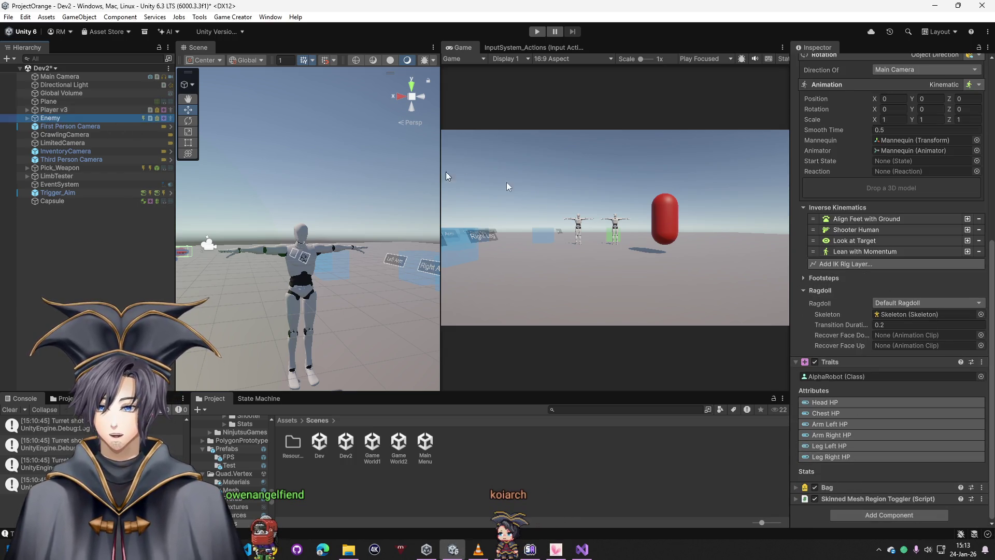
{"action": "scroll", "coordinate": [875, 348], "scroll_direction": "down", "scroll_amount": 3}
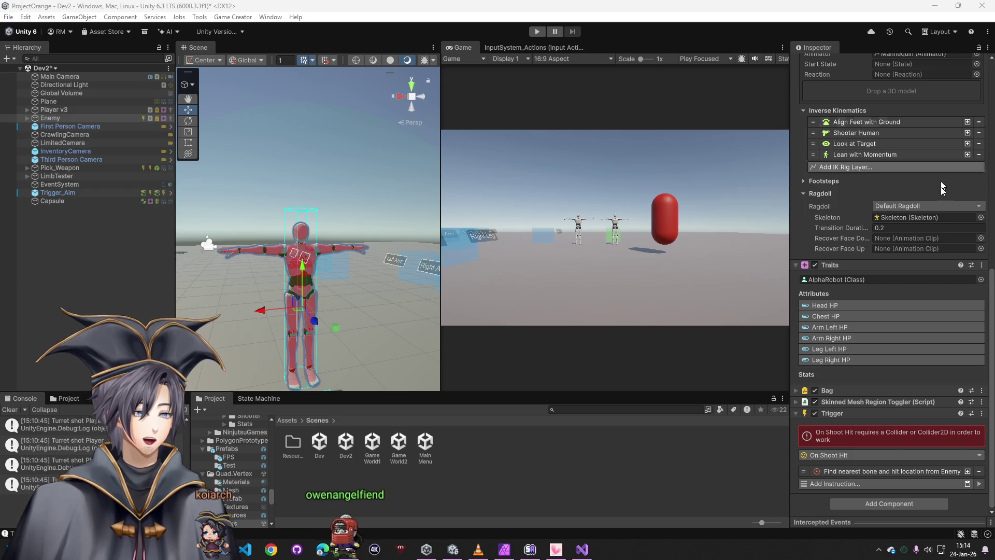
Browse the Find Nearest Bone instruction's storage options for the closest bone, including Reflection
{"action": "left_click", "coordinate": [854, 472]}
{"action": "scroll", "coordinate": [855, 411], "scroll_direction": "down", "scroll_amount": 3}
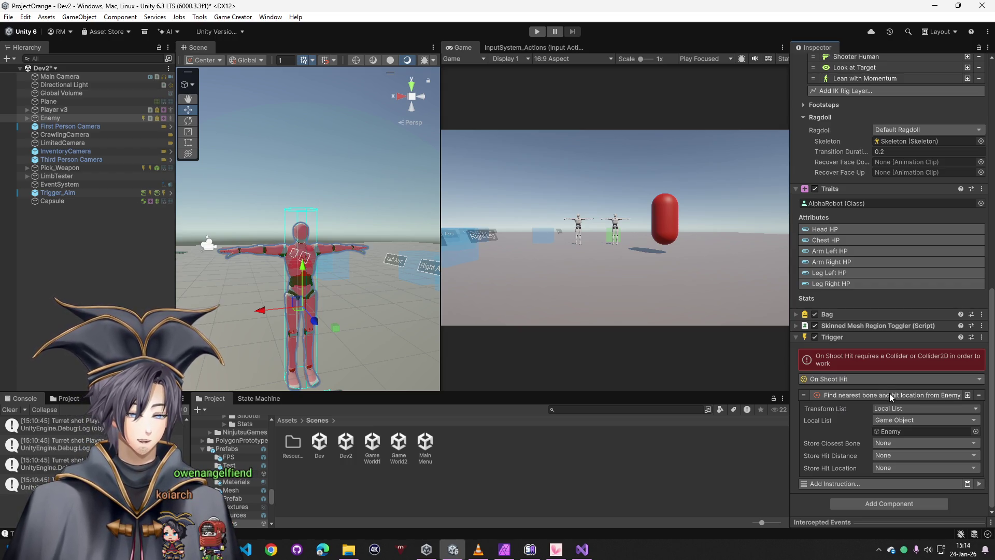
{"action": "left_click", "coordinate": [885, 444]}
{"action": "left_click", "coordinate": [897, 292]}
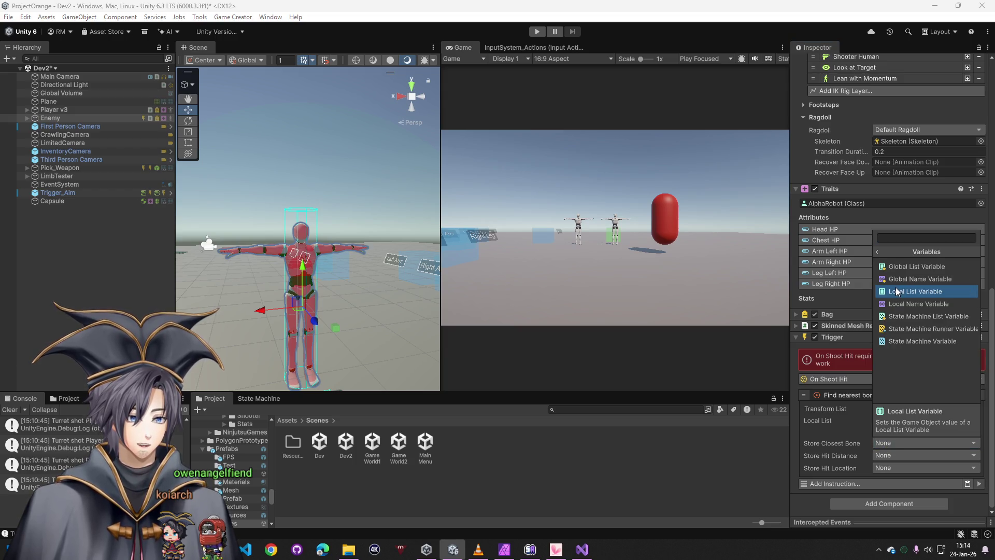
{"action": "left_click", "coordinate": [887, 441]}
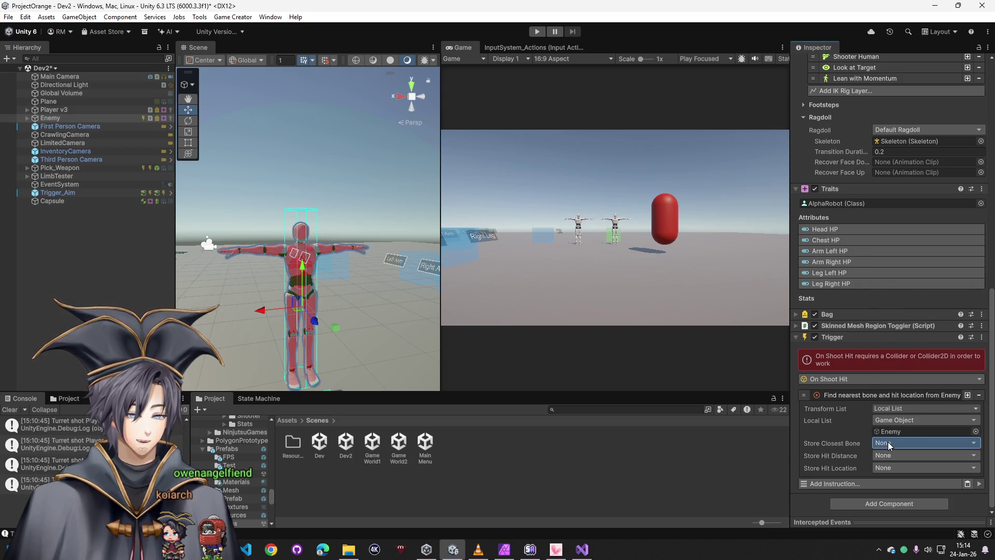
{"action": "left_click", "coordinate": [888, 442]}
{"action": "left_click", "coordinate": [894, 279]}
{"action": "left_click", "coordinate": [879, 251]}
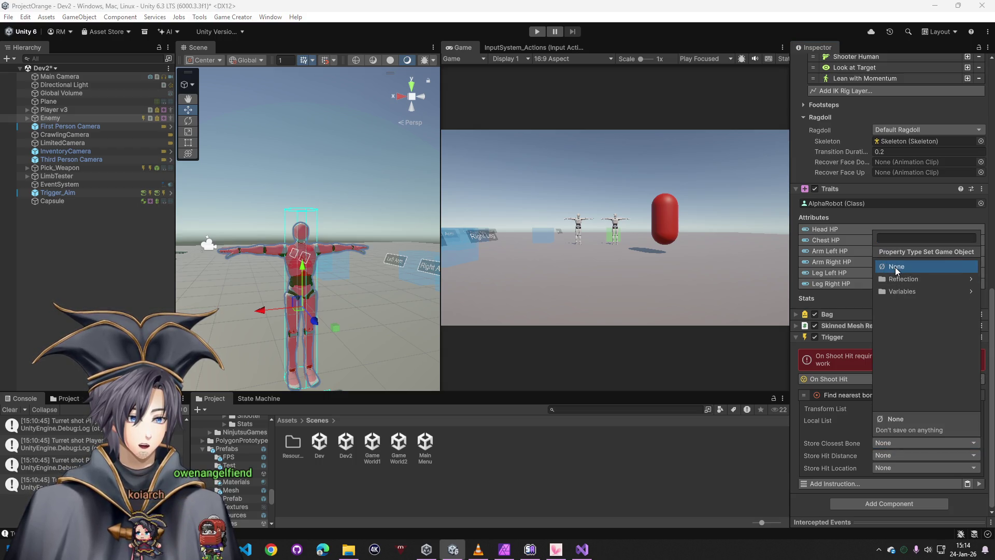
{"action": "left_click", "coordinate": [899, 292]}
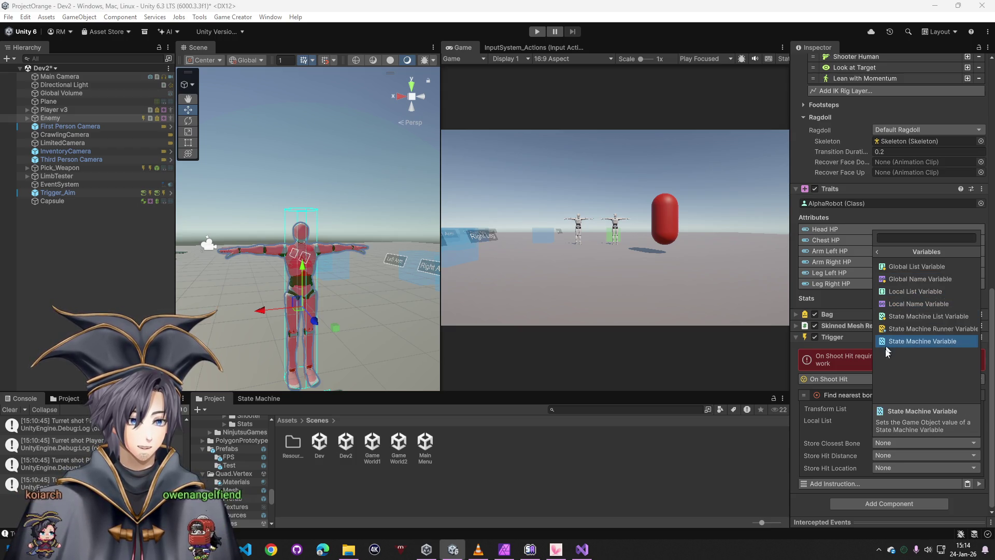
Add a Local List Variables component to the Enemy and give its list a new element
{"action": "left_click", "coordinate": [868, 500]}
{"action": "type", "text": "local"}
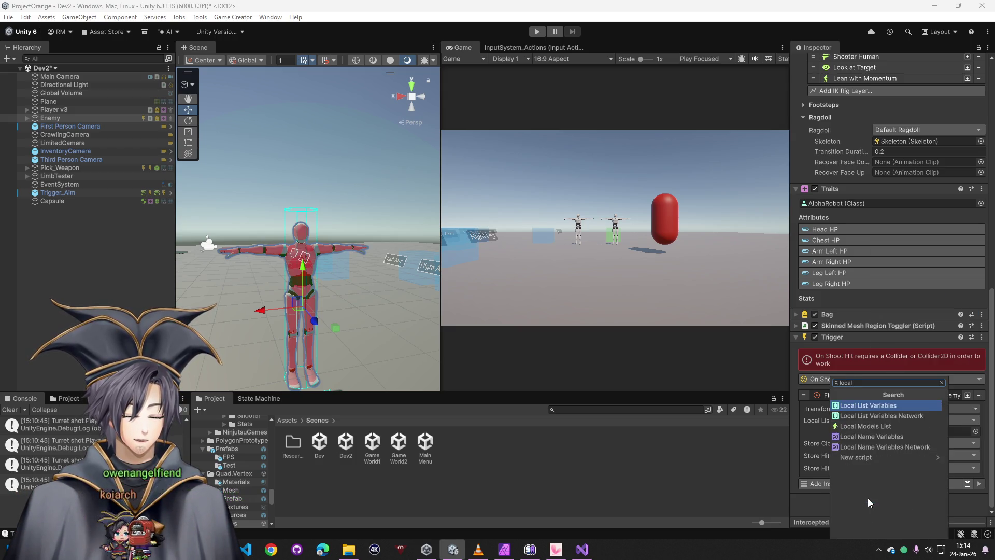
{"action": "left_click", "coordinate": [876, 407]}
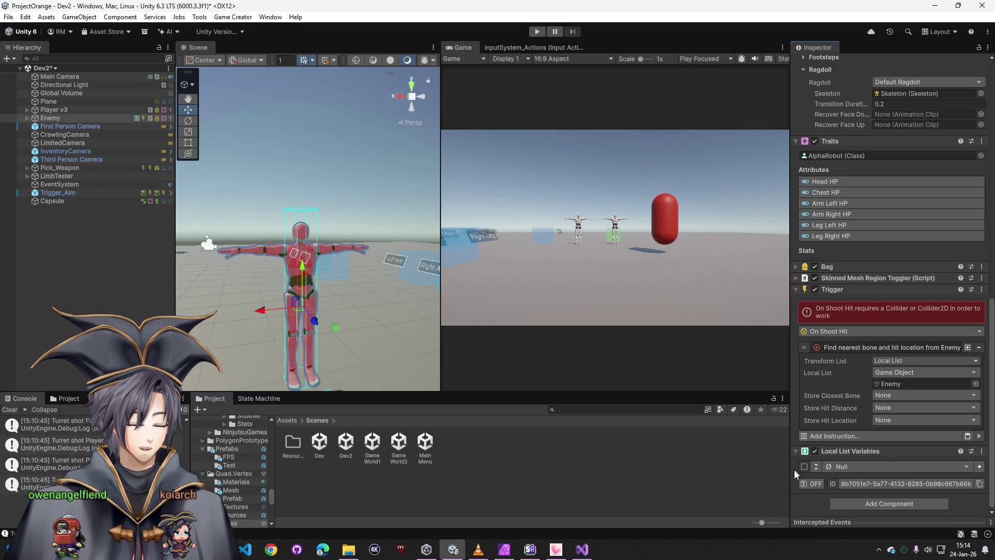
{"action": "left_click", "coordinate": [859, 465]}
{"action": "left_click", "coordinate": [804, 465]}
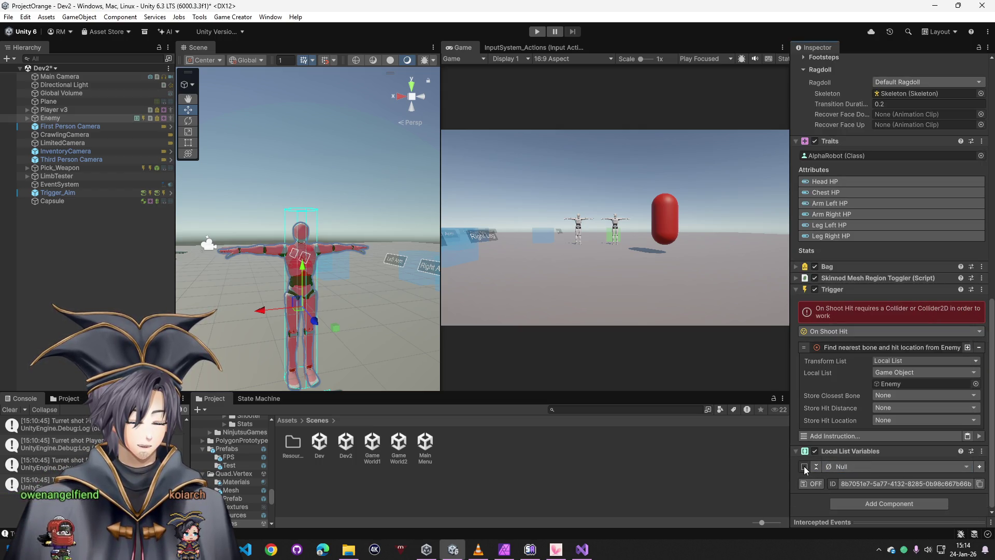
{"action": "left_click", "coordinate": [979, 466]}
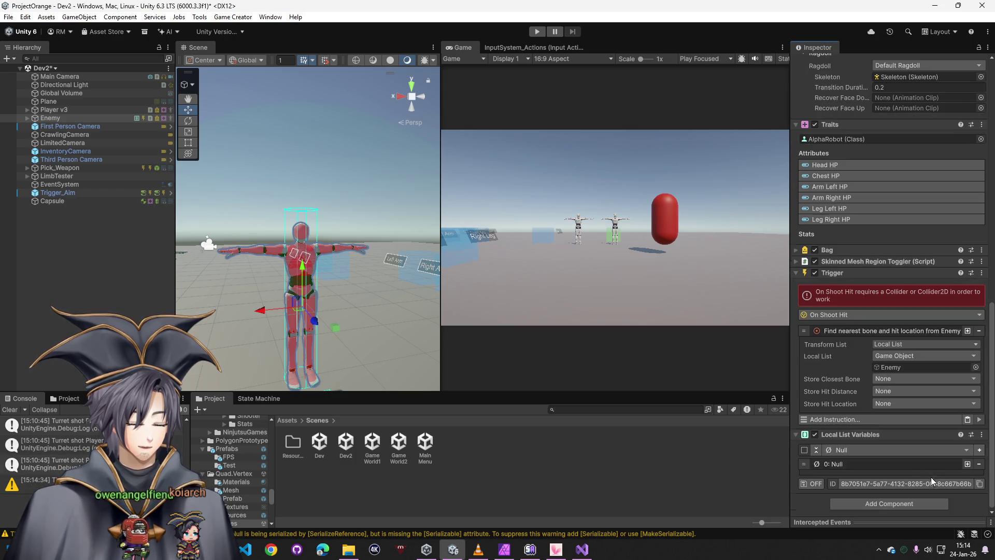
{"action": "left_click", "coordinate": [850, 451]}
{"action": "left_click", "coordinate": [854, 461]}
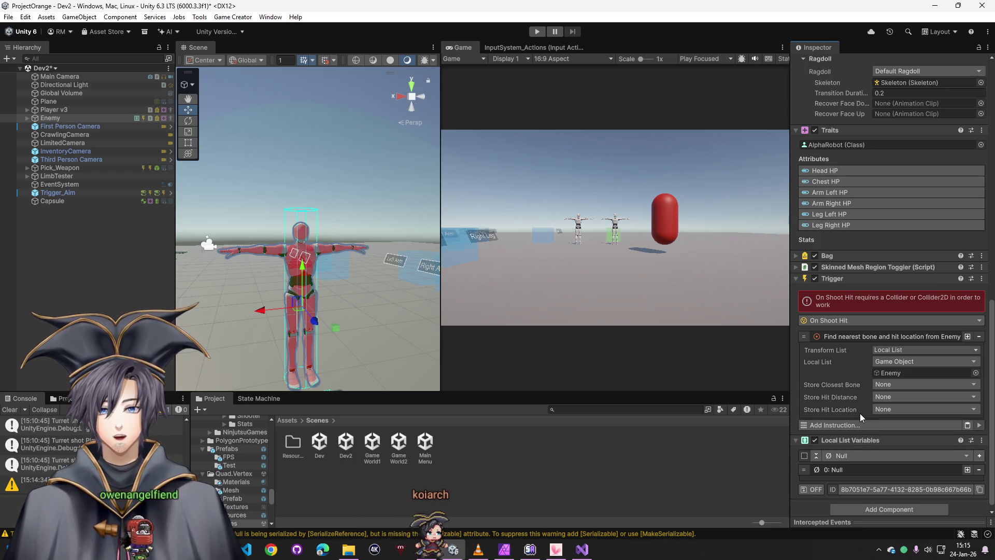
Remove the Local List Variables and Trigger components, then open Assets > CustomGC
{"action": "right_click", "coordinate": [872, 440]}
{"action": "left_click", "coordinate": [889, 334]}
{"action": "left_click", "coordinate": [981, 337]}
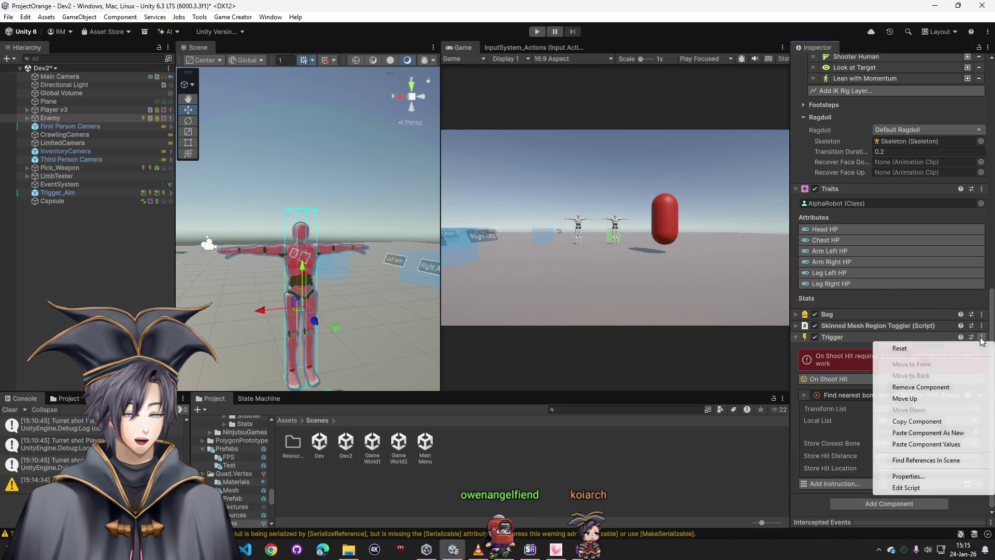
{"action": "left_click", "coordinate": [940, 387]}
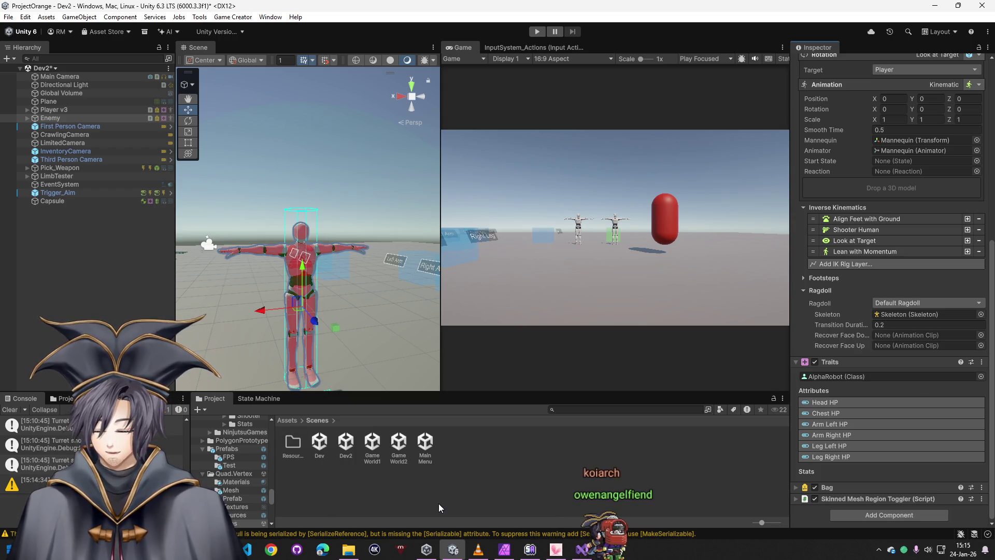
{"action": "left_click", "coordinate": [286, 419]}
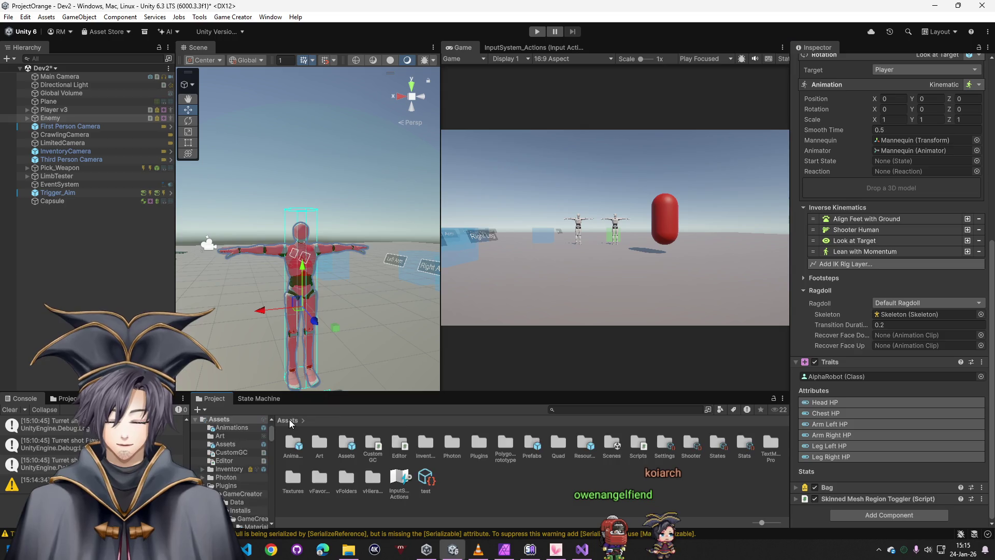
{"action": "double_click", "coordinate": [373, 443]}
Scroll through Find Nearest Bone and Hit Location.cs in Visual Studio, then minimize the editor
{"action": "left_click", "coordinate": [293, 443]}
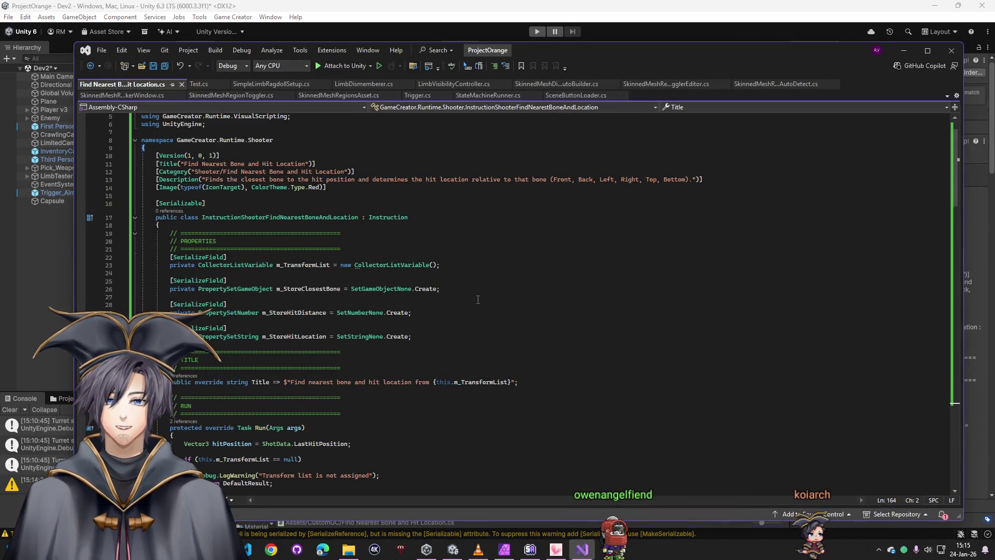
{"action": "scroll", "coordinate": [401, 271], "scroll_direction": "down", "scroll_amount": 4}
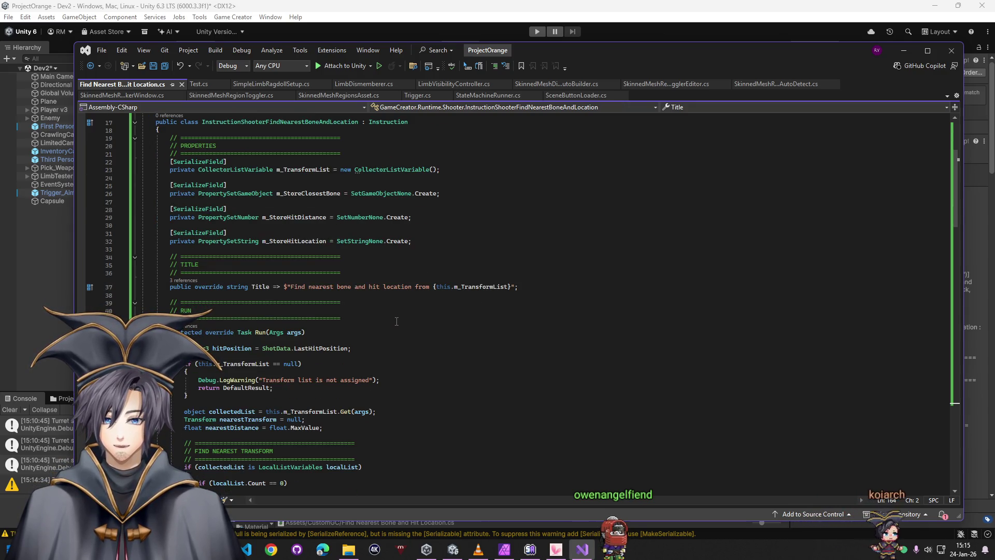
{"action": "scroll", "coordinate": [397, 321], "scroll_direction": "down", "scroll_amount": 5}
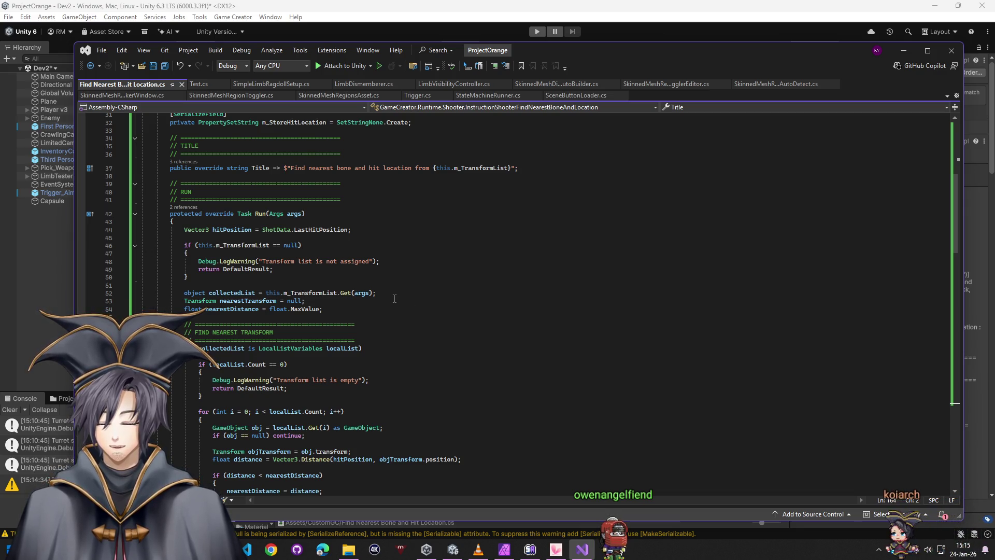
{"action": "scroll", "coordinate": [394, 299], "scroll_direction": "down", "scroll_amount": 14}
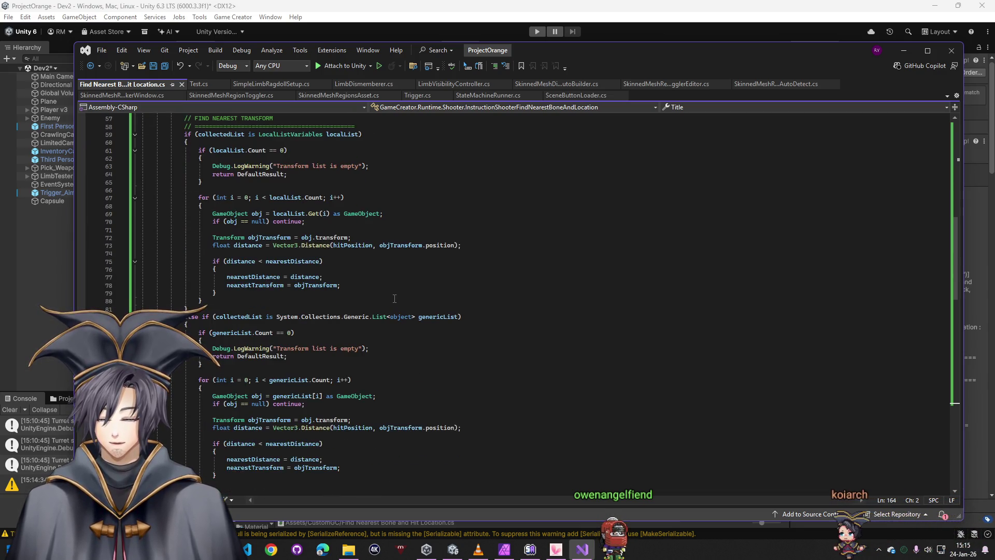
{"action": "left_click", "coordinate": [902, 53]}
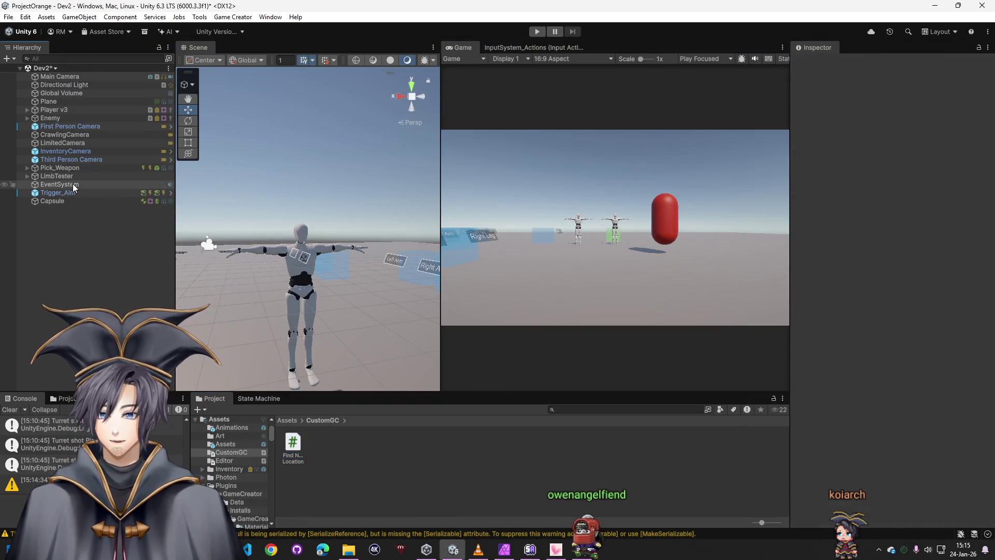
Expand Enemy > Mannequin > Mannequin > Armature > Hips and LeftUpLeg to reveal LeftLeg
{"action": "left_click", "coordinate": [27, 118]}
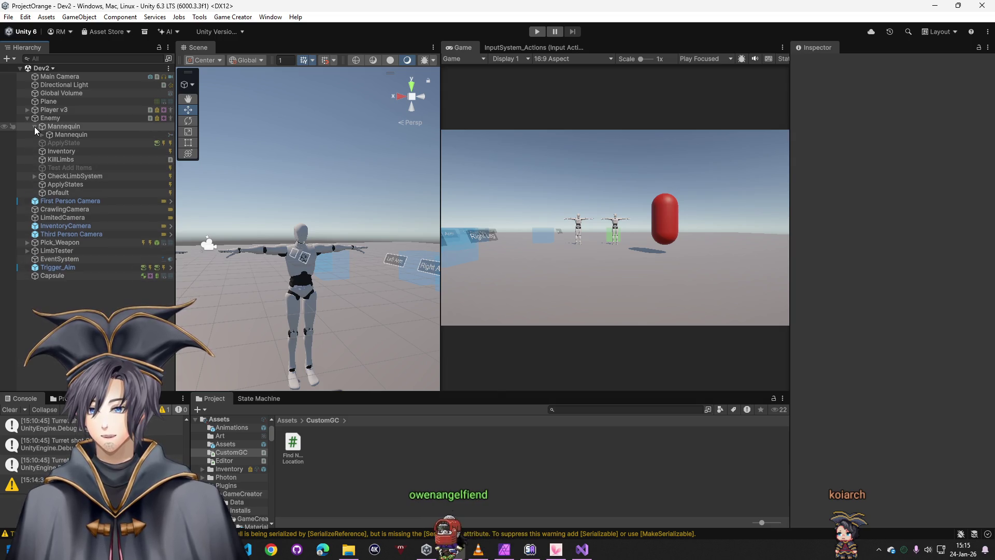
{"action": "left_click", "coordinate": [34, 127]}
{"action": "left_click", "coordinate": [42, 135]}
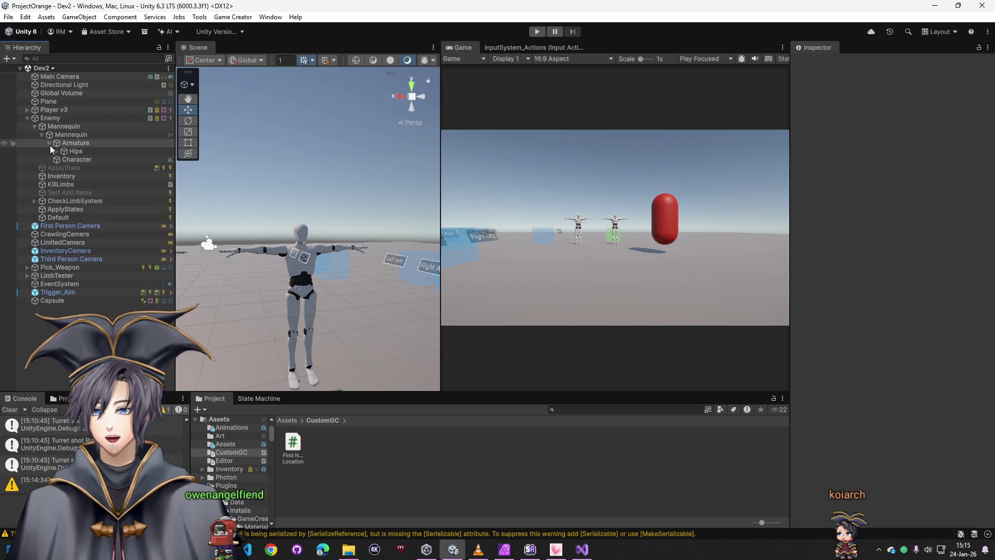
{"action": "left_click", "coordinate": [49, 143]}
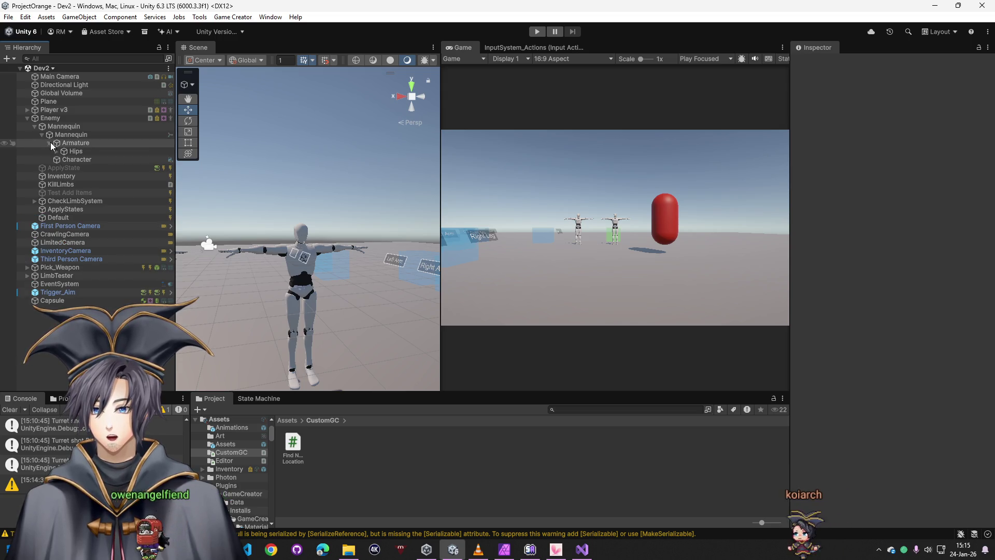
{"action": "left_click", "coordinate": [57, 150]}
{"action": "left_click", "coordinate": [73, 159]}
{"action": "key", "text": "Right"}
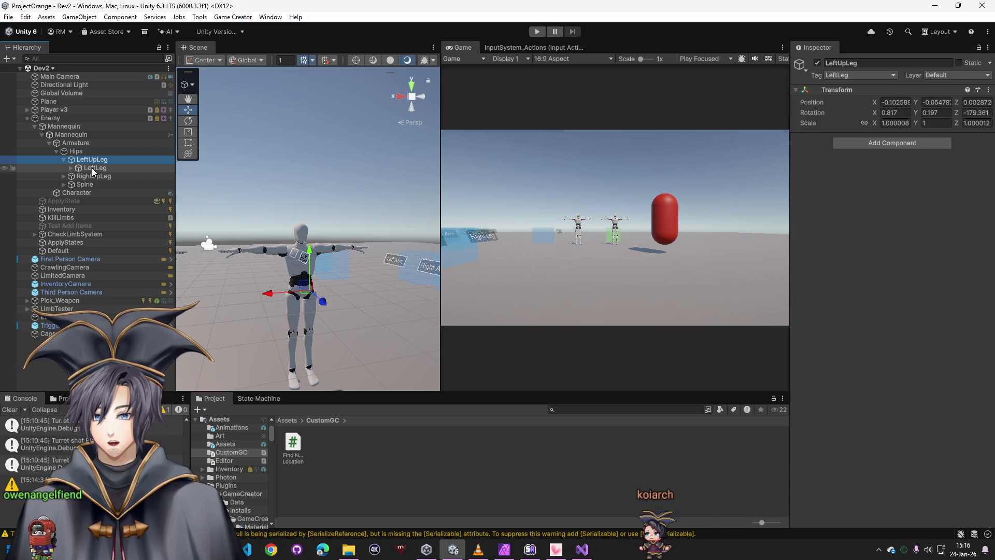
Undo an accidental 'box' component added to LeftUpLeg, then select the Enemy object
{"action": "left_click", "coordinate": [870, 142]}
{"action": "type", "text": "box"}
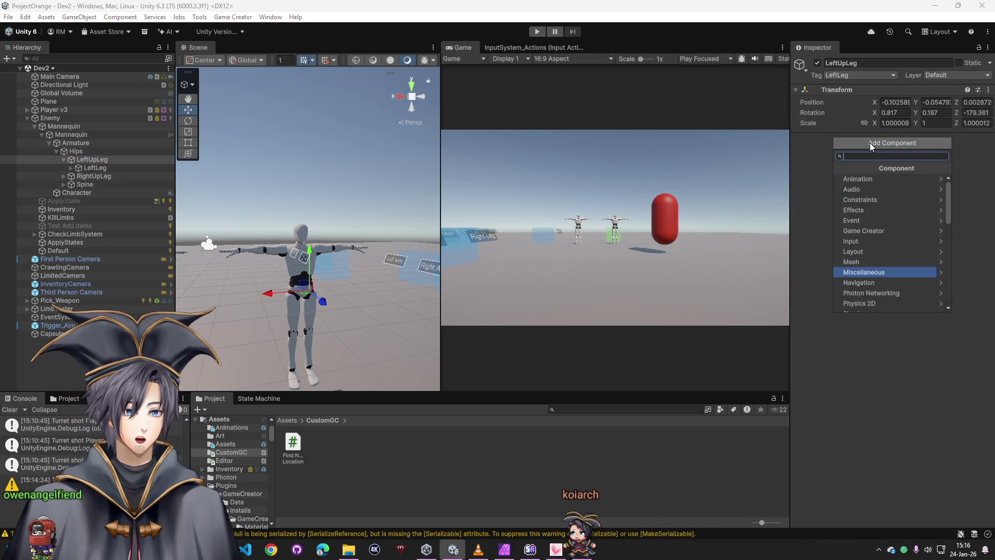
{"action": "left_click", "coordinate": [861, 179]}
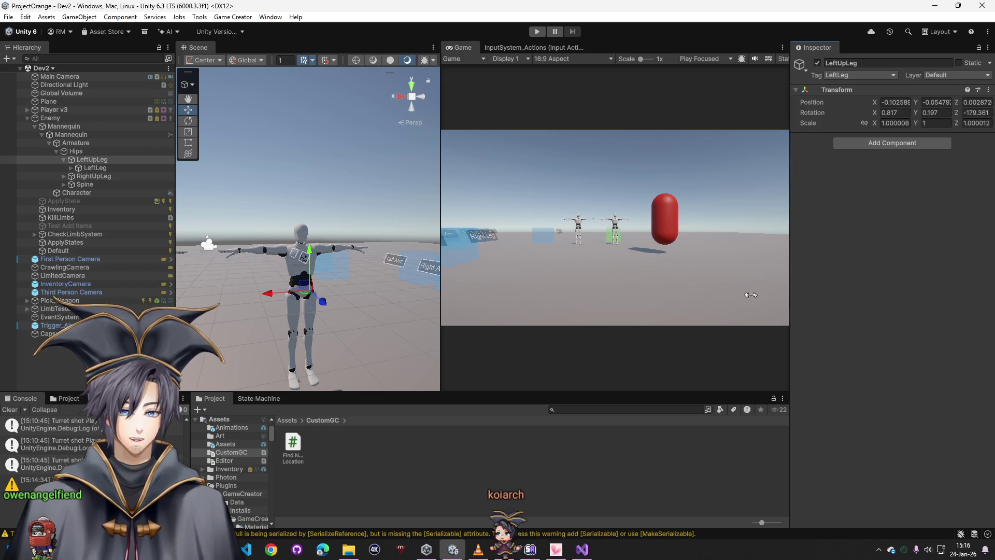
{"action": "key", "text": "ctrl+z"}
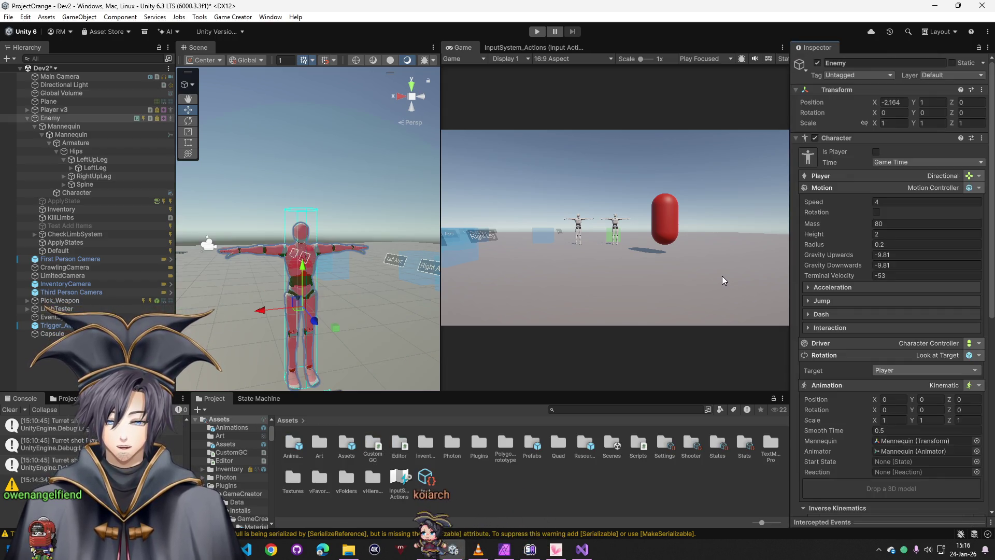
{"action": "key", "text": "ctrl+z"}
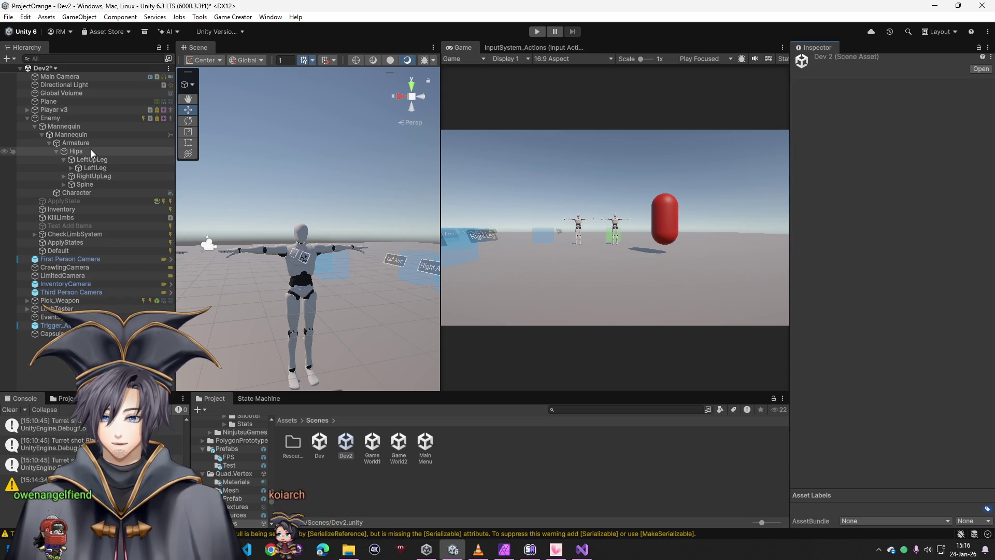
{"action": "mouse_move", "coordinate": [218, 244]}
{"action": "left_mouse_down"}
{"action": "mouse_move", "coordinate": [258, 300]}
{"action": "mouse_move", "coordinate": [290, 308]}
{"action": "left_mouse_up"}
{"action": "left_click", "coordinate": [66, 118]}
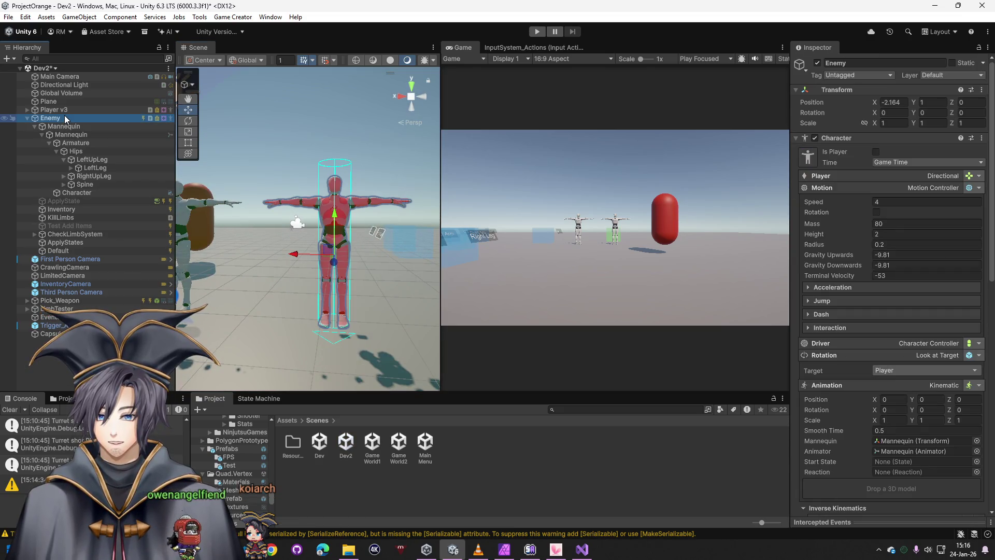
Add a Box Collider to LeftUpLeg and set it as a trigger
{"action": "left_click", "coordinate": [83, 158]}
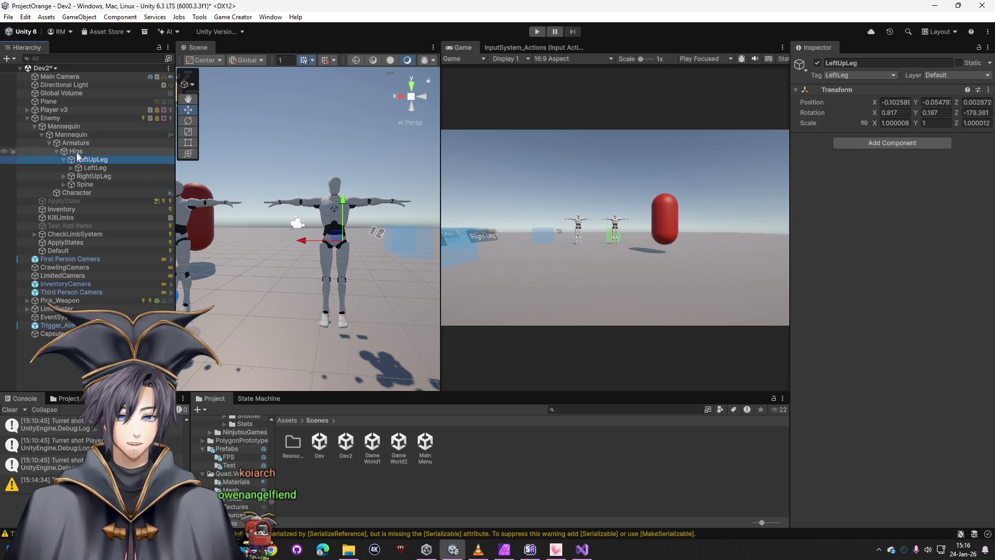
{"action": "left_click", "coordinate": [904, 144]}
{"action": "type", "text": "box"}
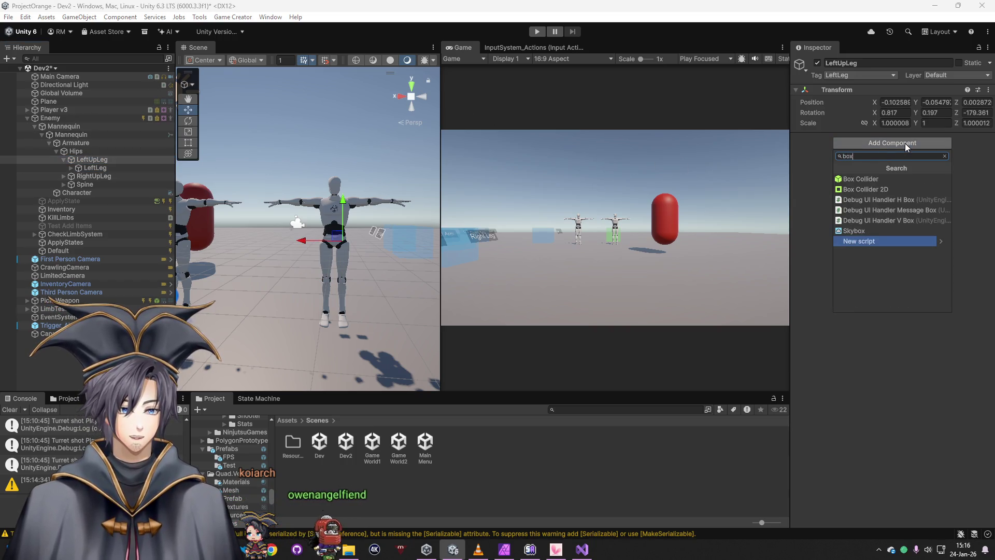
{"action": "left_click", "coordinate": [872, 178]}
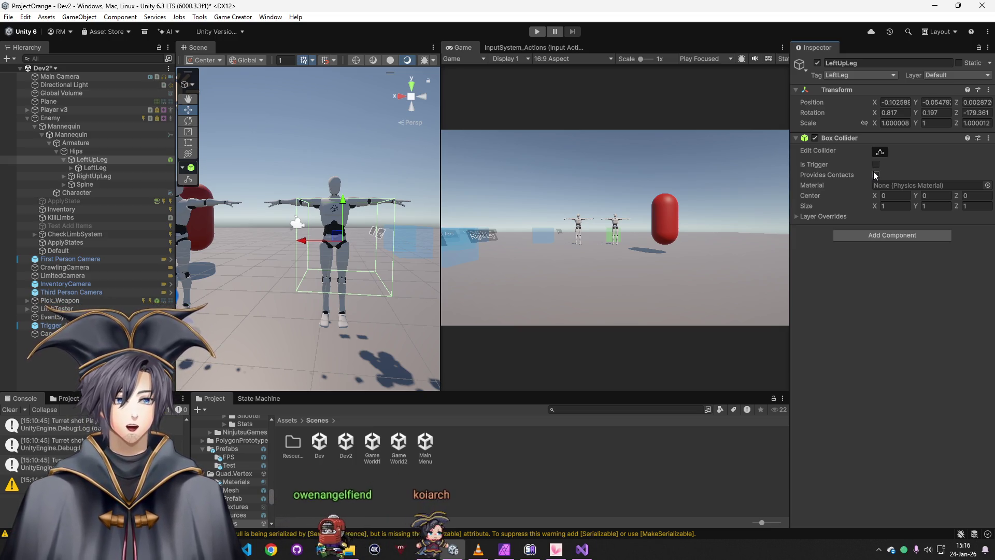
{"action": "left_click", "coordinate": [876, 164]}
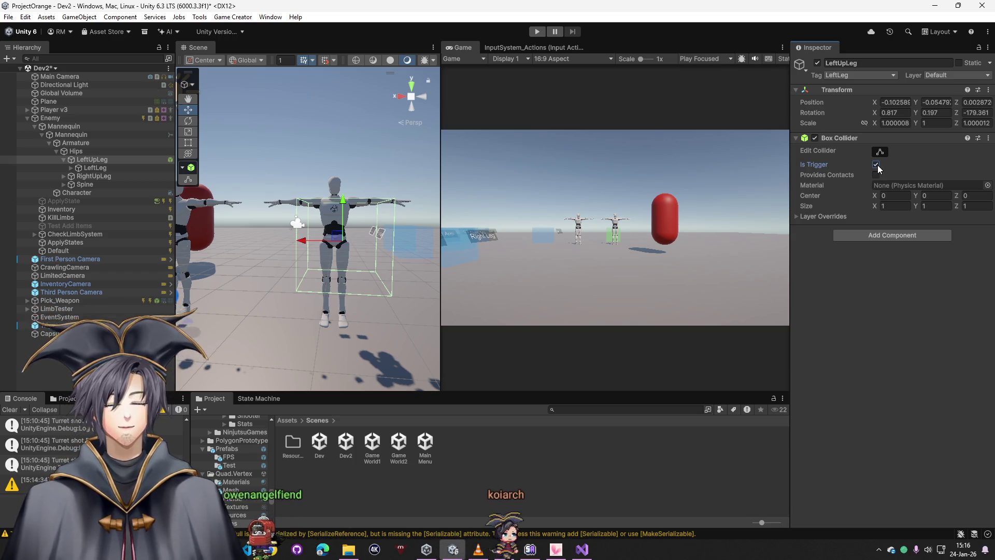
Add a Trigger component to LeftUpLeg that fires On Shoot Hit
{"action": "left_click", "coordinate": [868, 235]}
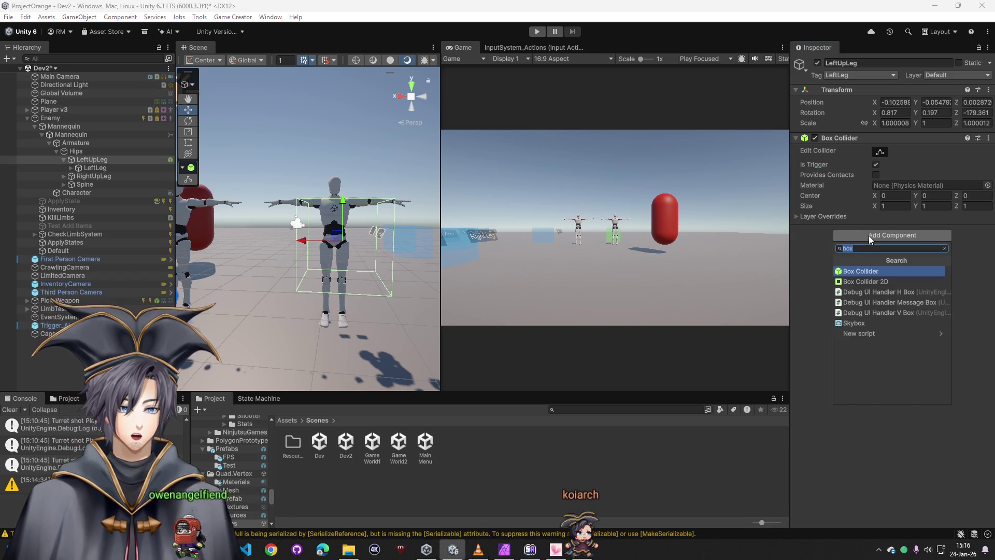
{"action": "type", "text": "on s"}
{"action": "key", "text": "BackSpace"}
{"action": "key", "text": "BackSpace"}
{"action": "key", "text": "BackSpace"}
{"action": "type", "text": "trigger"}
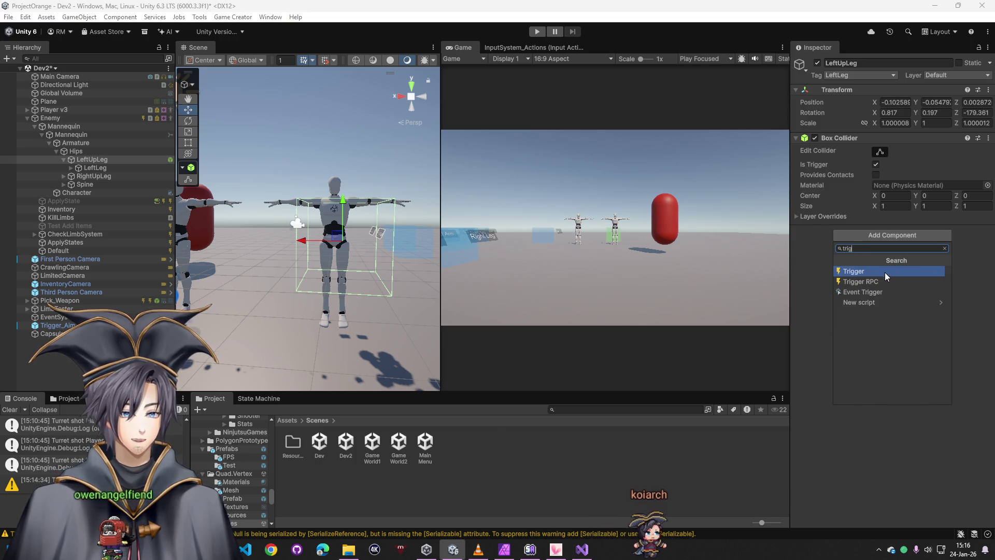
{"action": "left_click", "coordinate": [884, 271]}
{"action": "left_click", "coordinate": [865, 246]}
{"action": "type", "text": "shoot"}
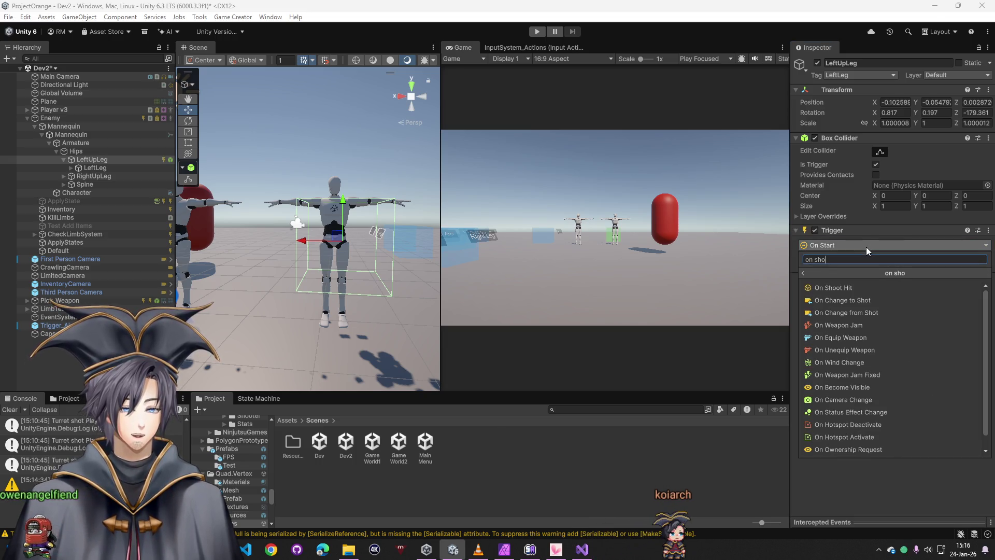
{"action": "left_click", "coordinate": [844, 284]}
Add a Change Attribute instruction subtracting 50 from LegLeftHP, then start Play mode
{"action": "left_click", "coordinate": [856, 266]}
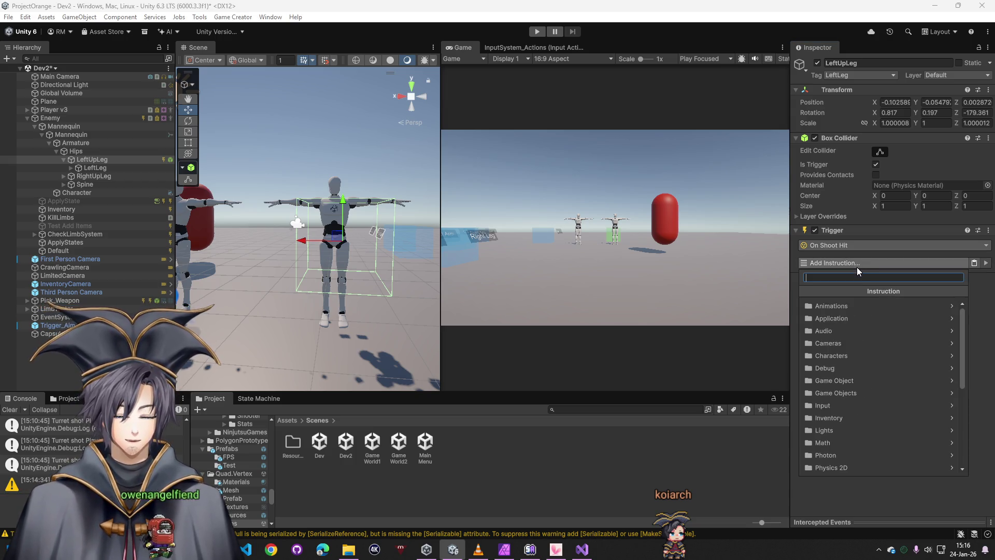
{"action": "type", "text": "attr"}
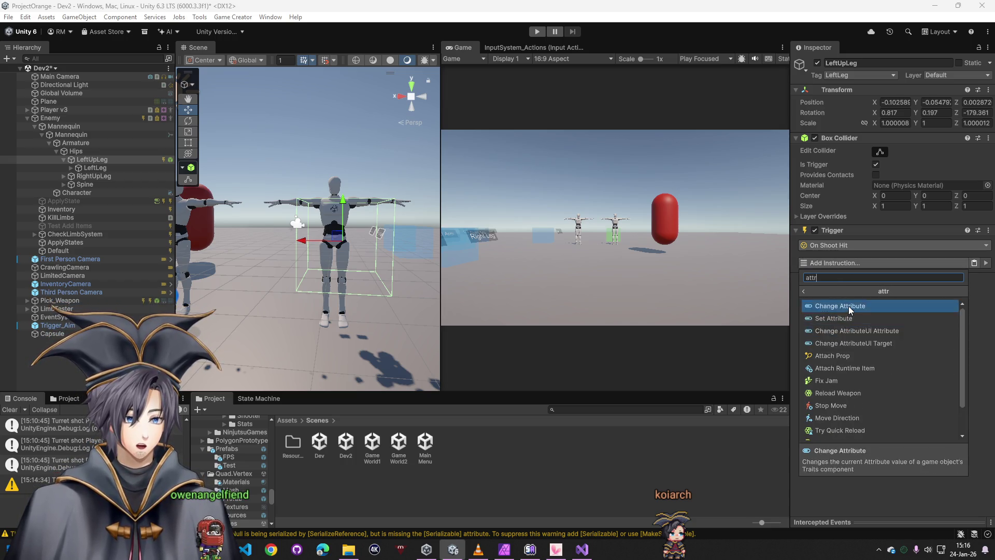
{"action": "left_click", "coordinate": [842, 306]}
{"action": "left_click", "coordinate": [979, 289]}
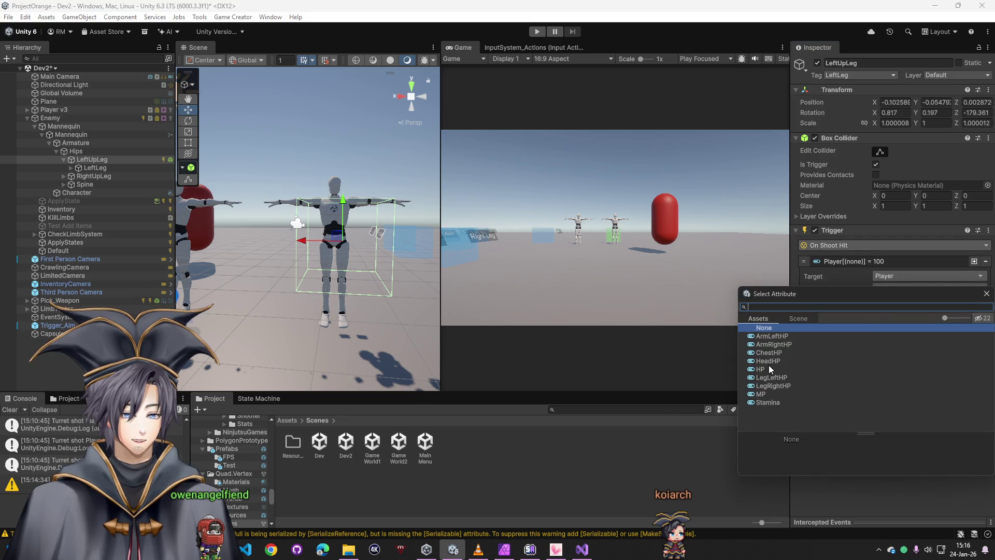
{"action": "double_click", "coordinate": [772, 378]}
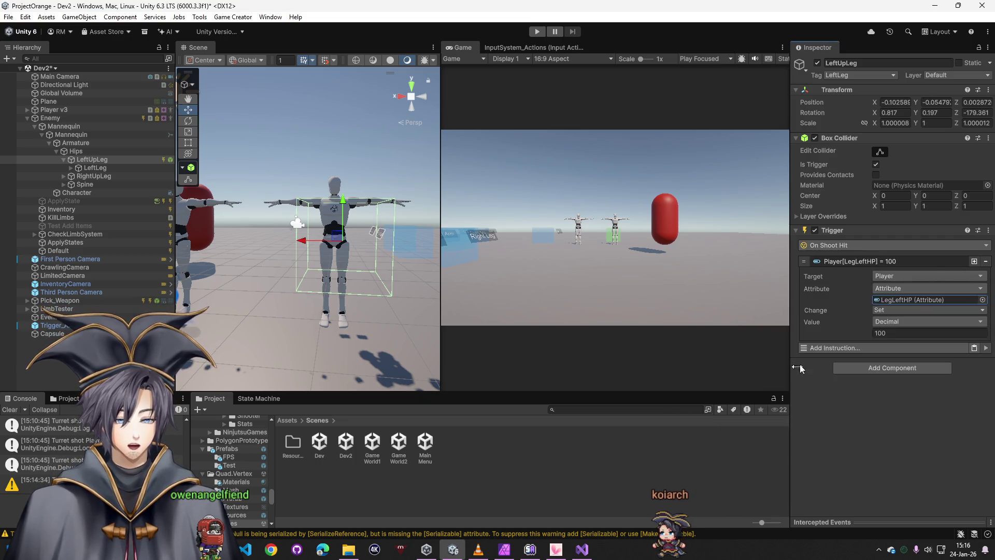
{"action": "left_click", "coordinate": [890, 311]}
{"action": "left_click", "coordinate": [902, 343]}
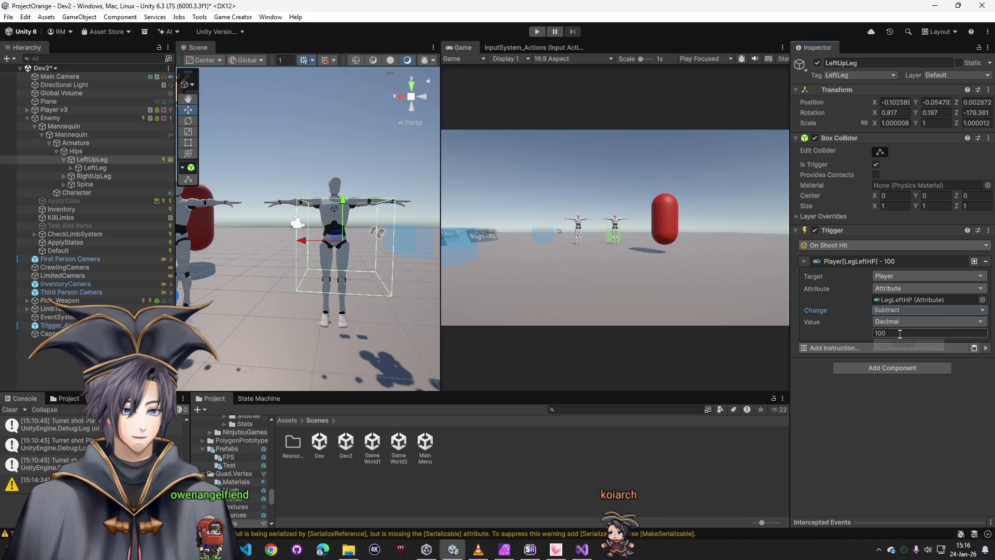
{"action": "left_click", "coordinate": [834, 332]}
{"action": "type", "text": "50"}
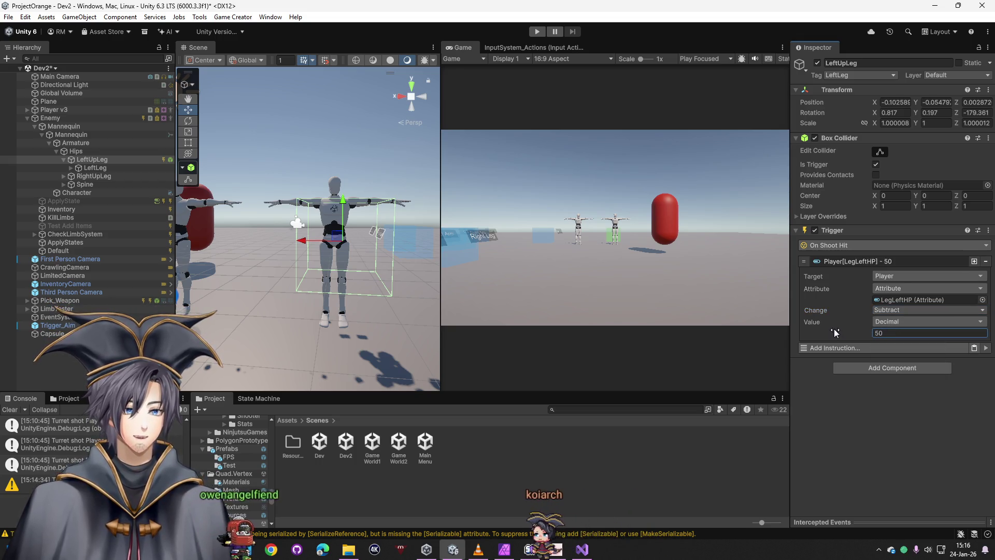
{"action": "left_click", "coordinate": [543, 30]}
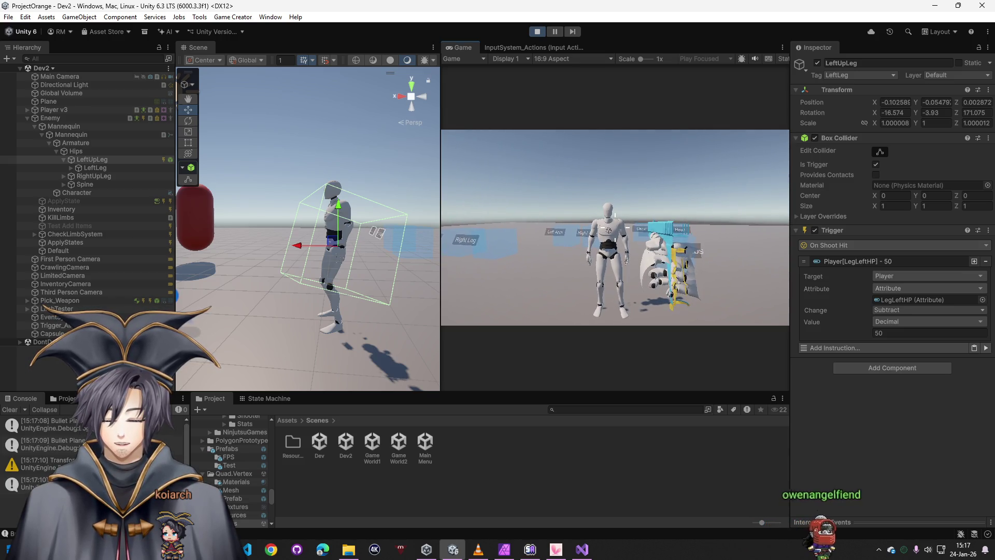
Check the Enemy's Leg Left HP stays at 100/100, stop play, and select LeftUpLeg
{"action": "key", "text": "super"}
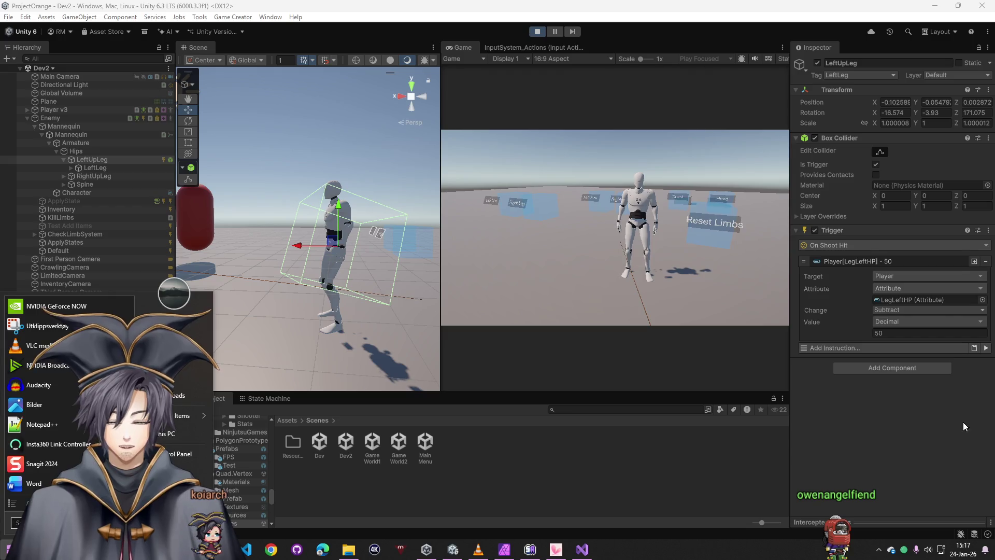
{"action": "left_click", "coordinate": [961, 419]}
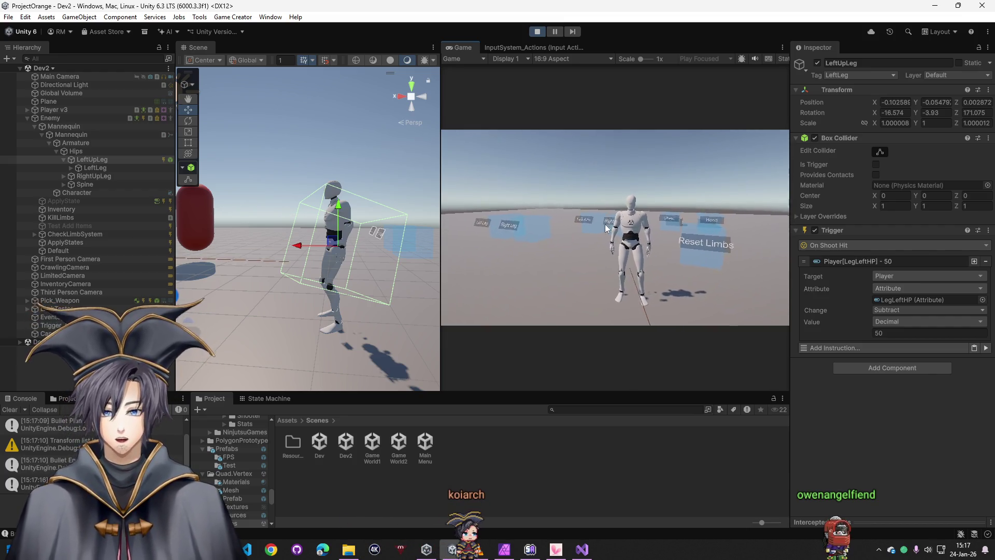
{"action": "scroll", "coordinate": [857, 406], "scroll_direction": "down", "scroll_amount": 3}
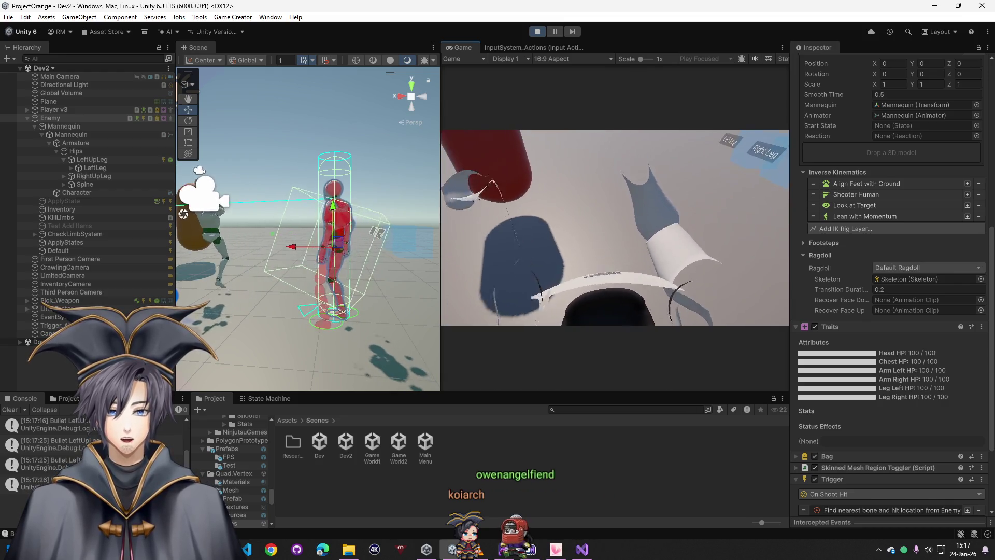
{"action": "left_click", "coordinate": [536, 32]}
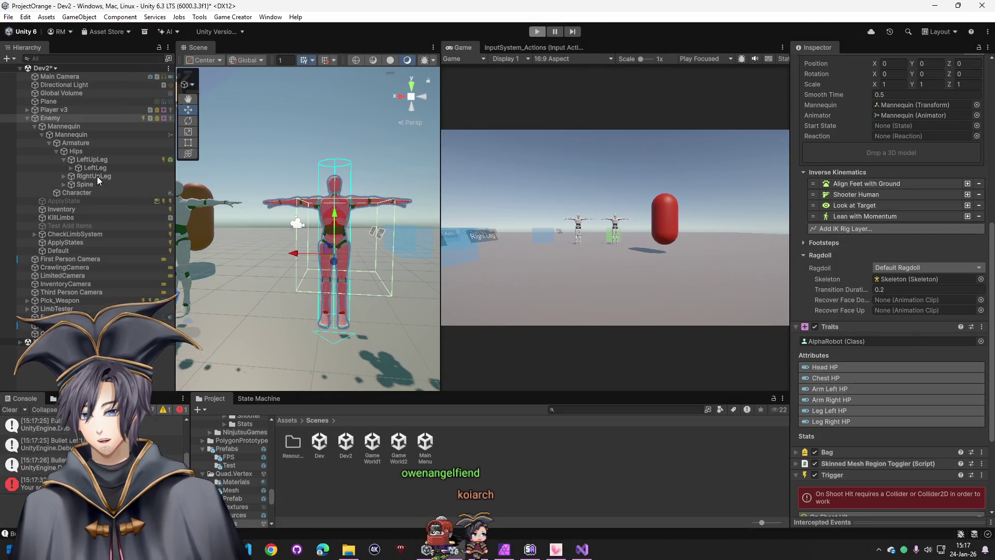
{"action": "left_click", "coordinate": [93, 160]}
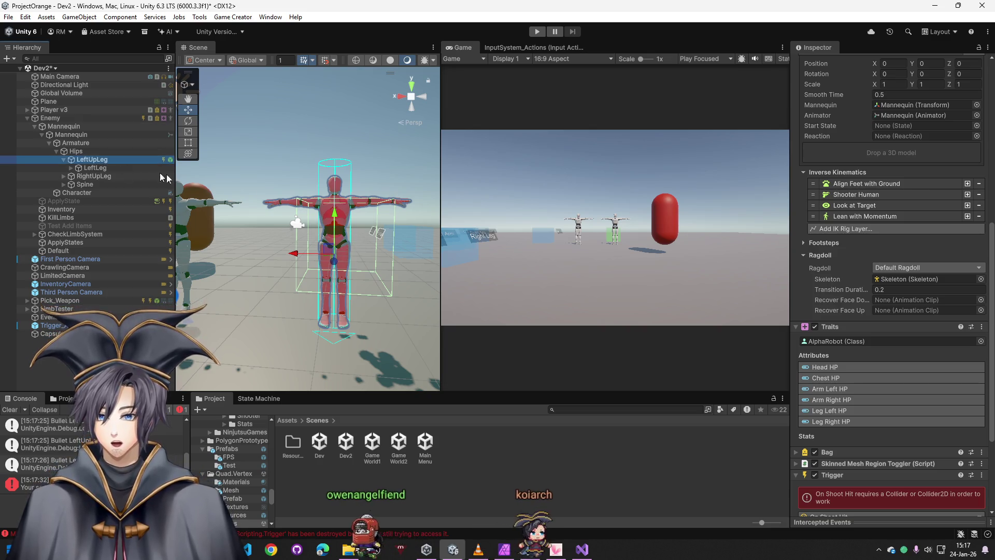
Set the Change Attribute target to the Enemy game object and save the scene with Ctrl+S
{"action": "left_click", "coordinate": [904, 279]}
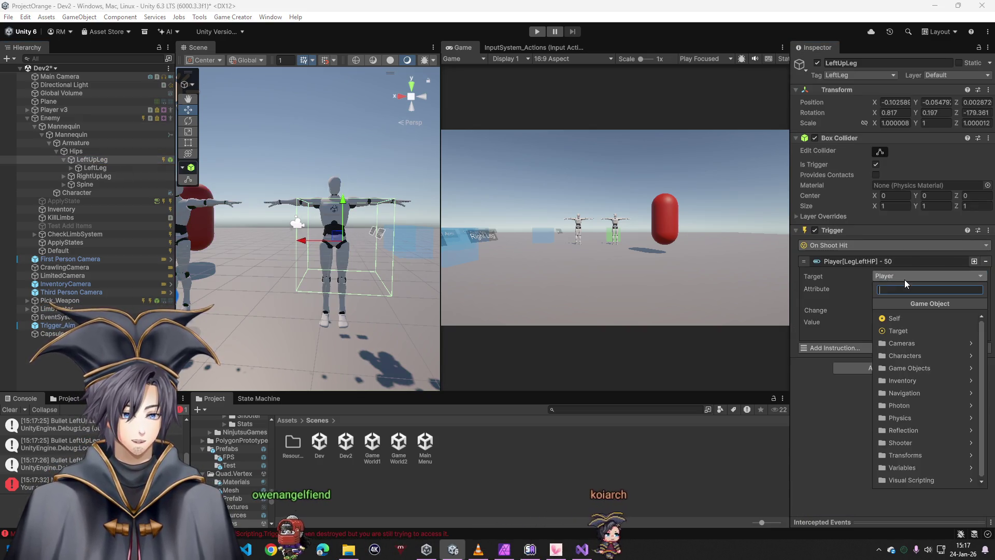
{"action": "type", "text": "ga"}
{"action": "left_click", "coordinate": [903, 318]}
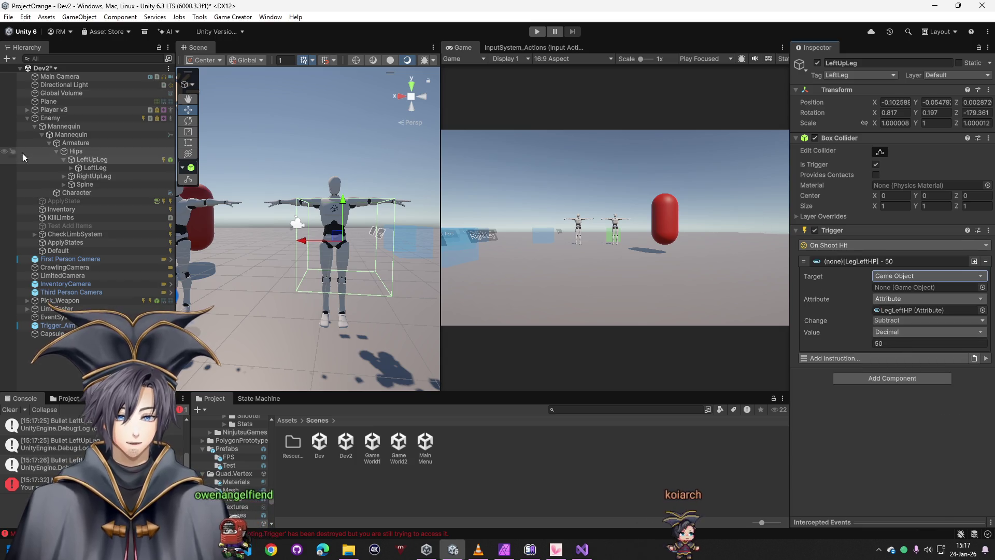
{"action": "left_click_drag", "start_coordinate": [51, 118], "coordinate": [881, 286]}
{"action": "key", "text": "ctrl+s"}
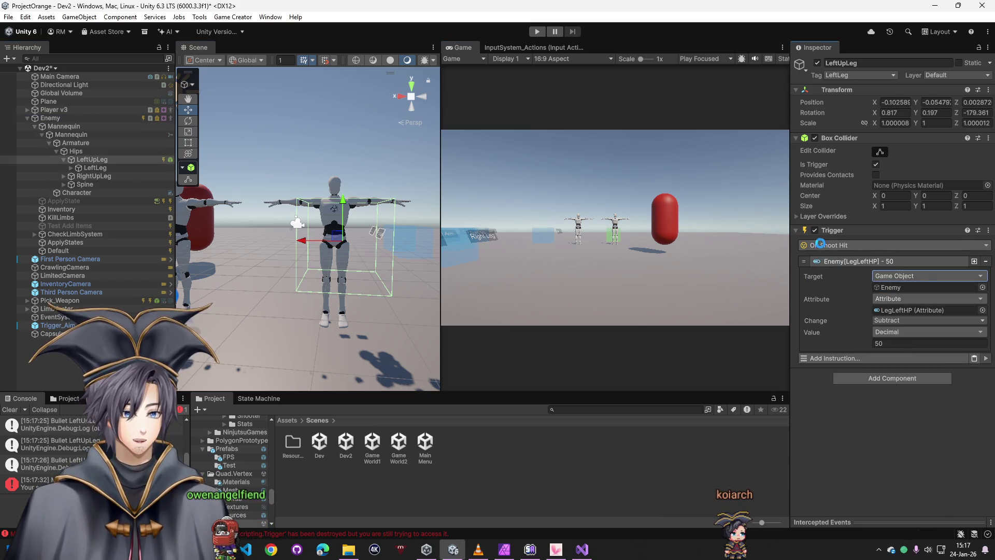
{"action": "left_click", "coordinate": [806, 246]}
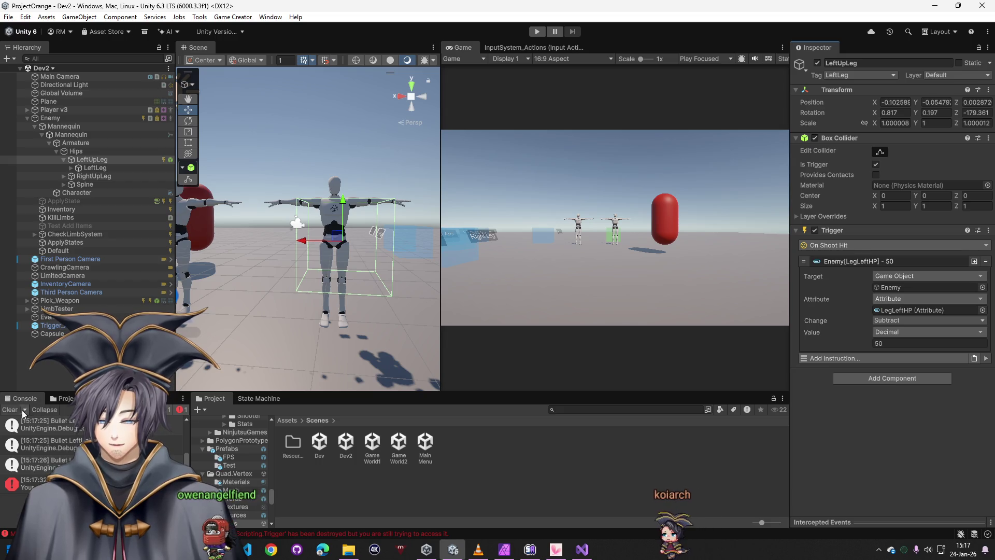
{"action": "right_click", "coordinate": [346, 468]}
{"action": "left_click", "coordinate": [456, 166]}
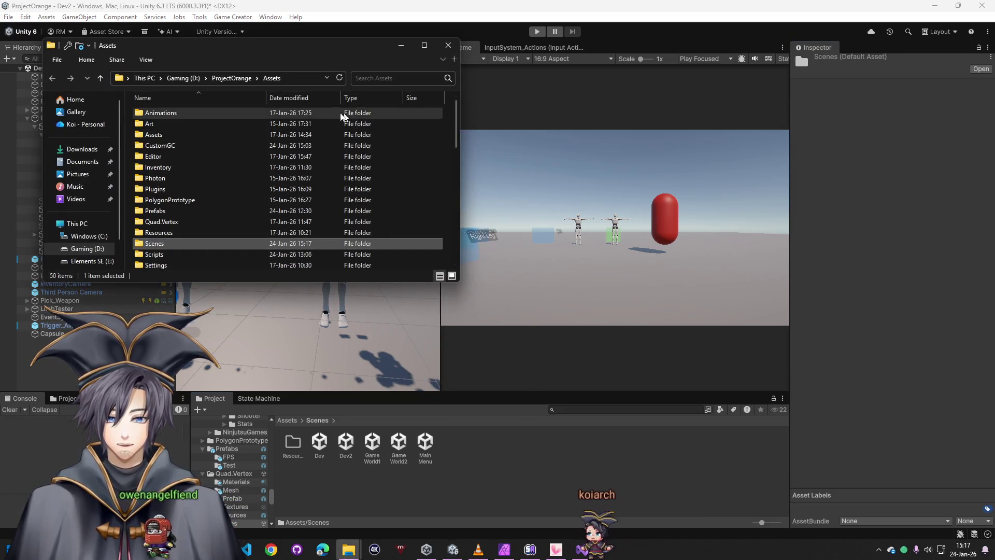
{"action": "left_click", "coordinate": [395, 77]}
{"action": "type", "text": "On shot hit"}
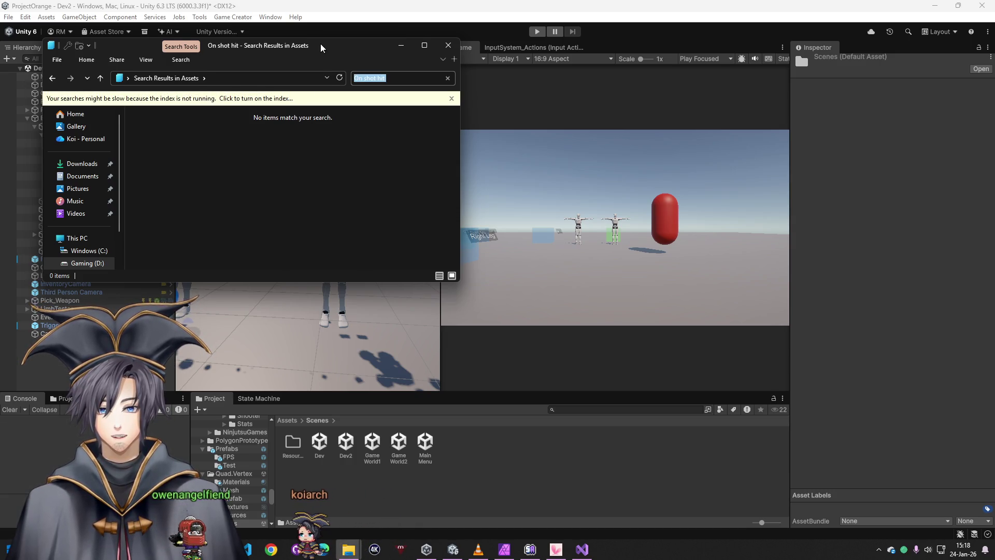
{"action": "left_click", "coordinate": [448, 45]}
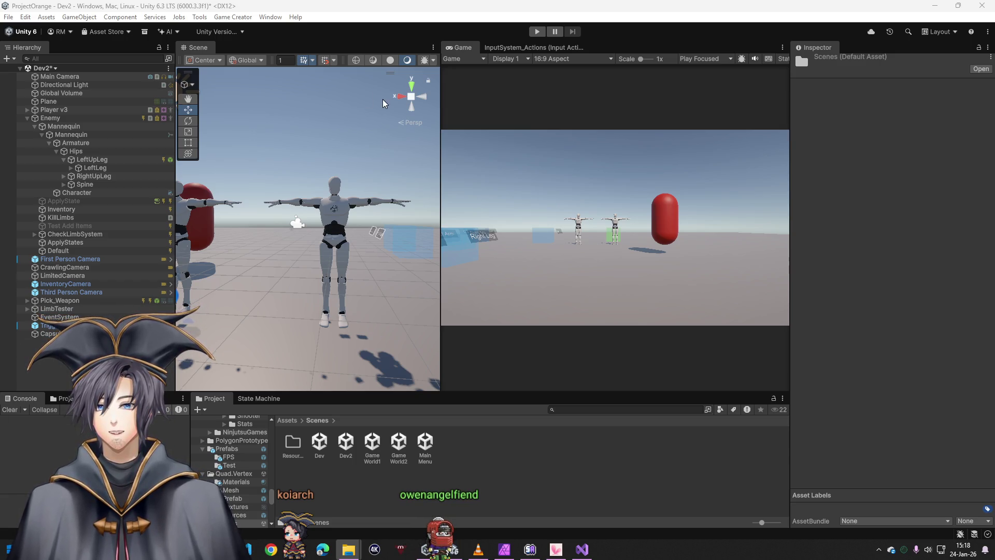
Open the Game Creator installer and Hub, viewing packages like String Starts With and Change Padding
{"action": "left_click", "coordinate": [270, 14]}
{"action": "left_click", "coordinate": [244, 79]}
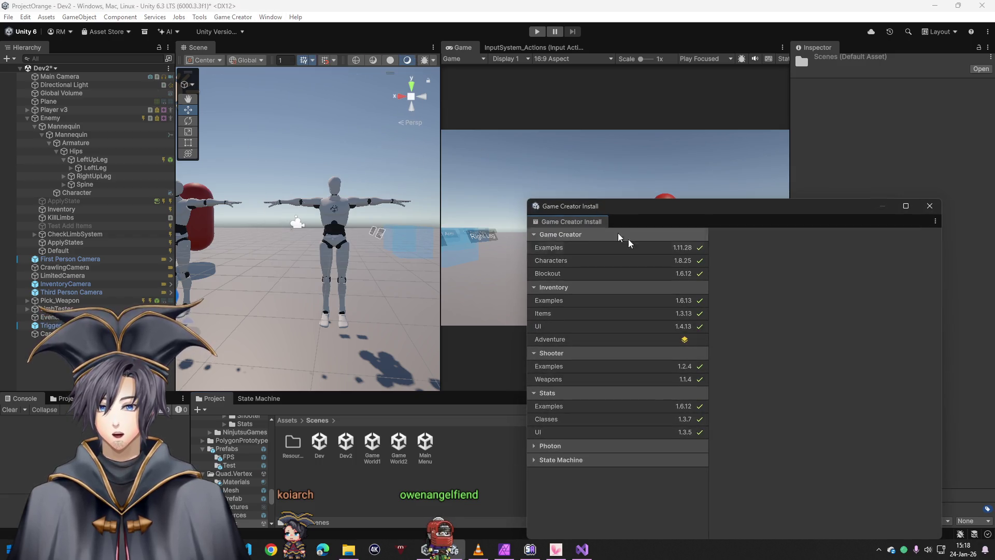
{"action": "left_click", "coordinate": [232, 17]}
{"action": "left_click", "coordinate": [243, 67]}
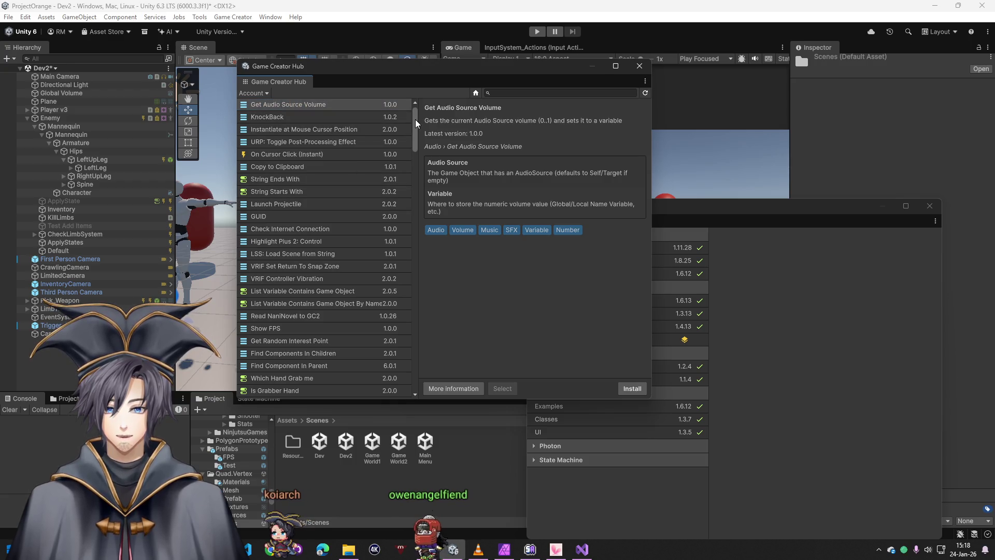
{"action": "mouse_move", "coordinate": [414, 119]}
{"action": "left_mouse_down"}
{"action": "mouse_move", "coordinate": [414, 378]}
{"action": "mouse_move", "coordinate": [402, 166]}
{"action": "mouse_move", "coordinate": [400, 219]}
{"action": "mouse_move", "coordinate": [383, 171]}
{"action": "mouse_move", "coordinate": [311, 104]}
{"action": "left_mouse_up"}
{"action": "left_click", "coordinate": [262, 93]}
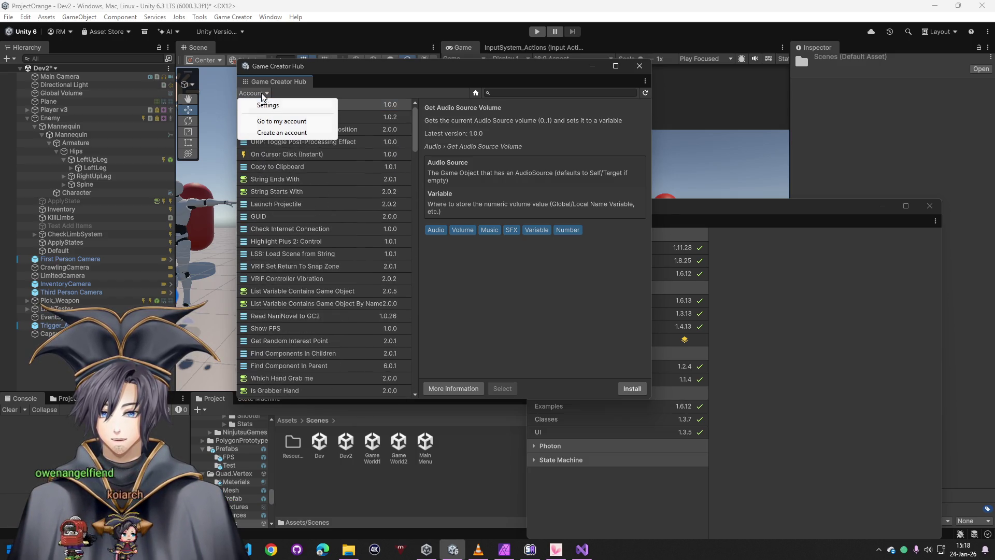
{"action": "left_click", "coordinate": [385, 186]}
{"action": "left_click", "coordinate": [366, 190]}
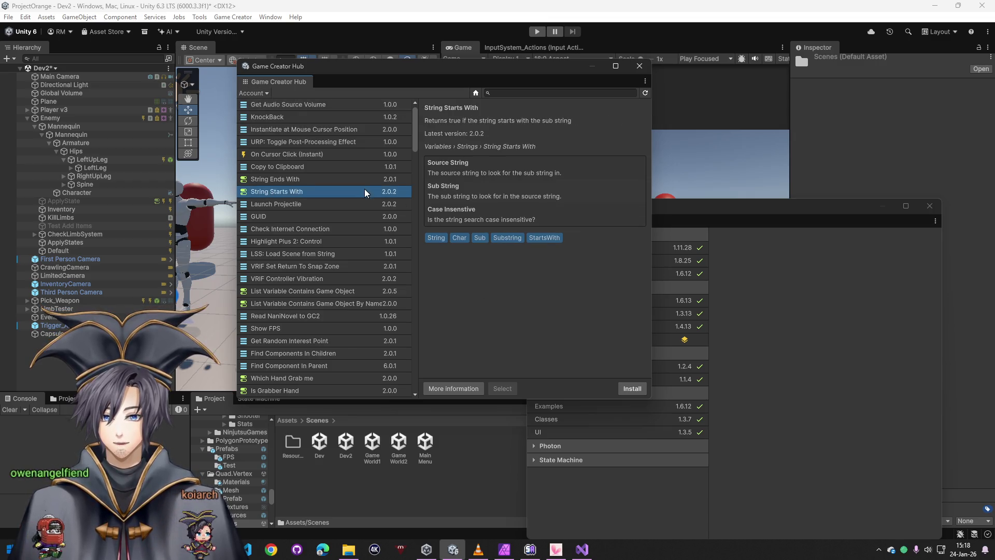
{"action": "left_click", "coordinate": [325, 228]}
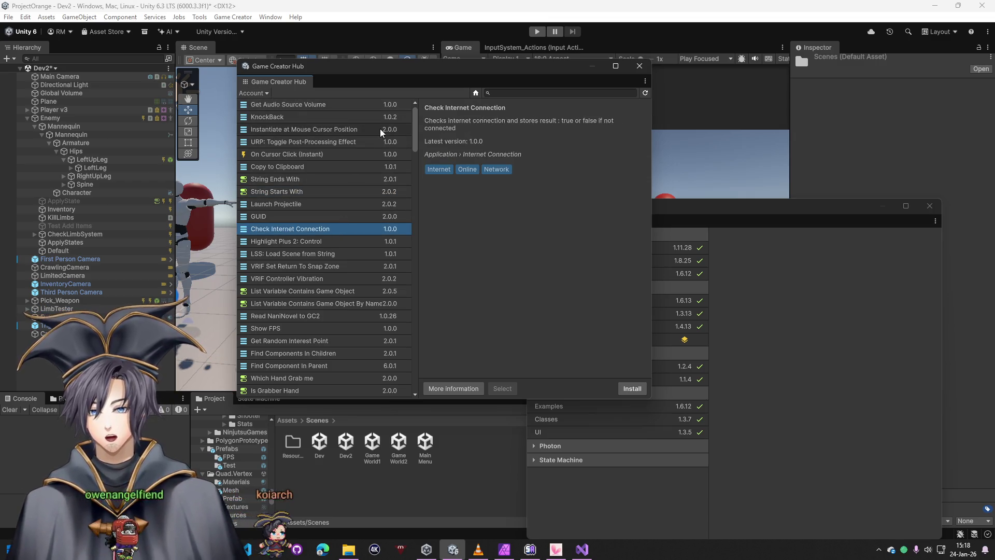
{"action": "mouse_move", "coordinate": [412, 125]}
{"action": "left_mouse_down"}
{"action": "mouse_move", "coordinate": [396, 318]}
{"action": "mouse_move", "coordinate": [416, 379]}
{"action": "left_mouse_up"}
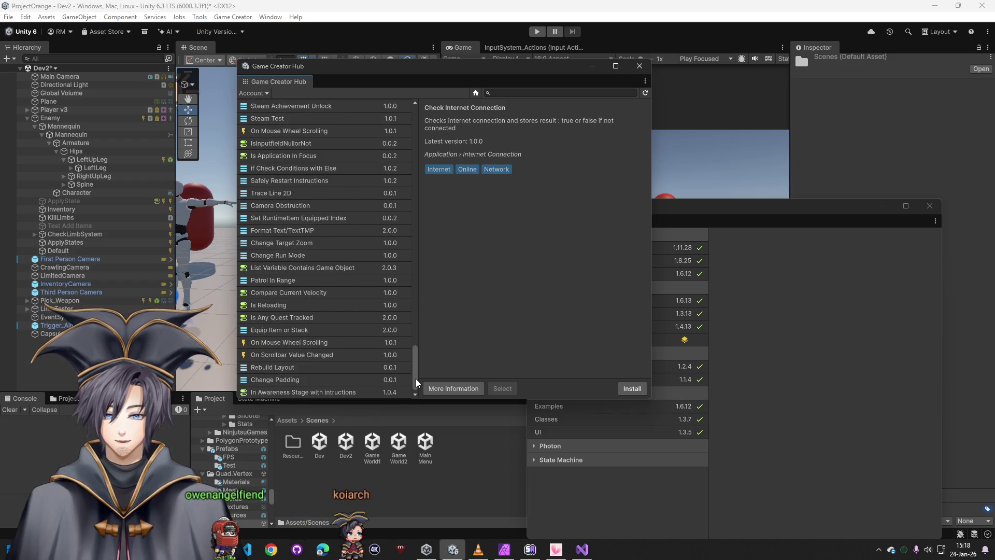
{"action": "left_click", "coordinate": [294, 304]}
{"action": "left_click", "coordinate": [295, 319]}
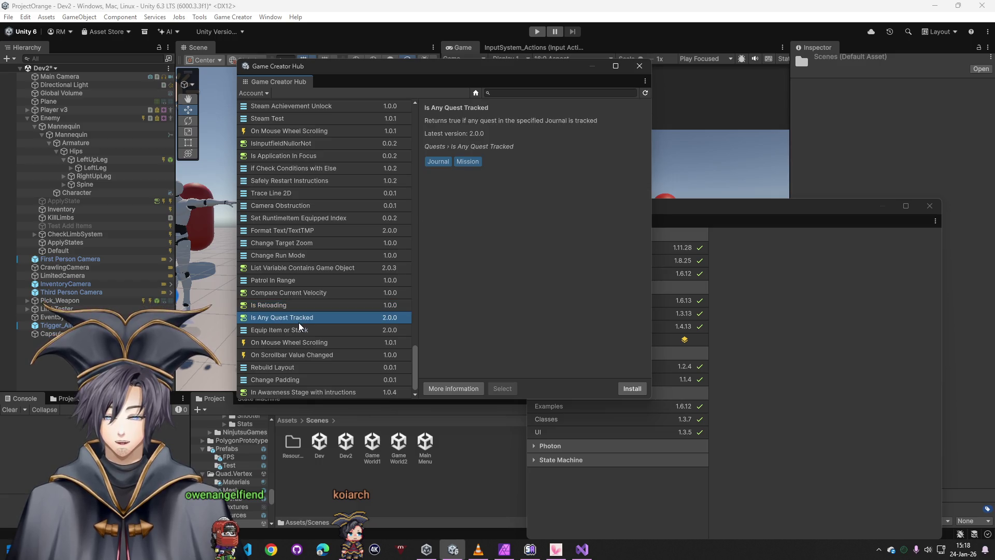
{"action": "left_click", "coordinate": [291, 379]}
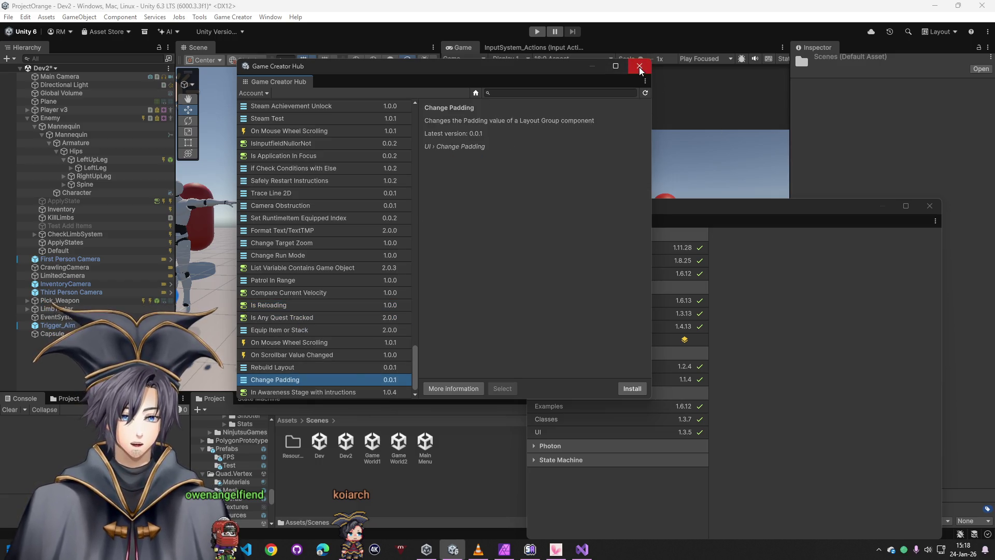
Close the Hub, look at the General and Stats settings, then select Shooter Examples
{"action": "left_click", "coordinate": [639, 67]}
{"action": "left_click", "coordinate": [233, 17]}
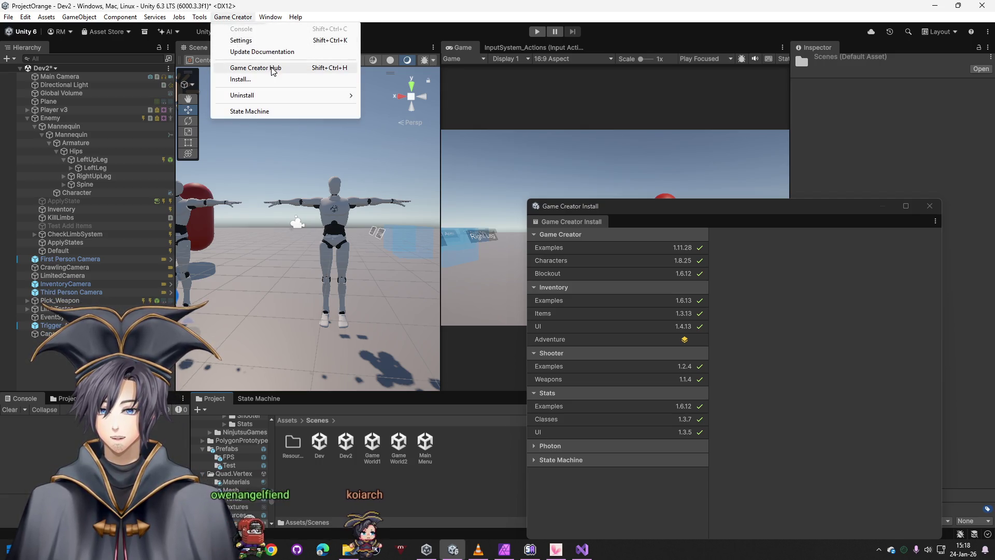
{"action": "left_click", "coordinate": [256, 41]}
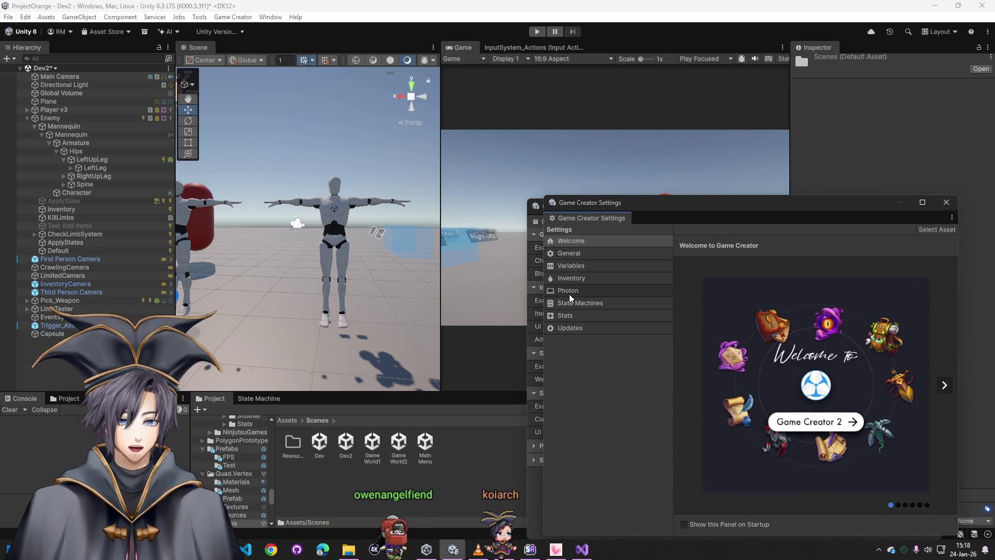
{"action": "left_click", "coordinate": [585, 253]}
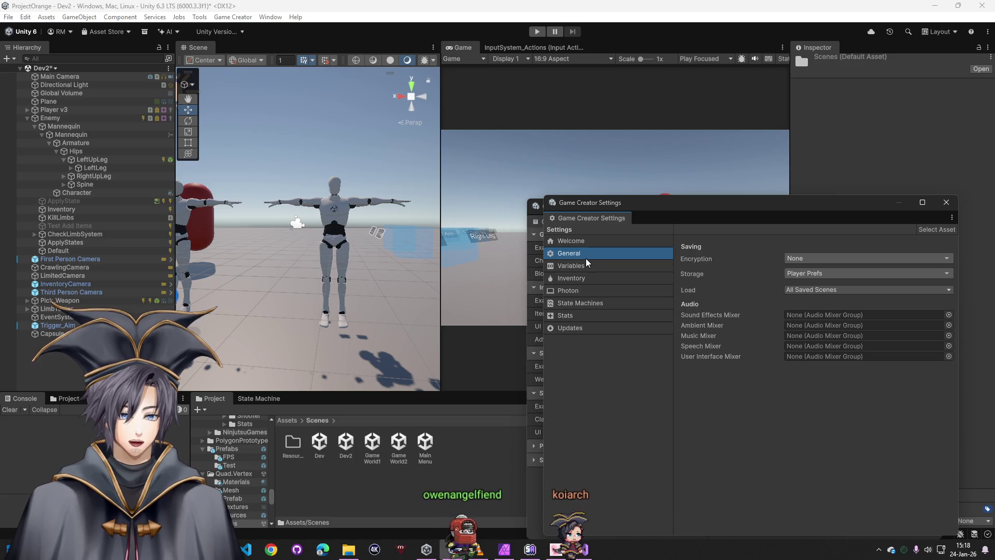
{"action": "left_click", "coordinate": [579, 316]}
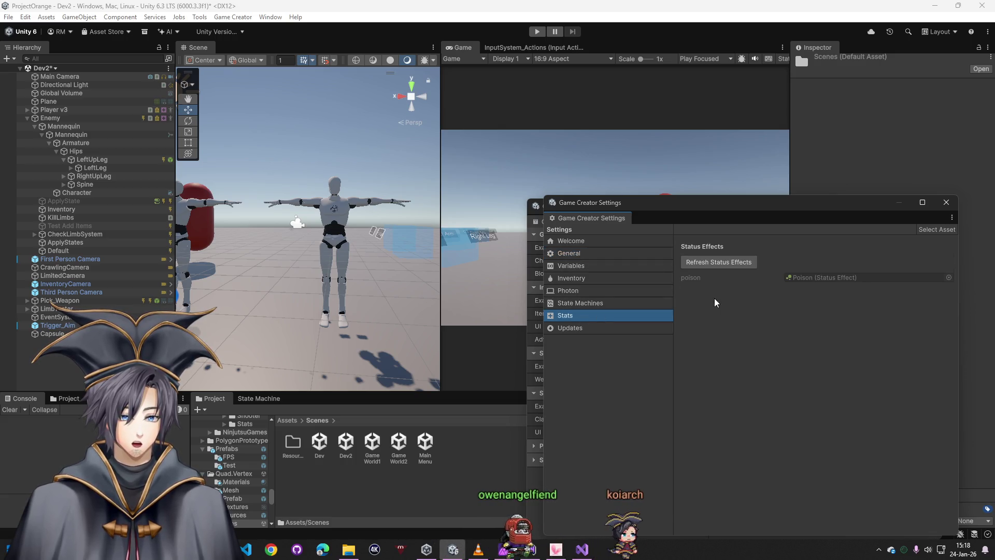
{"action": "left_click", "coordinate": [946, 202]}
{"action": "left_click", "coordinate": [551, 370]}
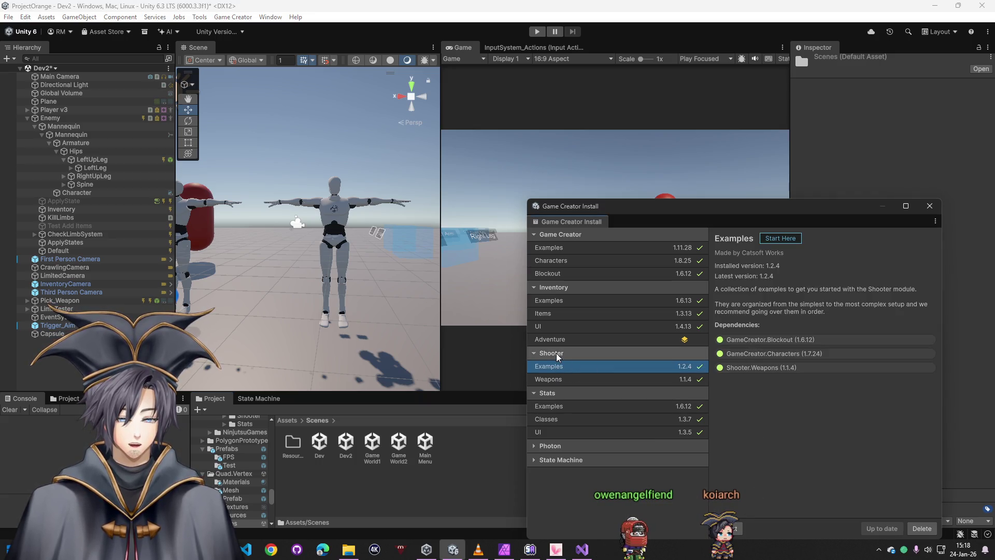
Close the install list and browse GameCreator's Resources, Settings and Installs folders
{"action": "left_click", "coordinate": [928, 206]}
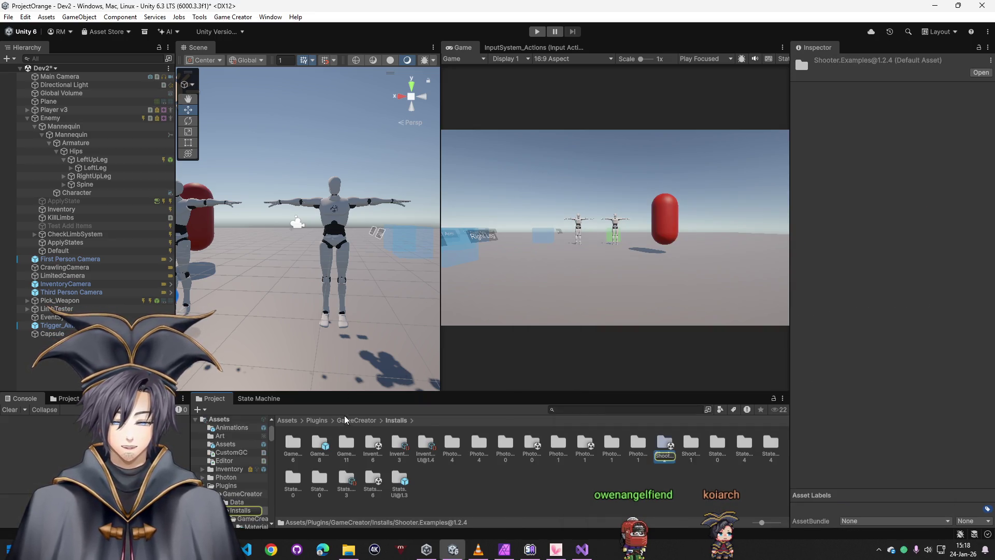
{"action": "left_click", "coordinate": [358, 421]}
{"action": "double_click", "coordinate": [296, 440]}
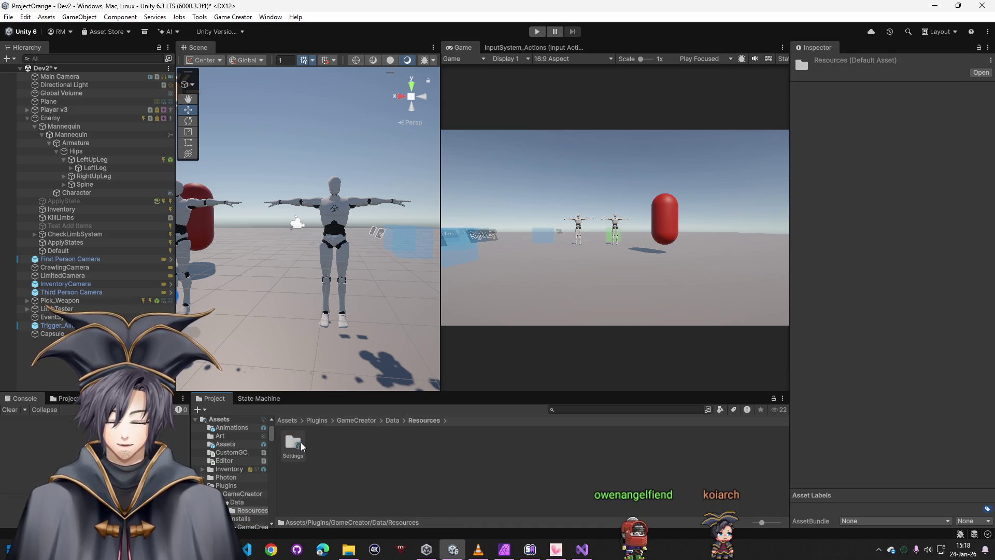
{"action": "double_click", "coordinate": [301, 442]}
{"action": "left_click", "coordinate": [299, 441]}
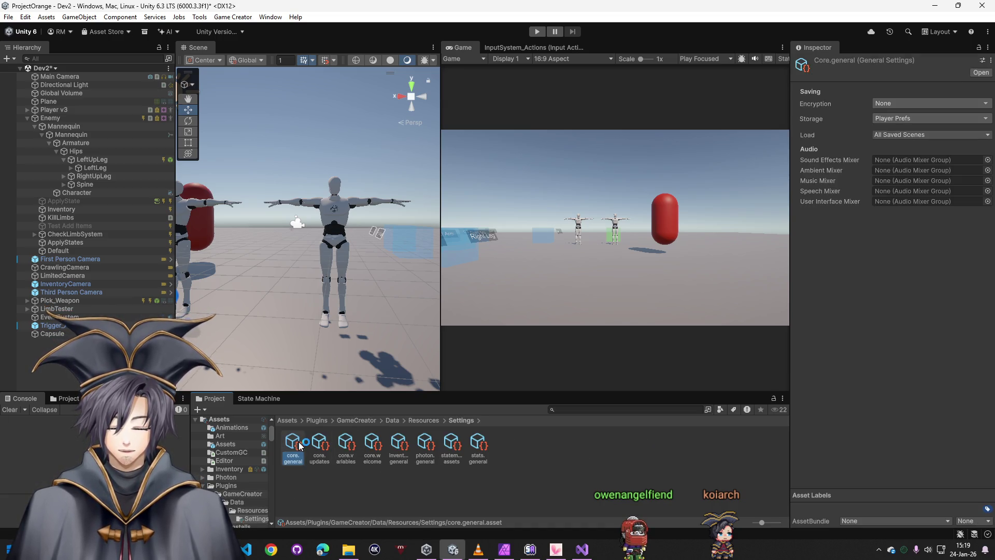
{"action": "left_click", "coordinate": [428, 421]}
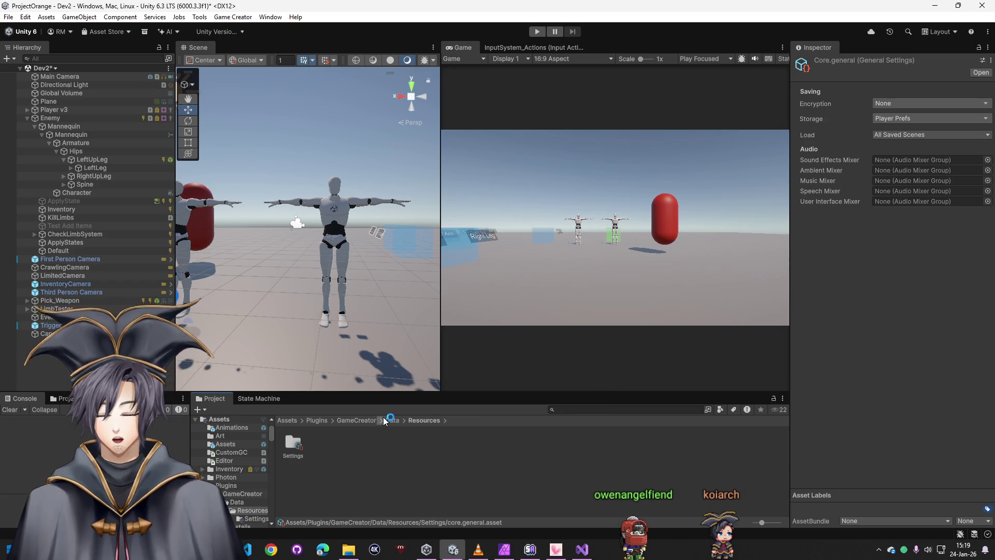
{"action": "left_click", "coordinate": [353, 424]}
{"action": "double_click", "coordinate": [322, 442]}
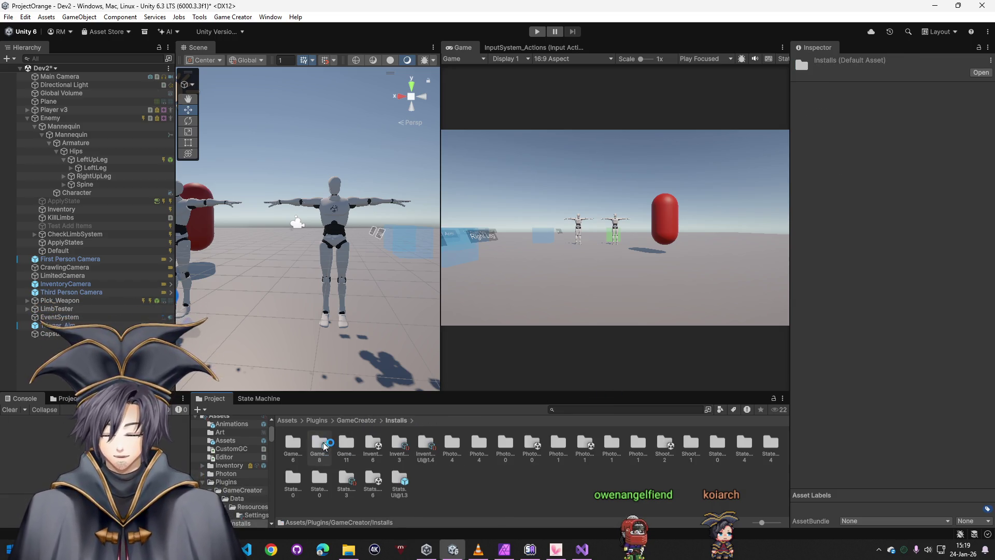
{"action": "left_click", "coordinate": [365, 419]}
Navigate to GameCreator/Packages/Shooter/Runtime in the Project window
{"action": "double_click", "coordinate": [345, 443]}
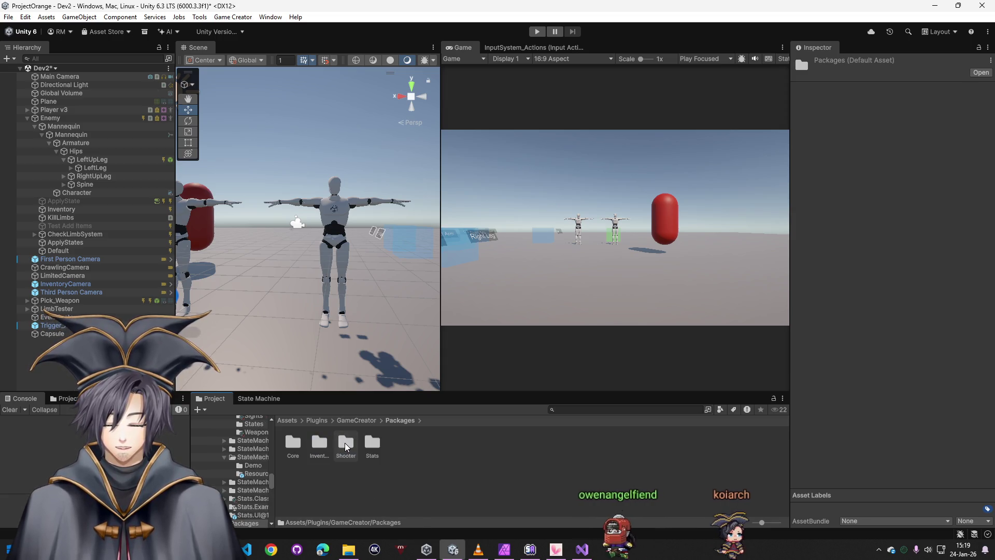
{"action": "double_click", "coordinate": [325, 441]}
{"action": "double_click", "coordinate": [300, 441]}
{"action": "left_click", "coordinate": [434, 420]}
{"action": "double_click", "coordinate": [346, 442]}
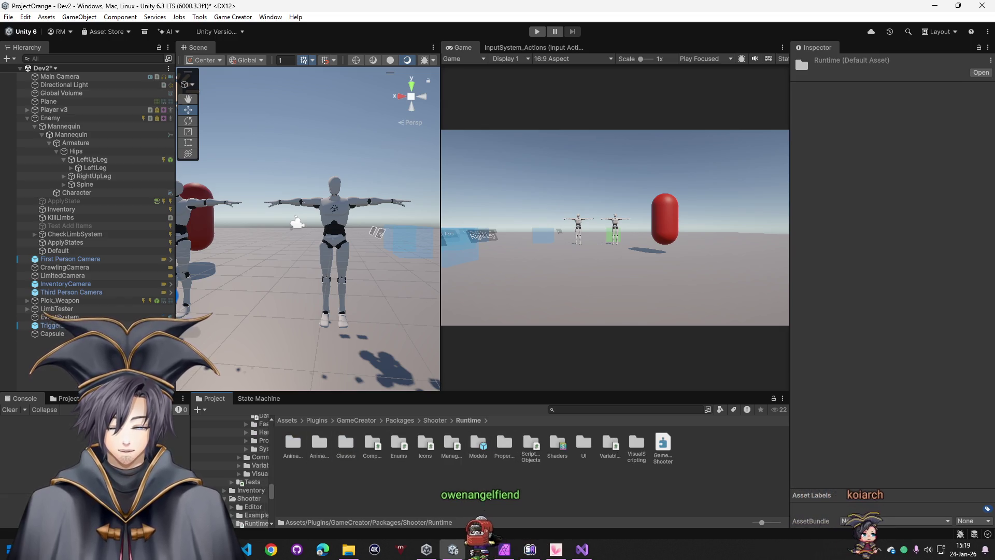
{"action": "scroll", "coordinate": [484, 491], "scroll_direction": "down", "scroll_amount": 2}
{"action": "scroll", "coordinate": [484, 491], "scroll_direction": "down", "scroll_amount": 2}
Open VisualScripting > Events, after checking Instructions and Conditions, and select EventShooterHit
{"action": "double_click", "coordinate": [321, 505]}
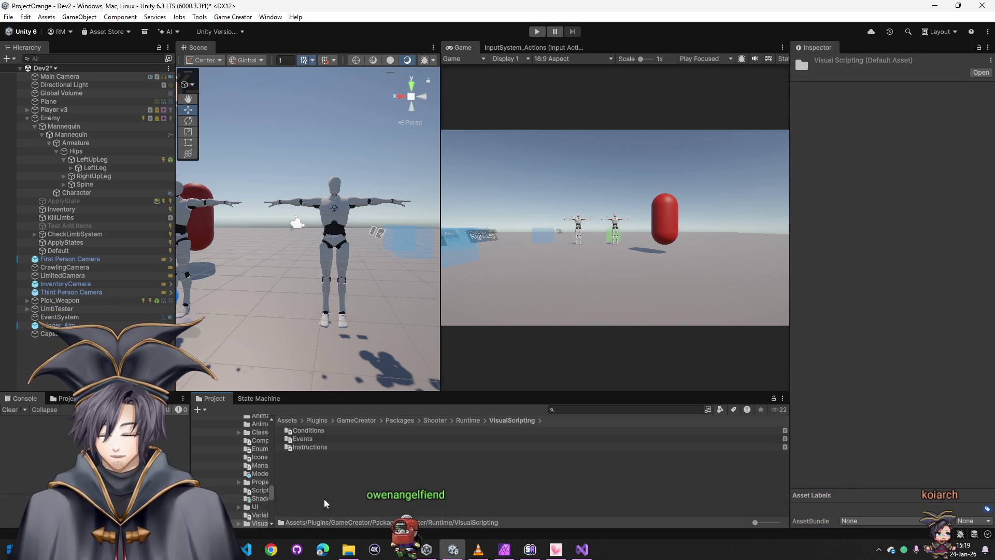
{"action": "double_click", "coordinate": [311, 446]}
{"action": "scroll", "coordinate": [386, 490], "scroll_direction": "down", "scroll_amount": 5}
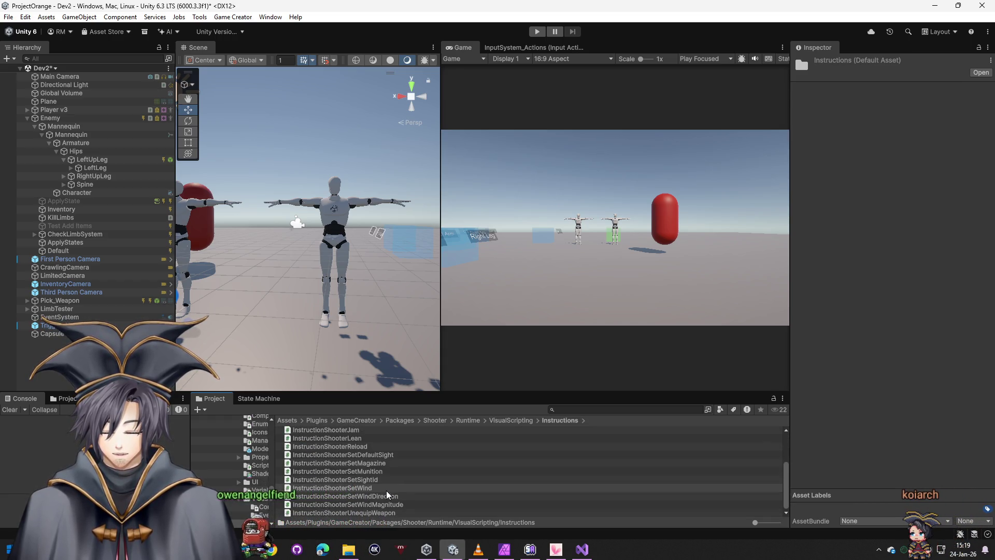
{"action": "scroll", "coordinate": [387, 497], "scroll_direction": "up", "scroll_amount": 2}
{"action": "left_click", "coordinate": [511, 420]}
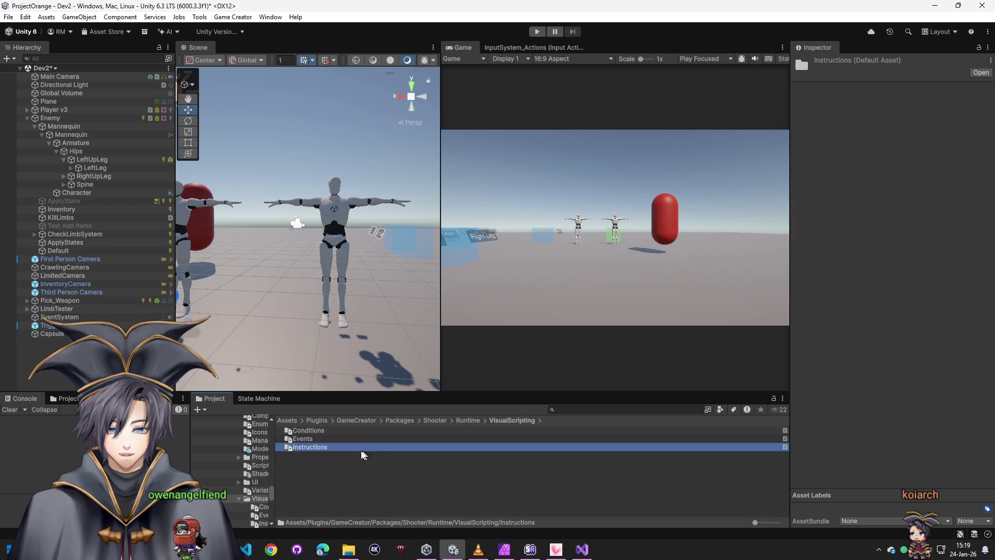
{"action": "double_click", "coordinate": [308, 432]}
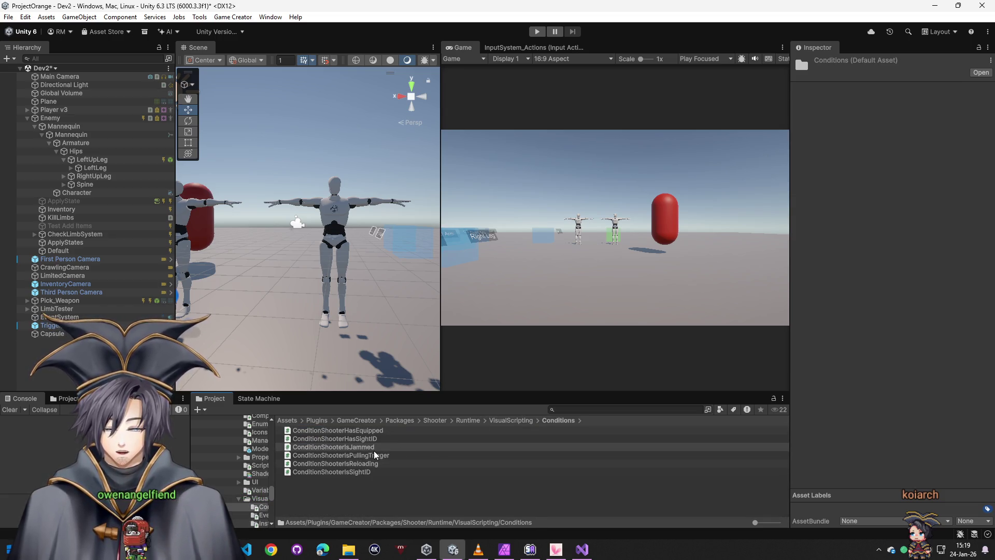
{"action": "left_click", "coordinate": [500, 419]}
{"action": "double_click", "coordinate": [325, 439]}
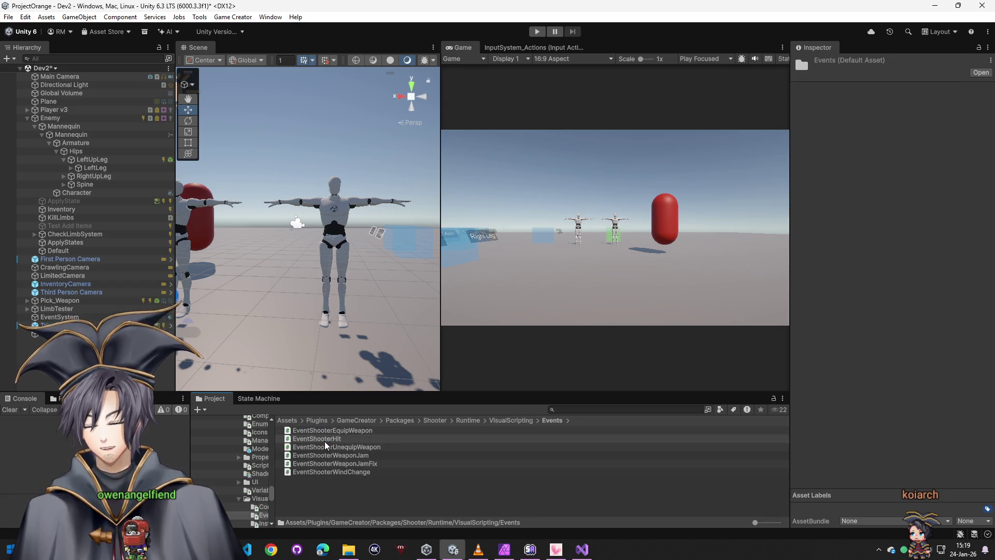
{"action": "left_click", "coordinate": [354, 438]}
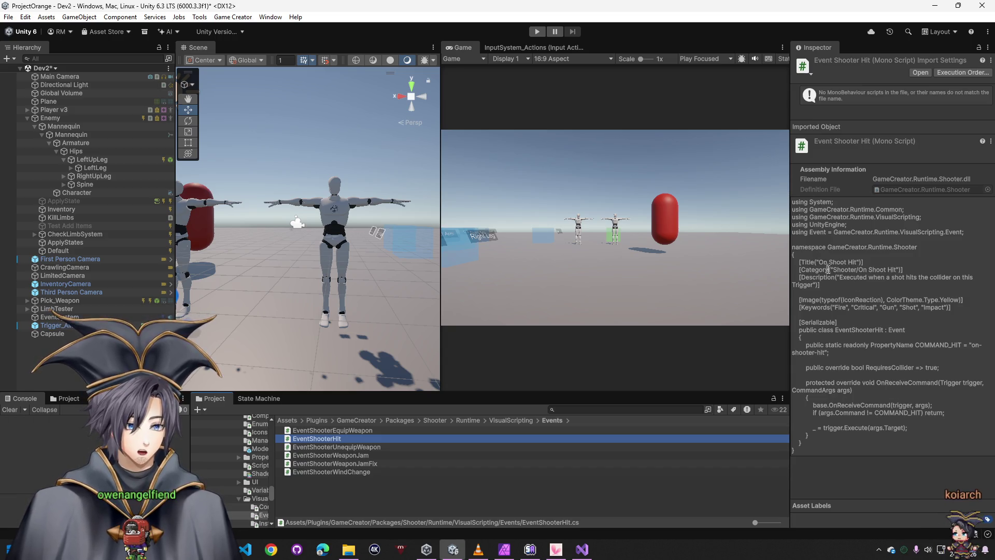
Select all of EventShooterHit.cs in Visual Studio, minimize it, and go up to Assets
{"action": "double_click", "coordinate": [345, 439]}
{"action": "key", "text": "ctrl+a"}
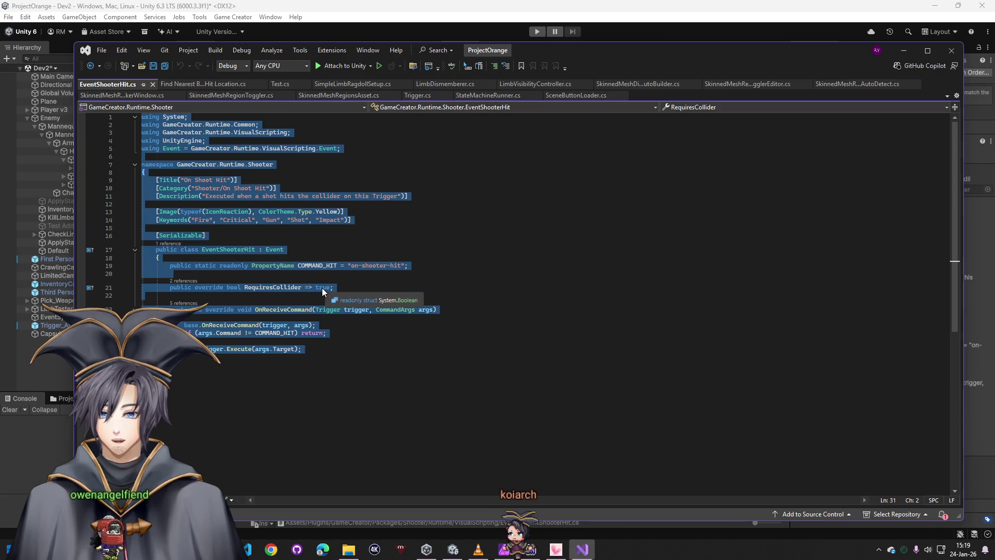
{"action": "left_click", "coordinate": [903, 50]}
{"action": "left_click", "coordinate": [287, 419]}
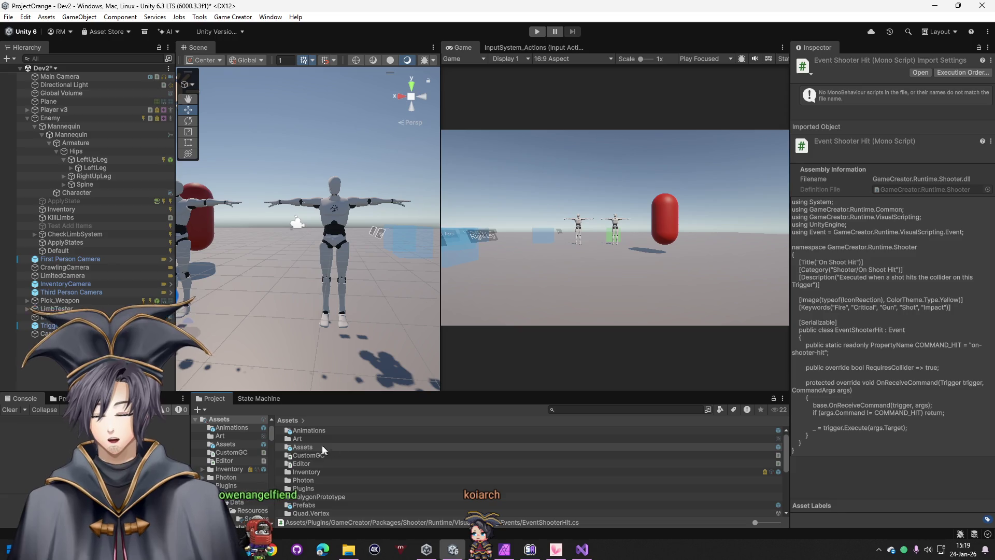
Open CustomGC, browse Create > Game Creator > Developer, and switch between Visual Studio and Unity
{"action": "double_click", "coordinate": [309, 452]}
{"action": "right_click", "coordinate": [323, 475]}
{"action": "mouse_move", "coordinate": [373, 167]}
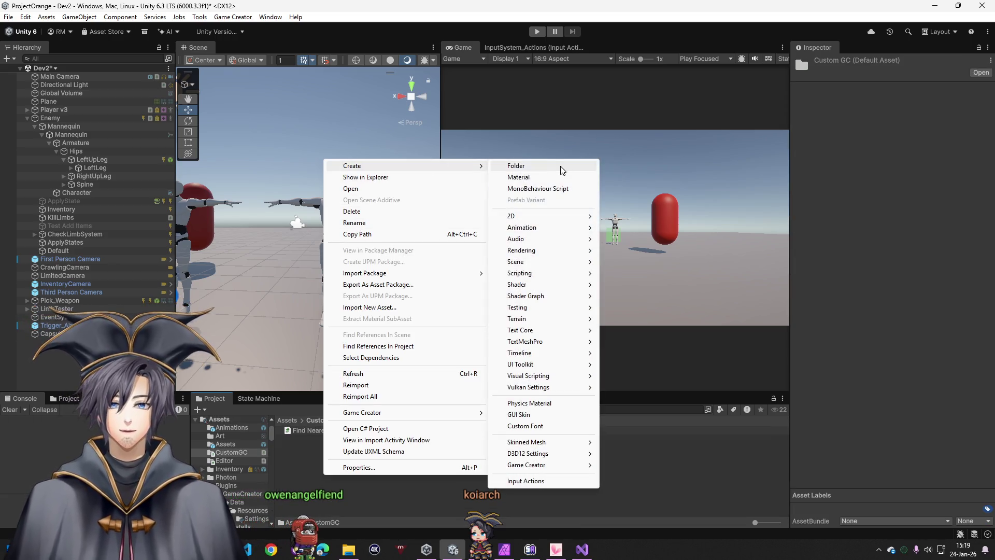
{"action": "mouse_move", "coordinate": [526, 464]}
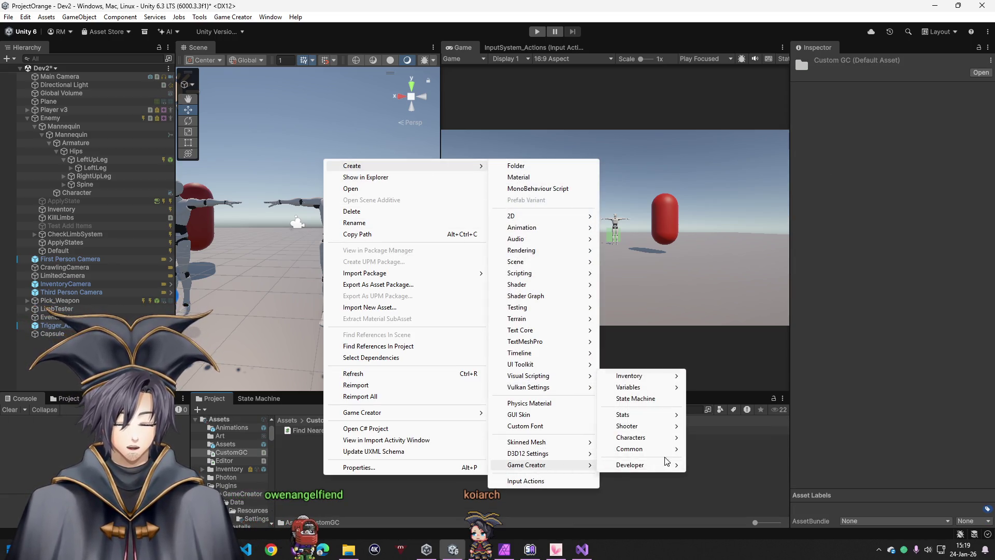
{"action": "mouse_move", "coordinate": [630, 464]}
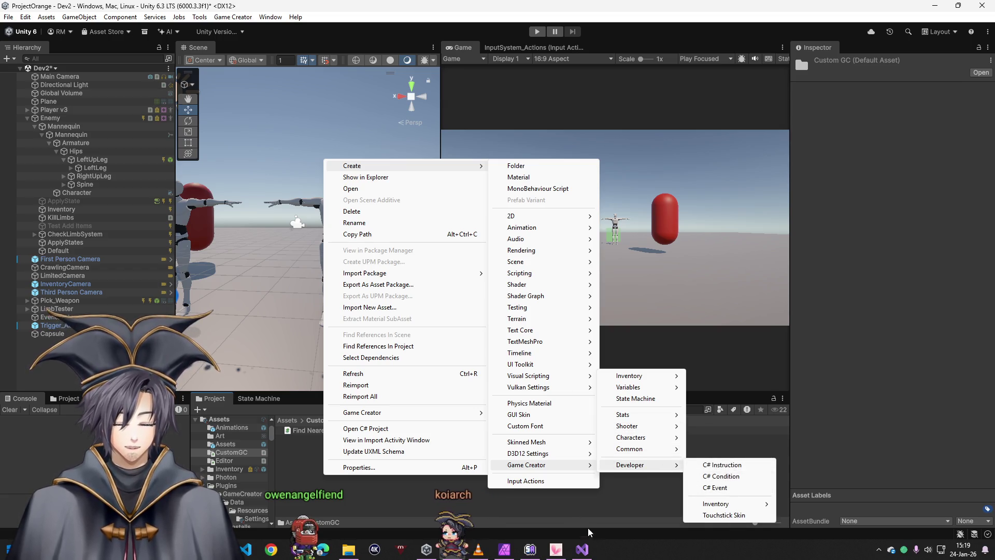
{"action": "left_click", "coordinate": [582, 549]}
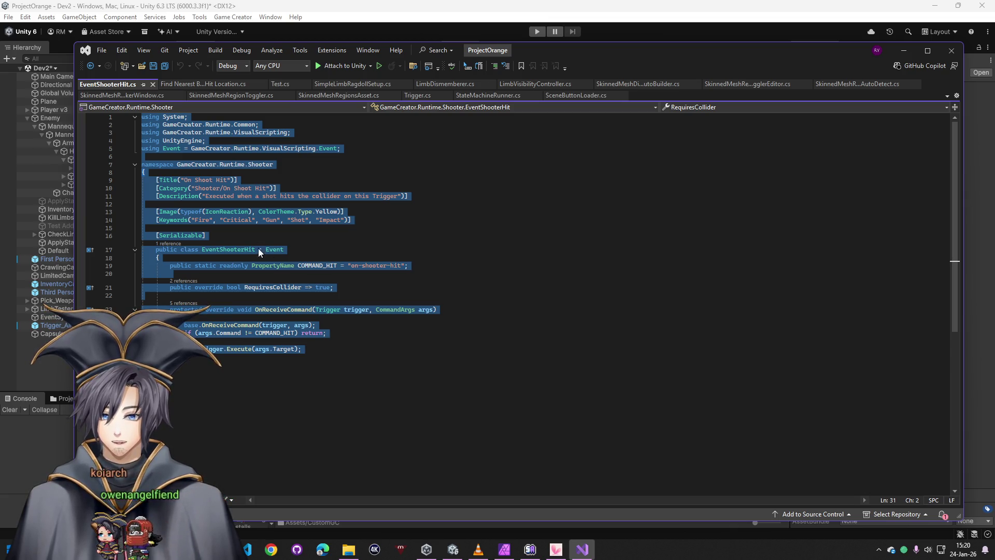
{"action": "left_click", "coordinate": [584, 549]}
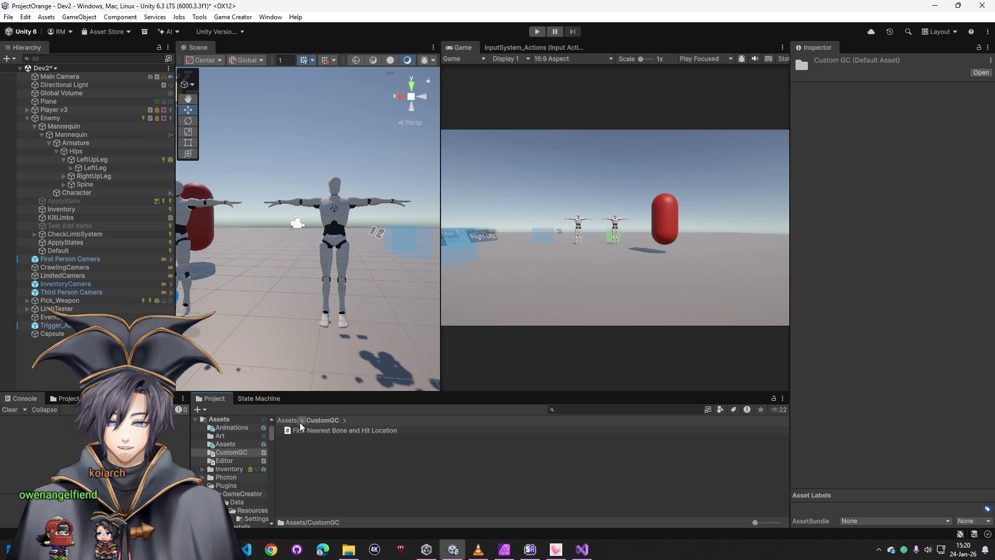
{"action": "left_click", "coordinate": [286, 420]}
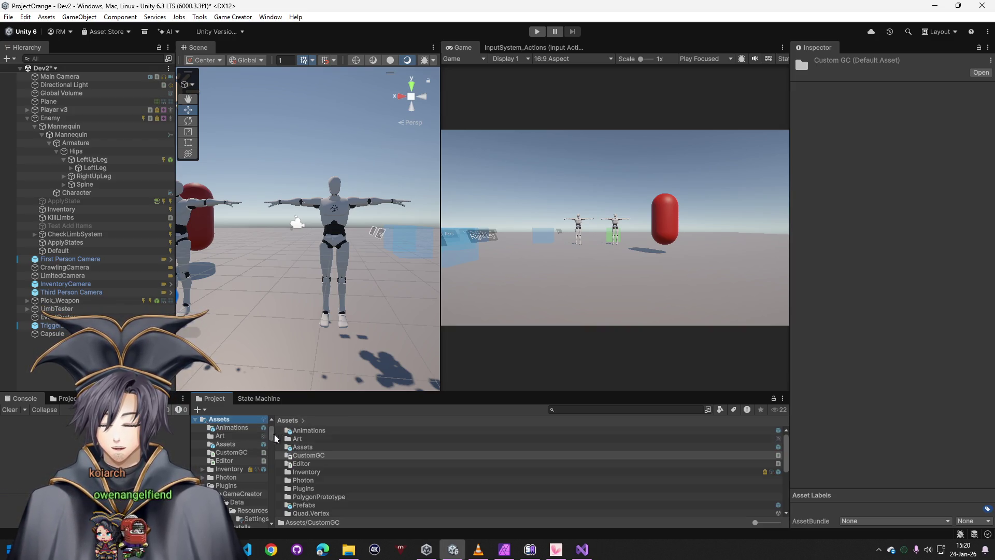
{"action": "left_click", "coordinate": [243, 17]}
{"action": "left_click", "coordinate": [263, 80]}
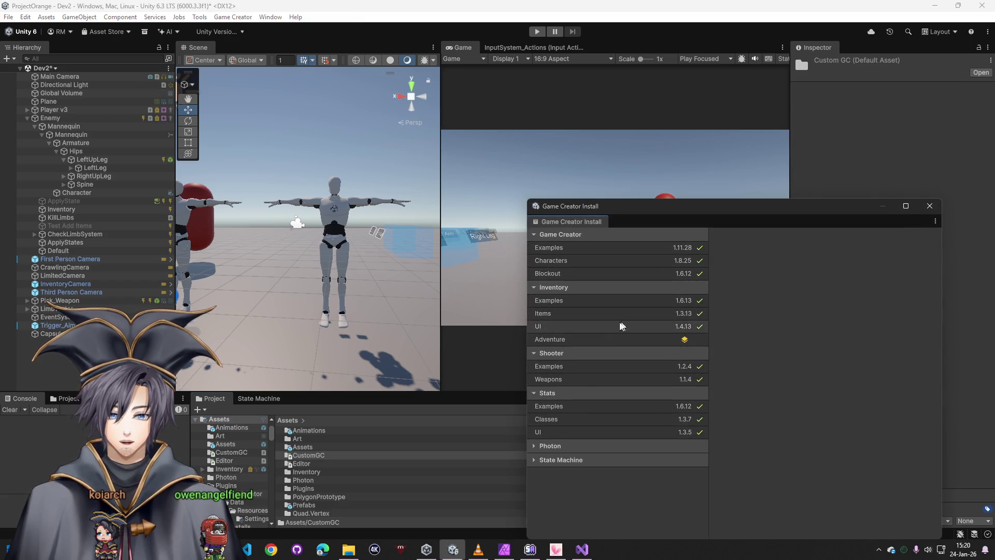
{"action": "left_click", "coordinate": [558, 365]}
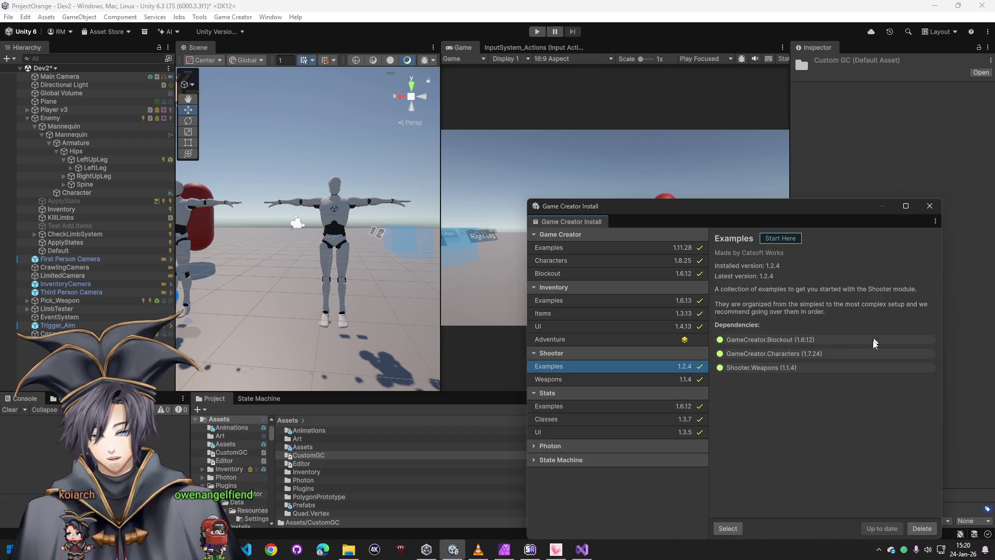
{"action": "left_click", "coordinate": [725, 528]}
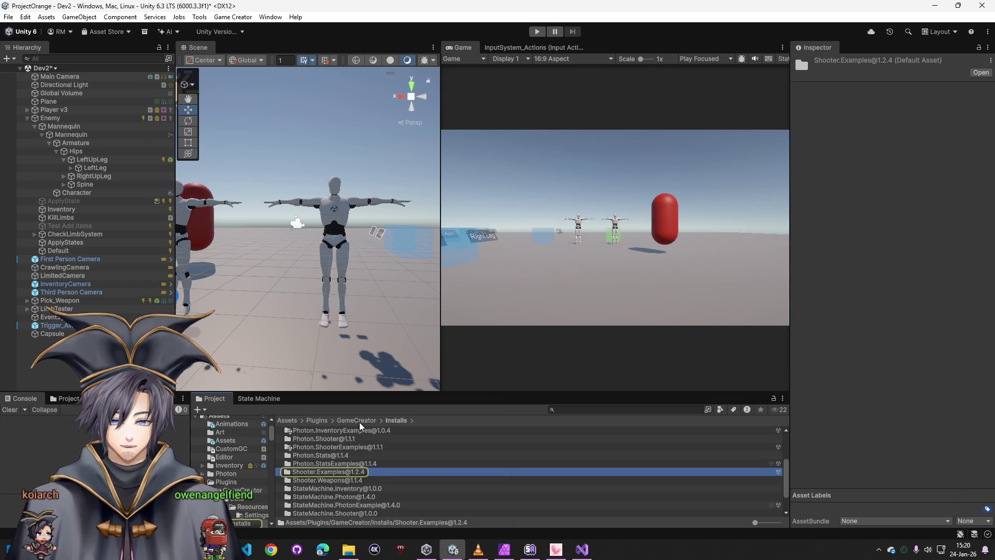
{"action": "left_click", "coordinate": [358, 420]}
{"action": "double_click", "coordinate": [318, 445]}
{"action": "double_click", "coordinate": [322, 447]}
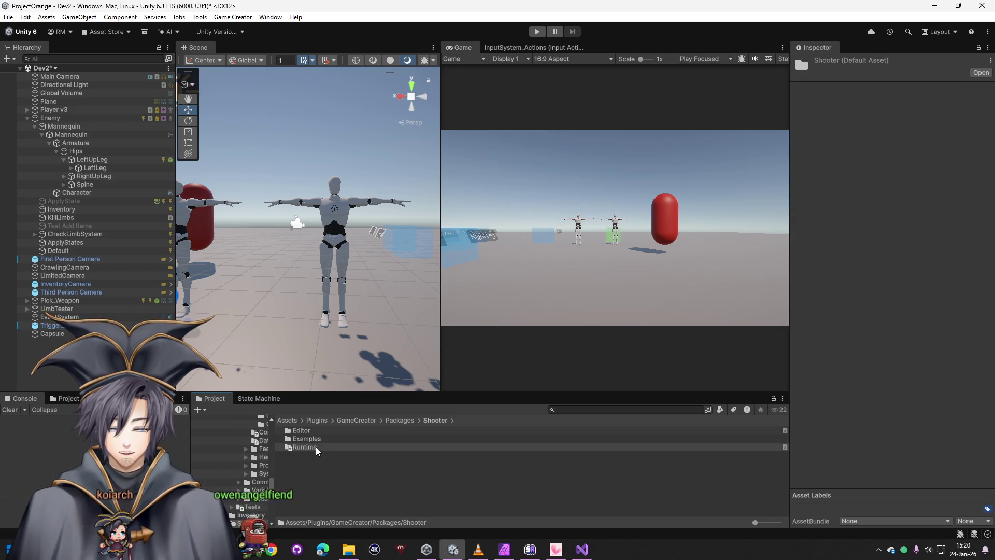
{"action": "double_click", "coordinate": [316, 446]}
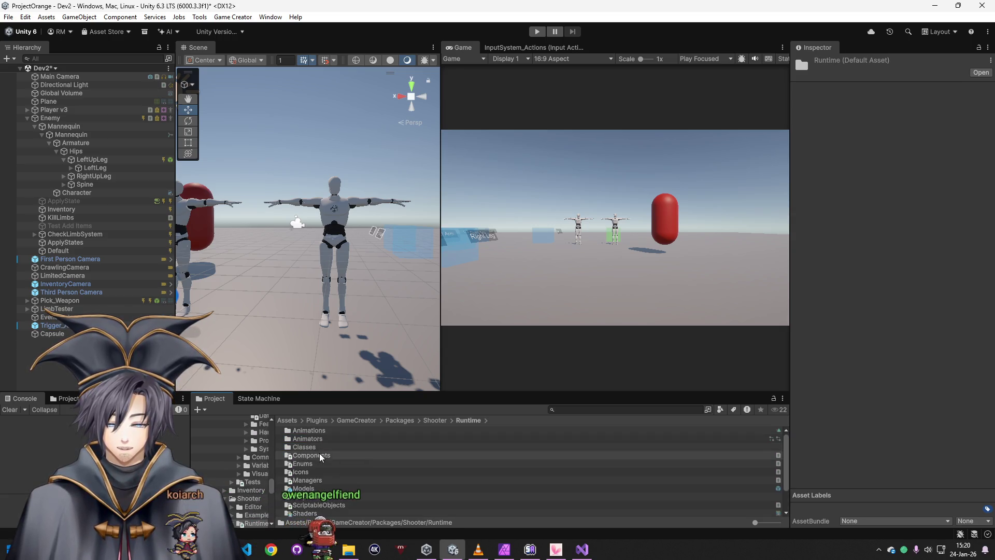
{"action": "scroll", "coordinate": [319, 476], "scroll_direction": "down", "scroll_amount": 2}
{"action": "double_click", "coordinate": [319, 505]}
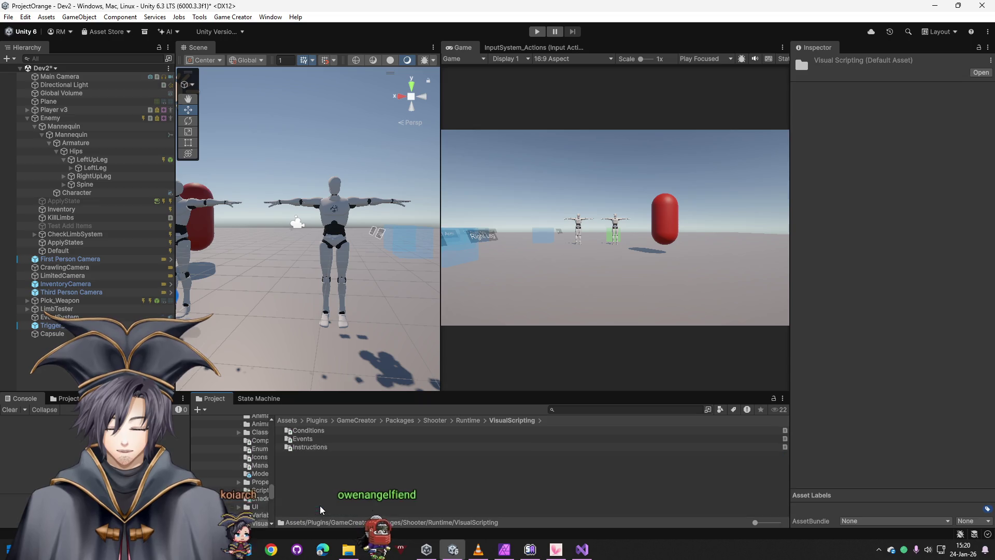
{"action": "double_click", "coordinate": [313, 440]}
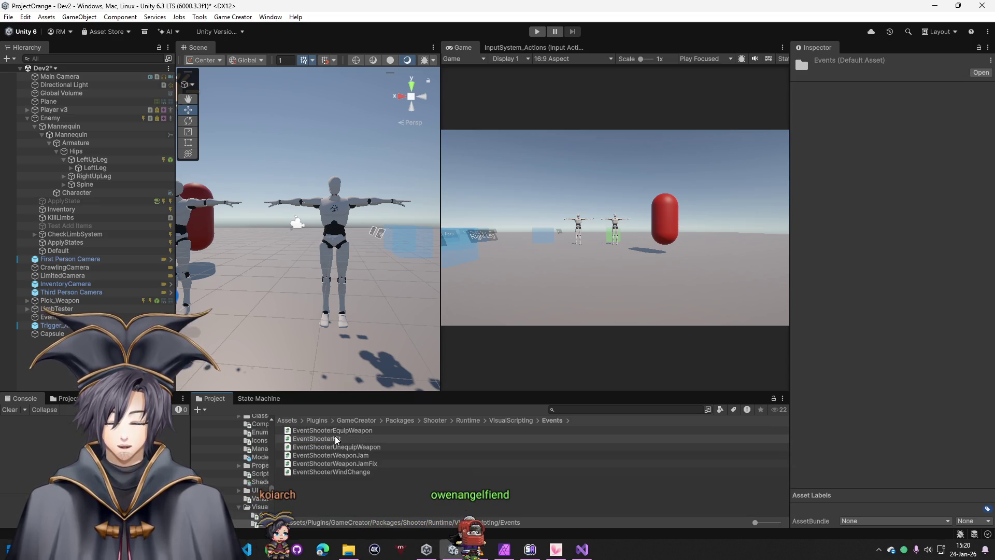
{"action": "left_click", "coordinate": [335, 439]}
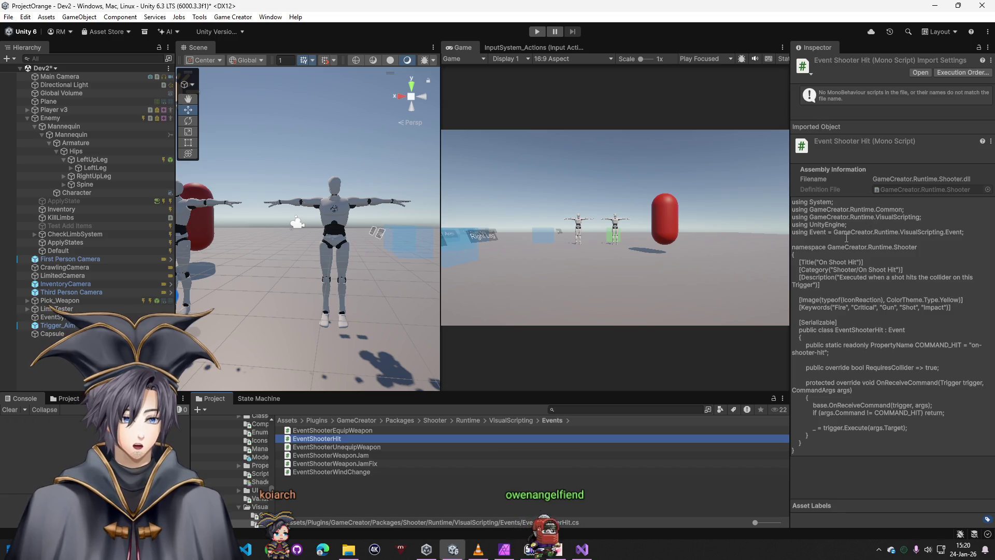
{"action": "left_click", "coordinate": [288, 420]}
{"action": "double_click", "coordinate": [309, 456]}
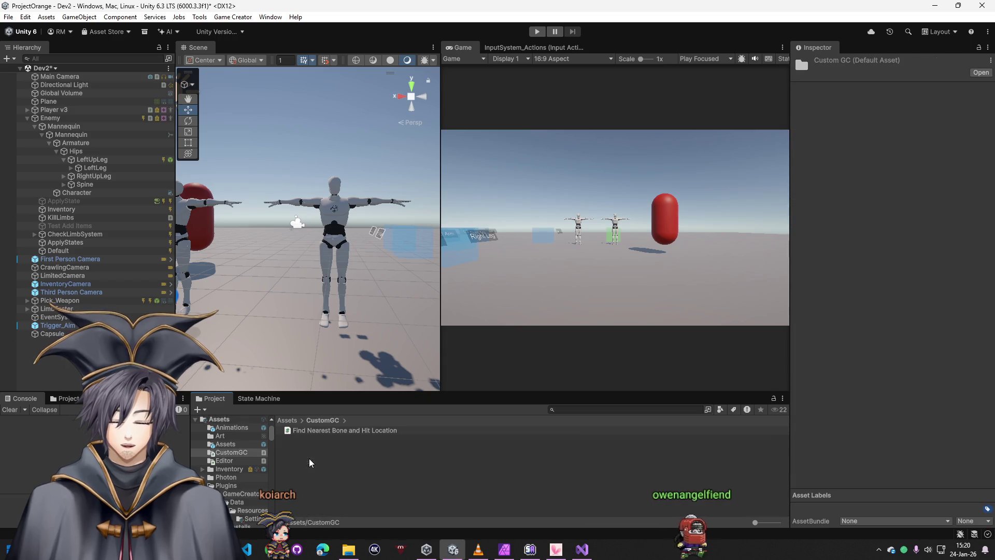
Create a Game Creator C# Event script named OnShotHitTrigger in CustomGC and open it in Visual Studio
{"action": "right_click", "coordinate": [308, 457]}
{"action": "mouse_move", "coordinate": [539, 460]}
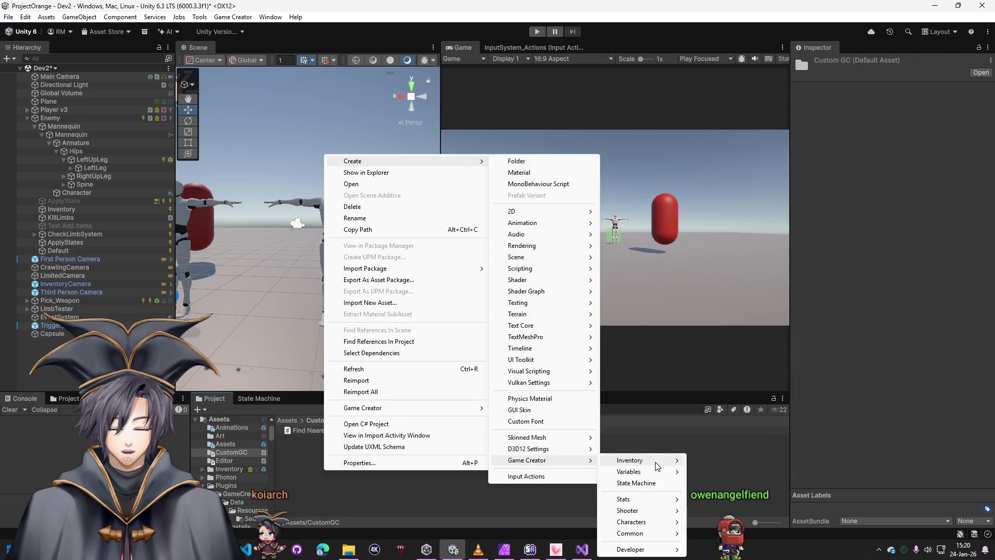
{"action": "mouse_move", "coordinate": [637, 549]}
{"action": "left_click", "coordinate": [720, 536]}
{"action": "type", "text": "OnShotHitTrigger"}
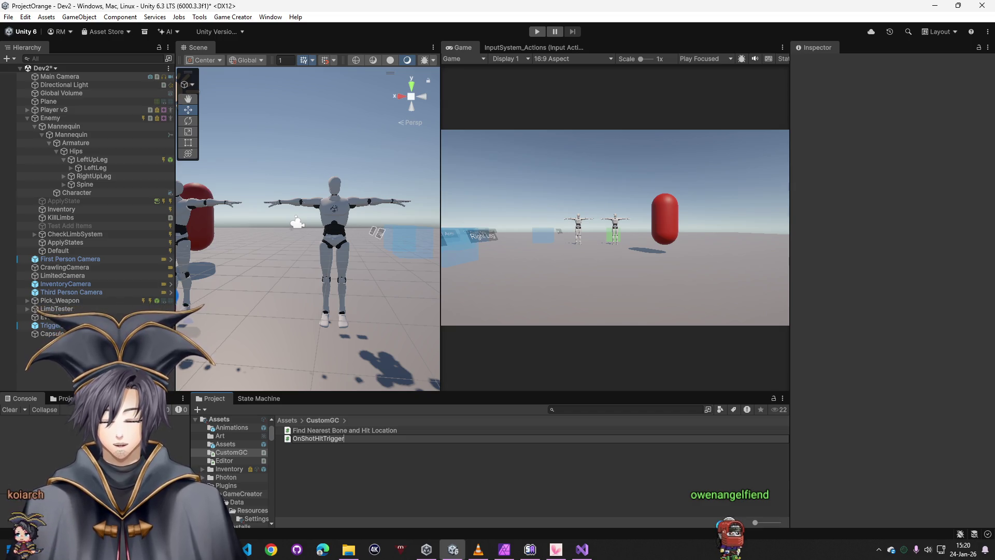
{"action": "key", "text": "Return"}
{"action": "double_click", "coordinate": [343, 438]}
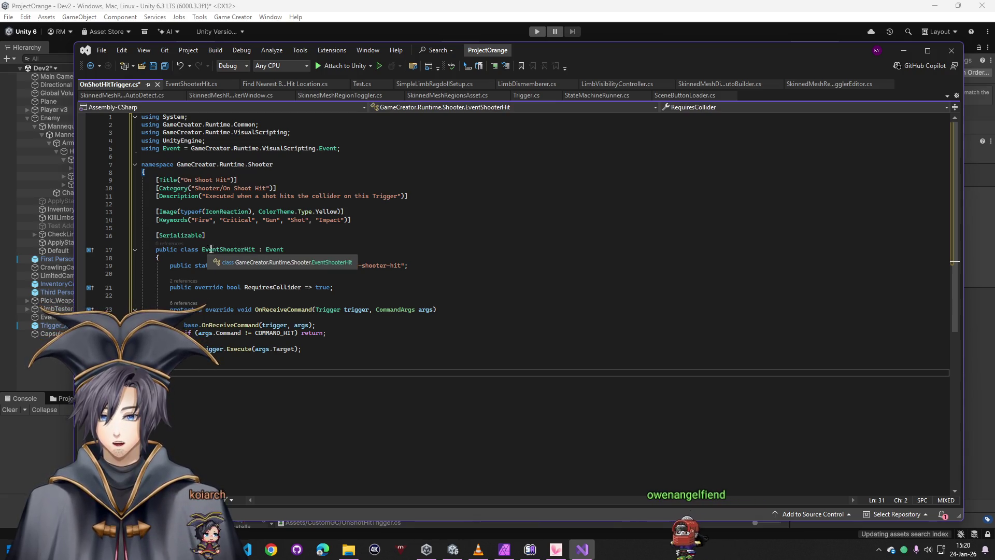
Paste the EventShooterHit code below the template class in OnShotHitTrigger.cs
{"action": "key", "text": "ctrl+z"}
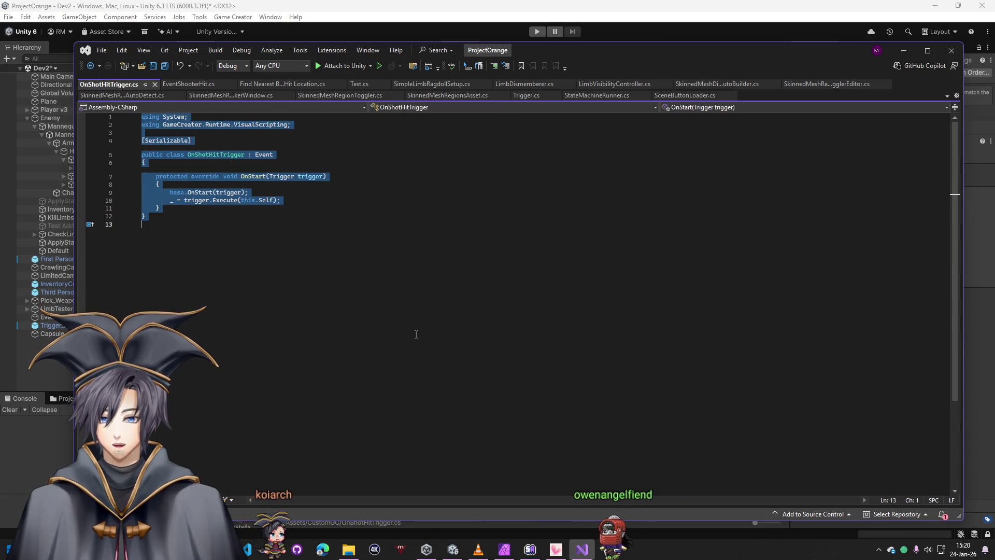
{"action": "left_click", "coordinate": [287, 258]}
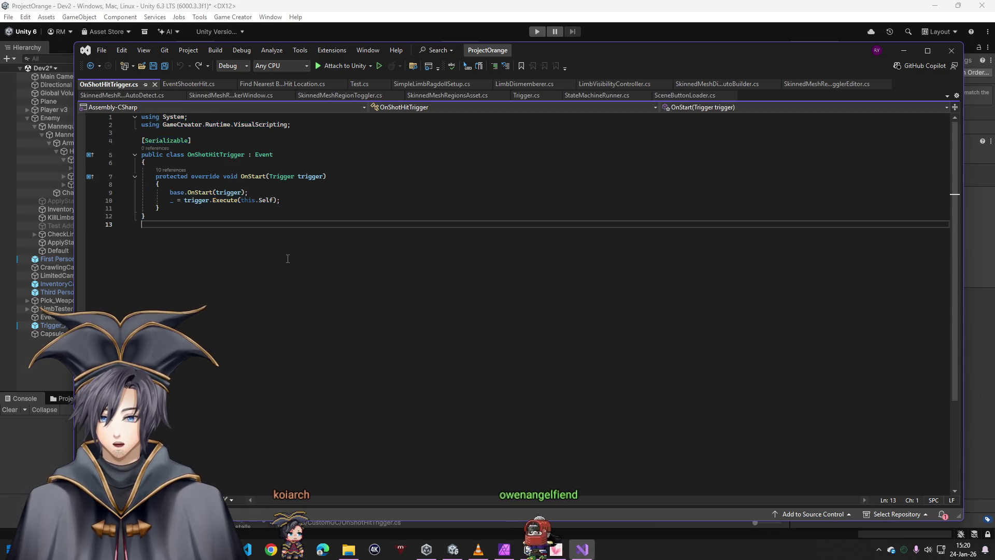
{"action": "key", "text": "ctrl+v"}
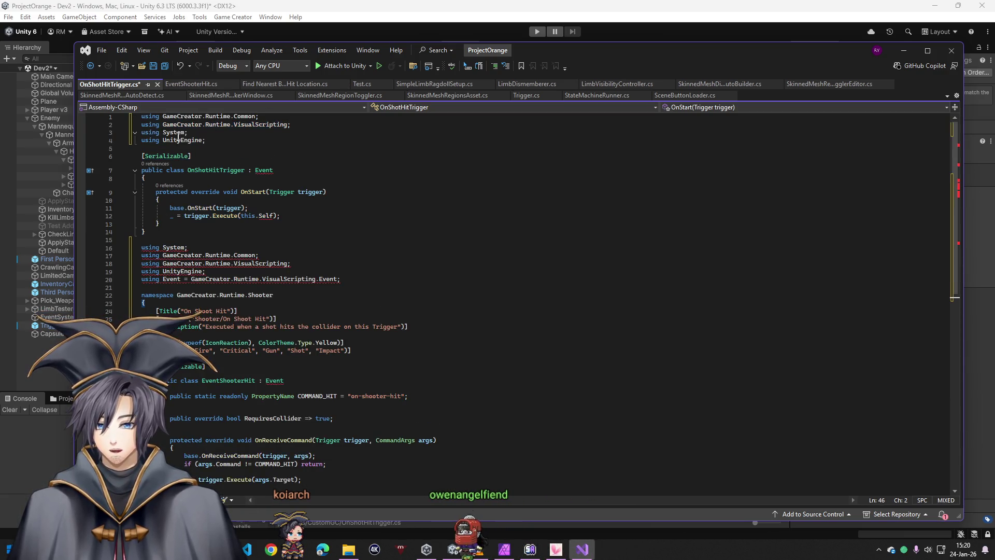
{"action": "key", "text": "ctrl+z"}
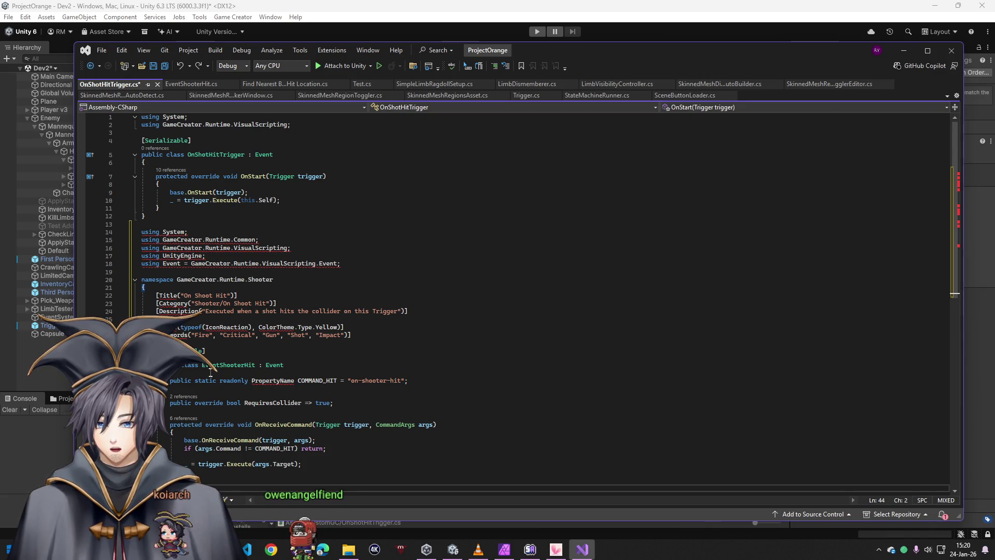
Rename the pasted EventShooterHit class to OnShotHitTrigger and delete the old template block
{"action": "double_click", "coordinate": [234, 366]}
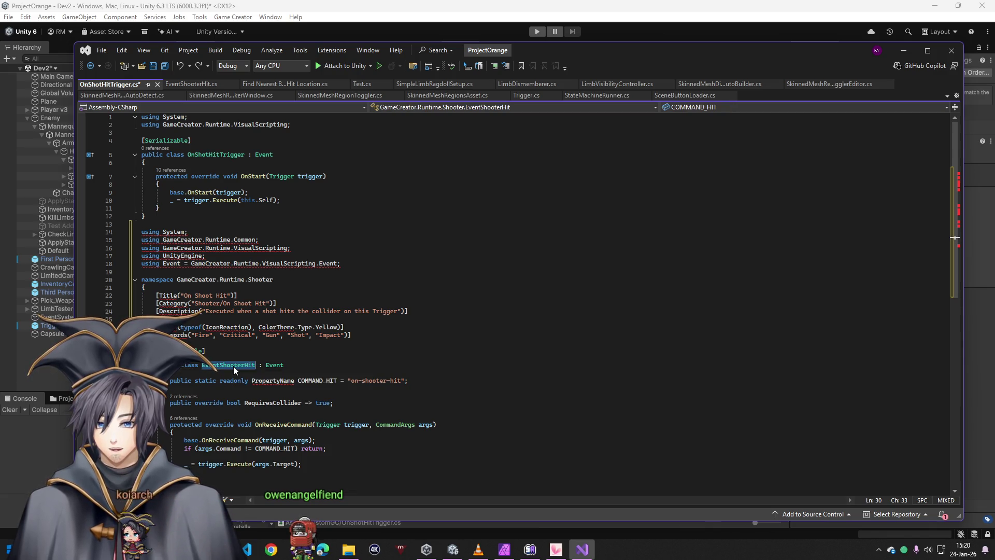
{"action": "left_click", "coordinate": [262, 345]}
{"action": "double_click", "coordinate": [232, 156]}
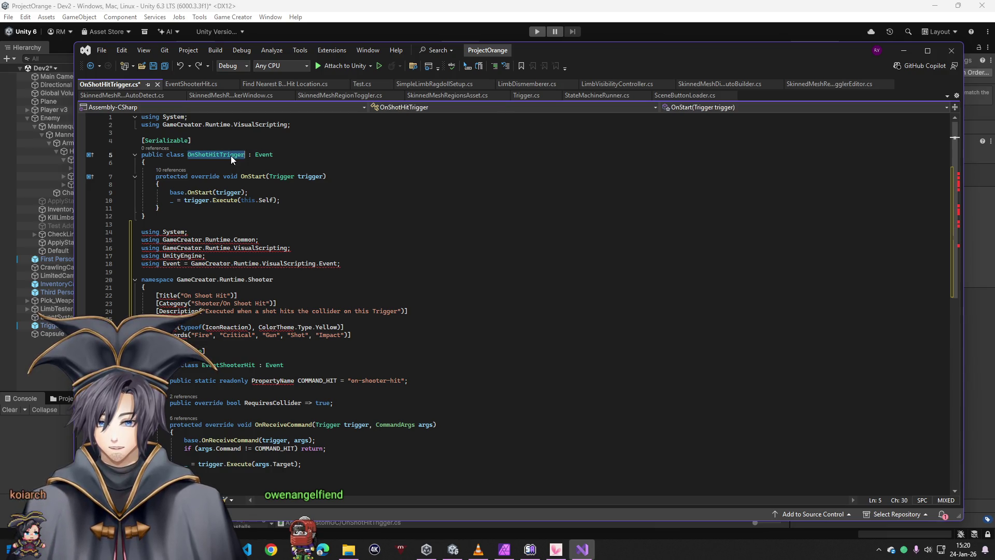
{"action": "key", "text": "ctrl+c"}
{"action": "double_click", "coordinate": [219, 366]}
{"action": "key", "text": "ctrl+v"}
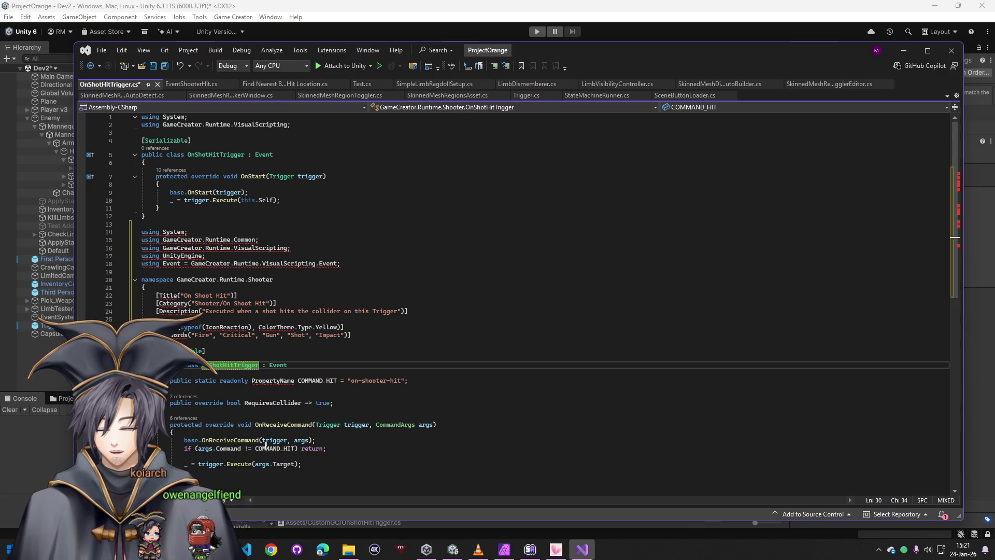
{"action": "left_click_drag", "start_coordinate": [138, 238], "coordinate": [141, 116]}
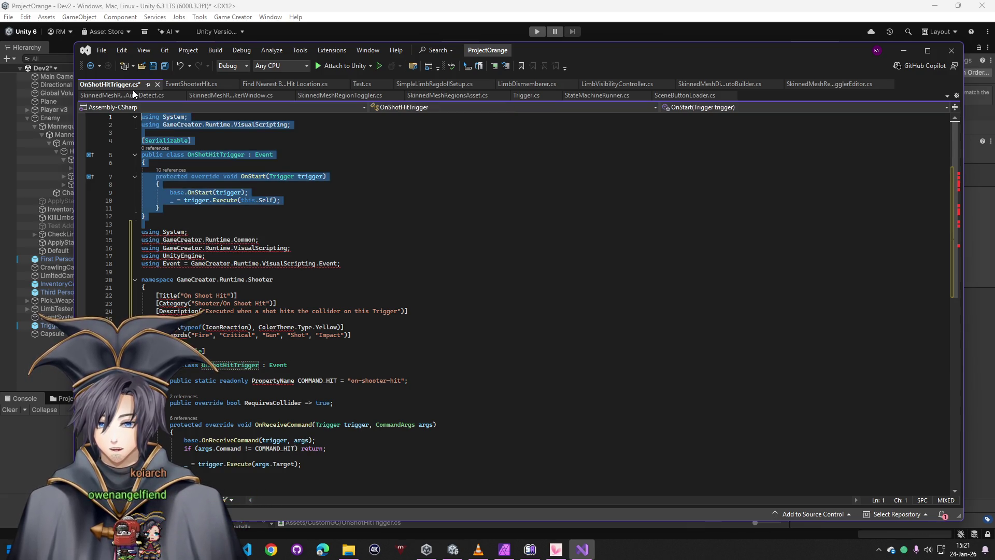
{"action": "key", "text": "Delete"}
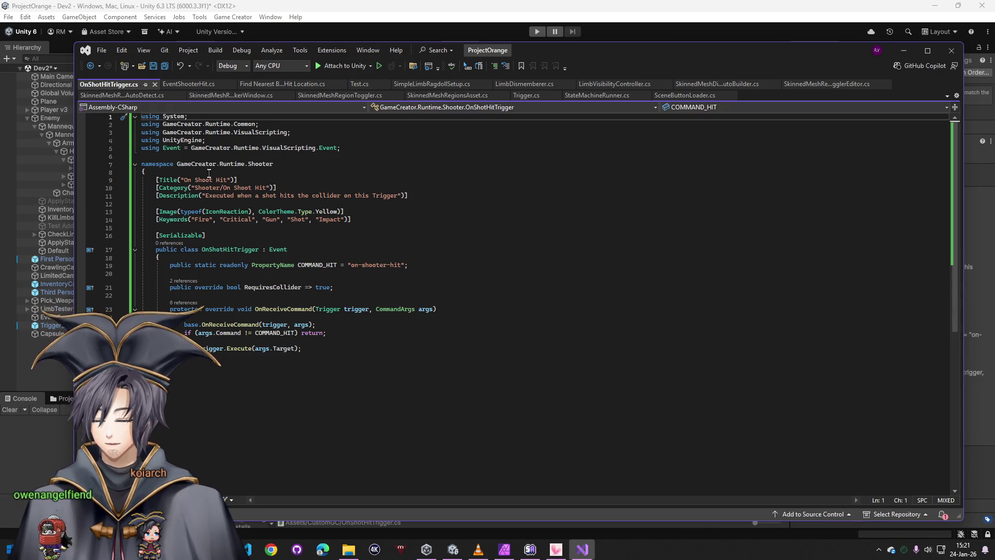
Set the title to 'On Shoot Hit Trigger' and the command id to 'on-shooter-hit-trigger', then save
{"action": "left_click", "coordinate": [225, 180]}
{"action": "type", "text": "Trigger"}
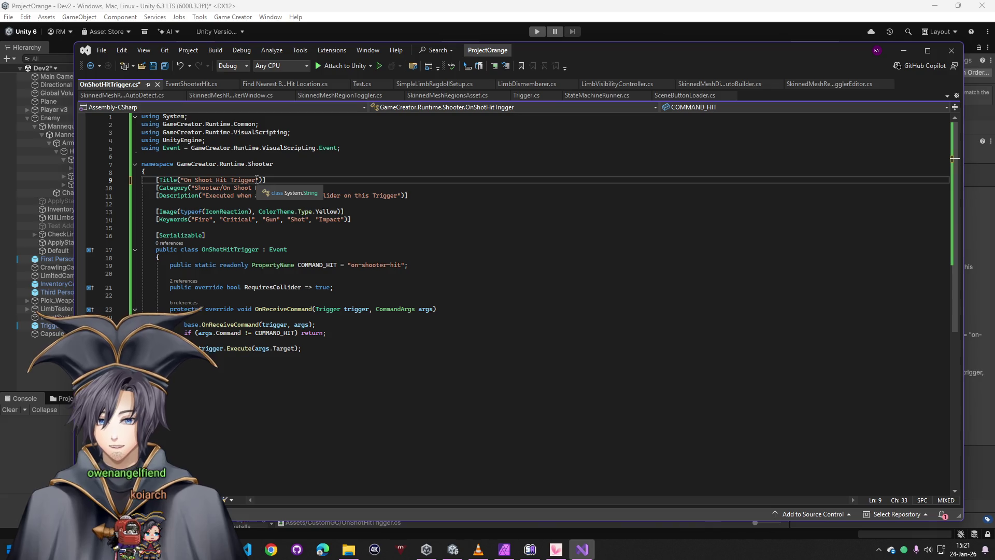
{"action": "type", "text": "rigger"}
{"action": "left_click_drag", "start_coordinate": [256, 180], "coordinate": [231, 179]}
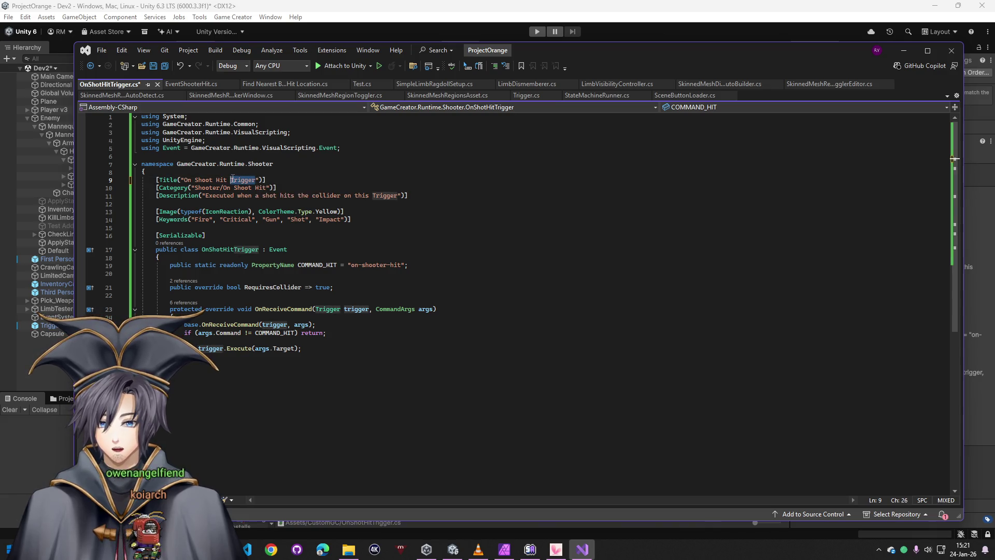
{"action": "left_click", "coordinate": [269, 188]}
{"action": "key", "text": "ctrl+s"}
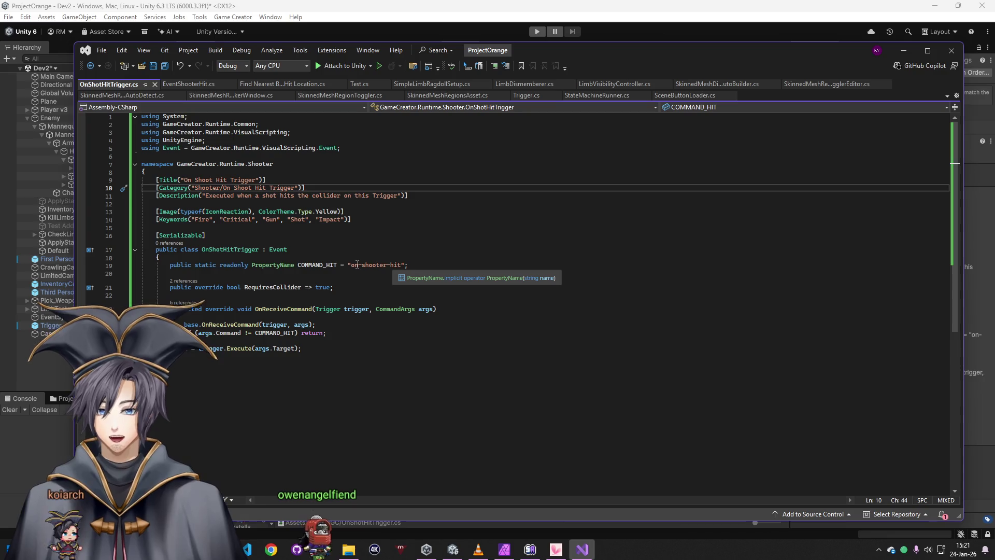
{"action": "left_click", "coordinate": [398, 265]}
{"action": "type", "text": "-trigger"}
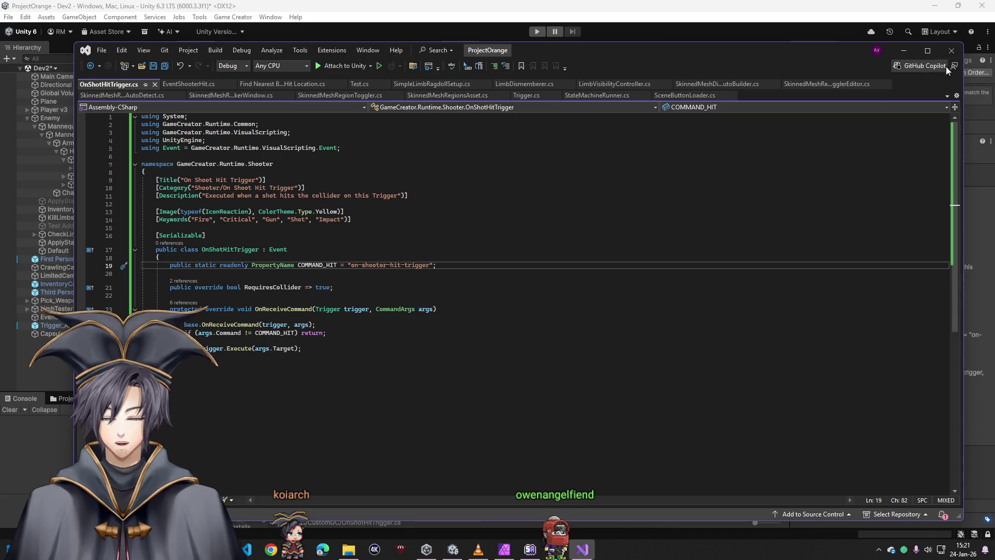
{"action": "left_click", "coordinate": [902, 52]}
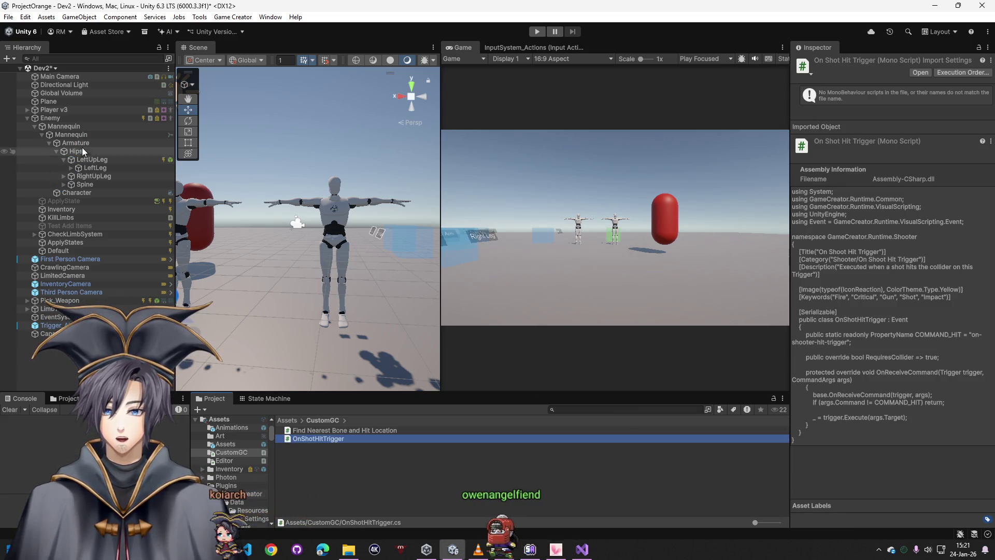
Add a second Trigger to LeftUpLeg using the On Shoot Hit Trigger event
{"action": "left_click", "coordinate": [90, 168]}
{"action": "left_click", "coordinate": [90, 160]}
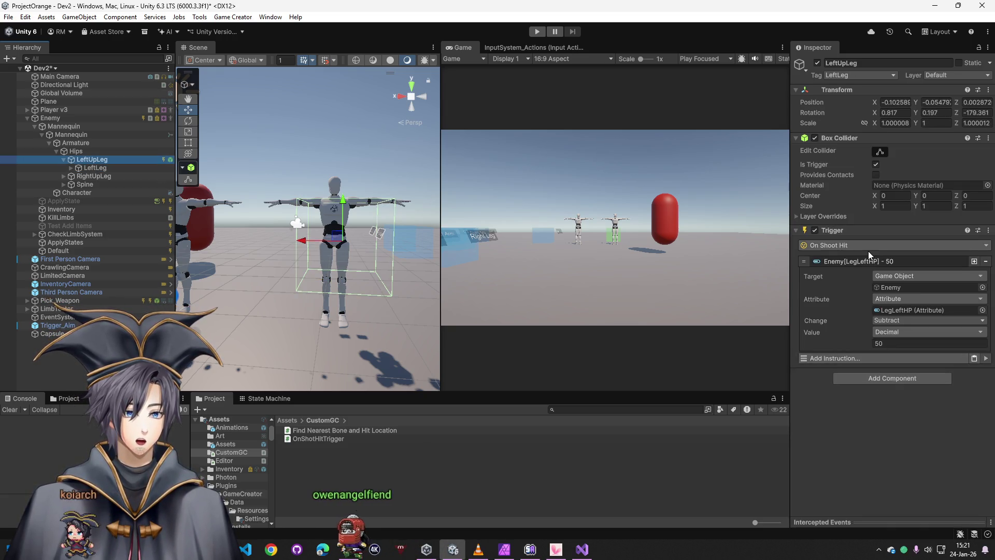
{"action": "left_click", "coordinate": [861, 378]}
{"action": "type", "text": "trigger"}
{"action": "key", "text": "Return"}
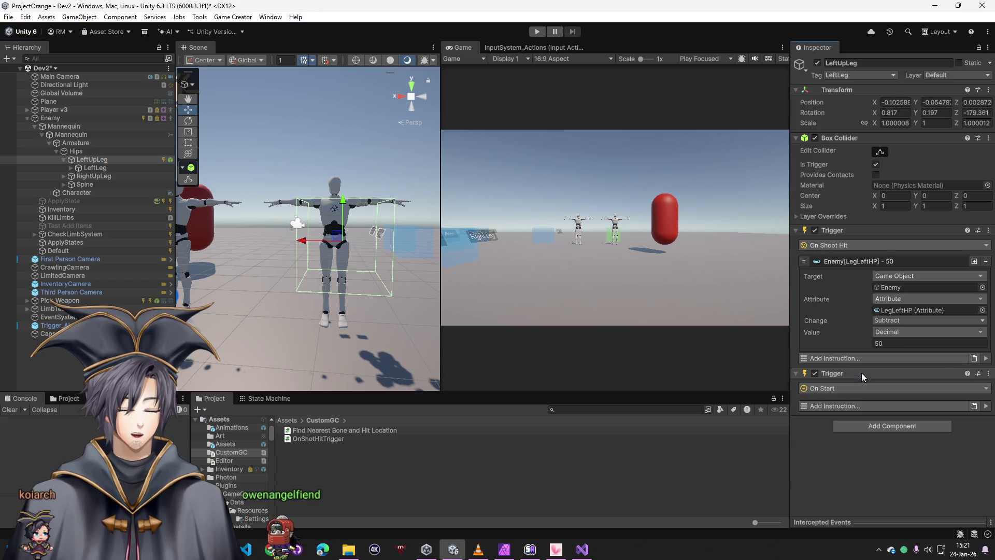
{"action": "left_click", "coordinate": [850, 390]}
{"action": "type", "text": "on shot hit"}
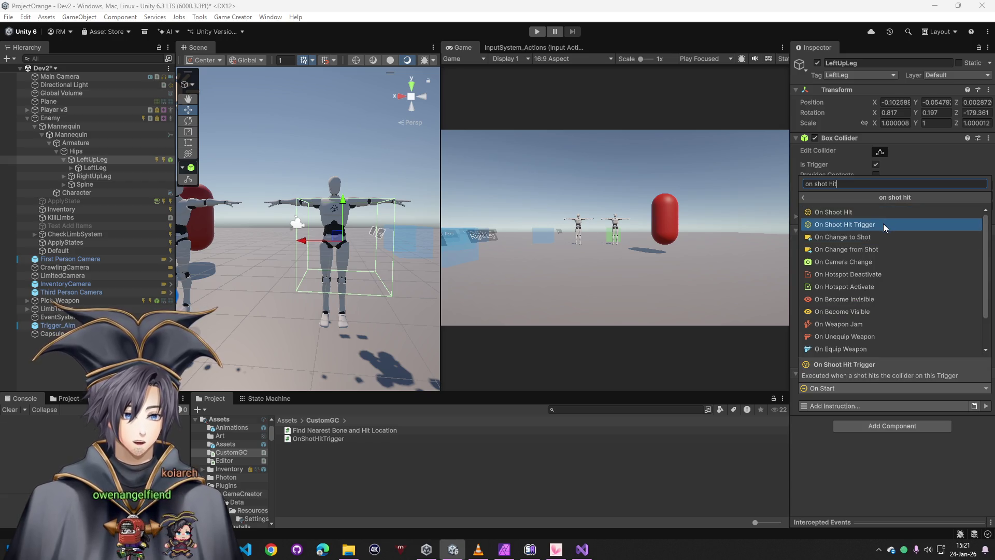
{"action": "left_click", "coordinate": [883, 223]}
Copy the LegLeftHP subtract-50 instruction into the new Trigger, target Enemy, and disable the old Trigger
{"action": "right_click", "coordinate": [841, 268]}
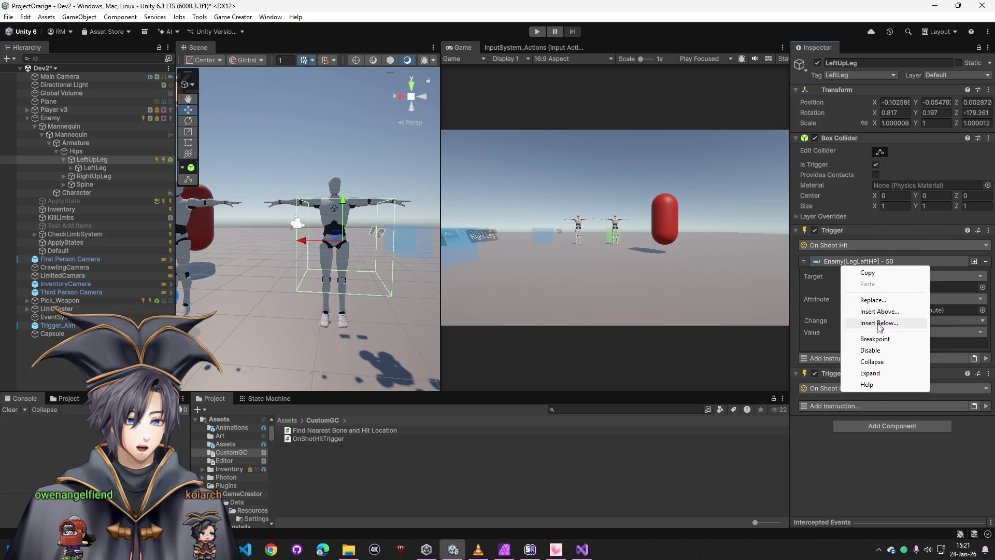
{"action": "left_click", "coordinate": [850, 272]}
{"action": "left_click", "coordinate": [974, 406]}
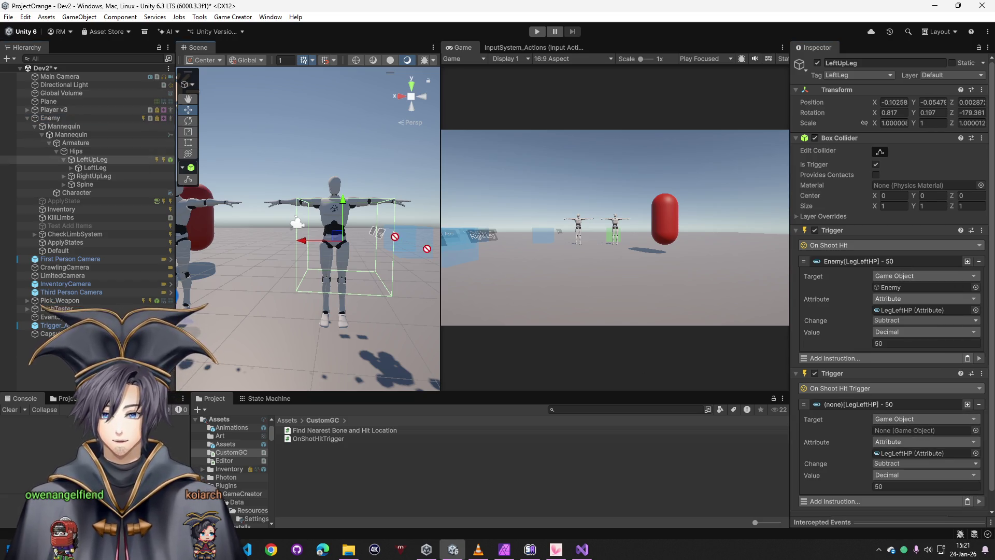
{"action": "left_click_drag", "start_coordinate": [914, 435], "coordinate": [917, 431]}
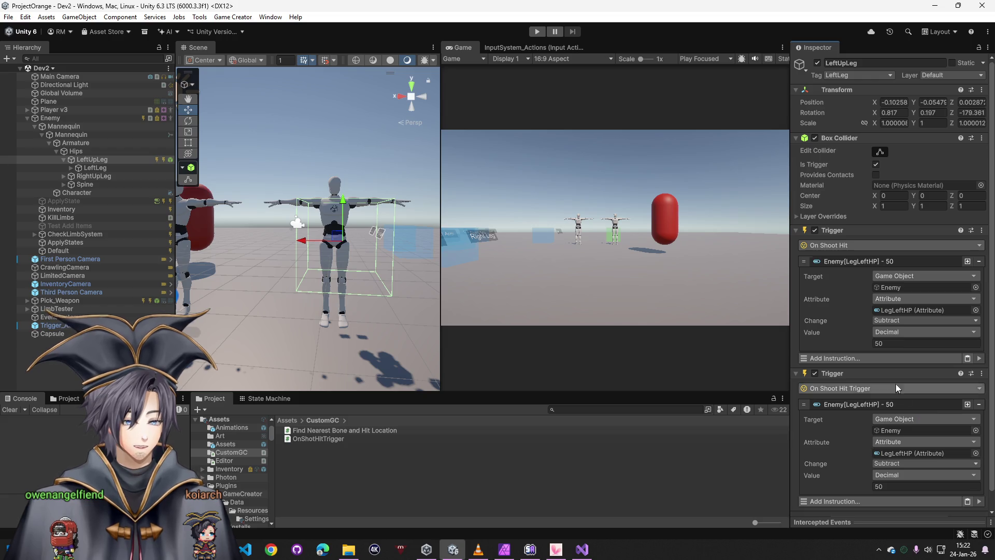
{"action": "left_click", "coordinate": [815, 230]}
{"action": "left_click", "coordinate": [804, 229]}
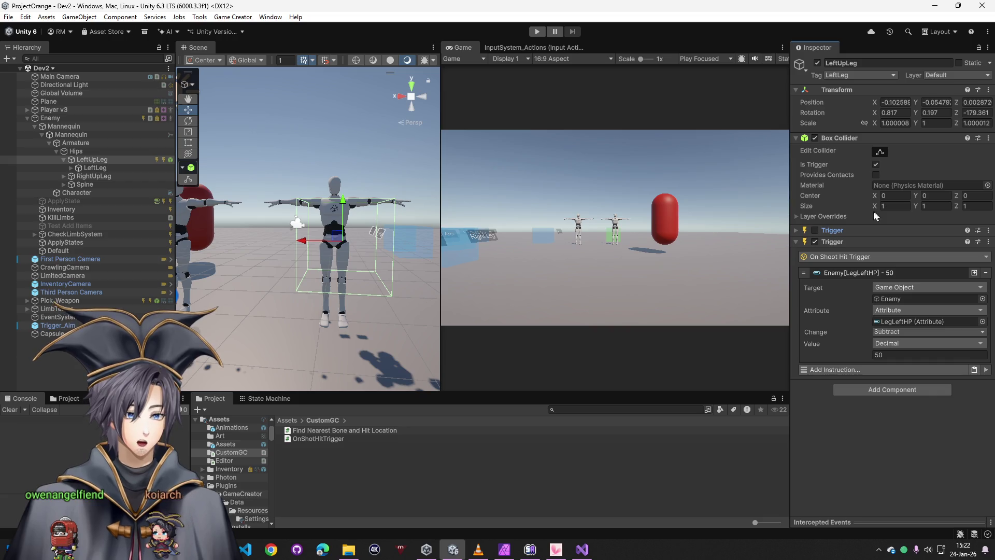
{"action": "left_click", "coordinate": [534, 33]}
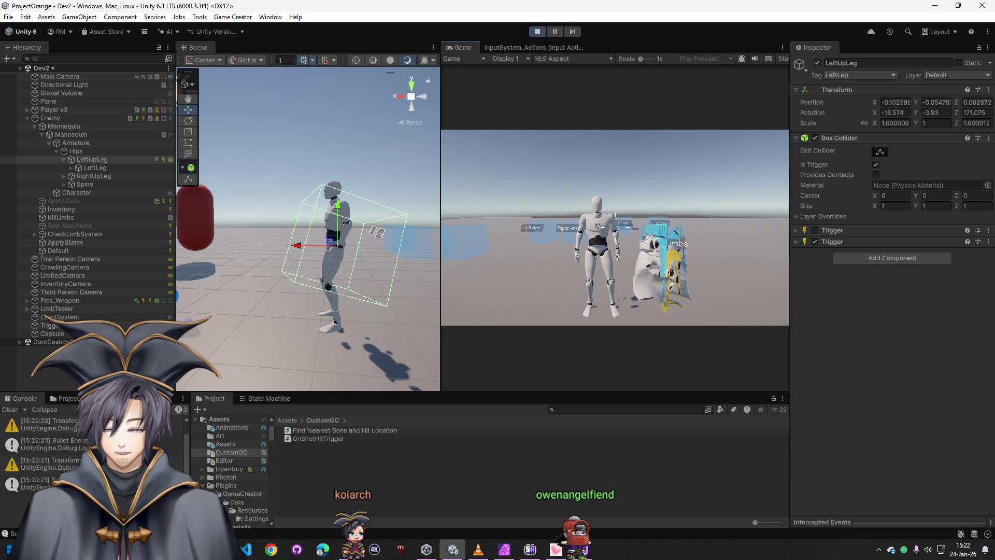
Check that Enemy's limb HP still reads 100/100, stop play, and return to OnShotHitTrigger.cs
{"action": "left_click", "coordinate": [50, 117]}
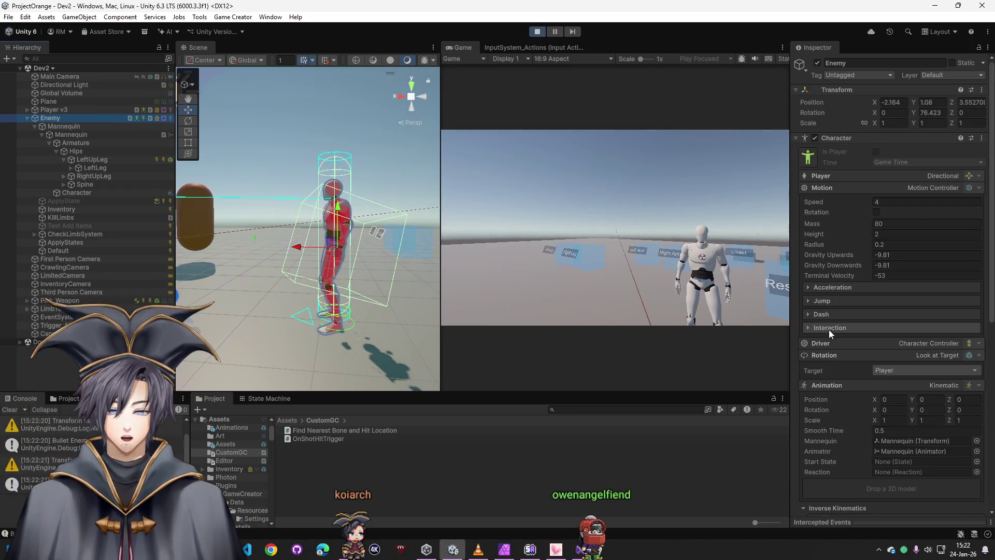
{"action": "key", "text": "ctrl+p"}
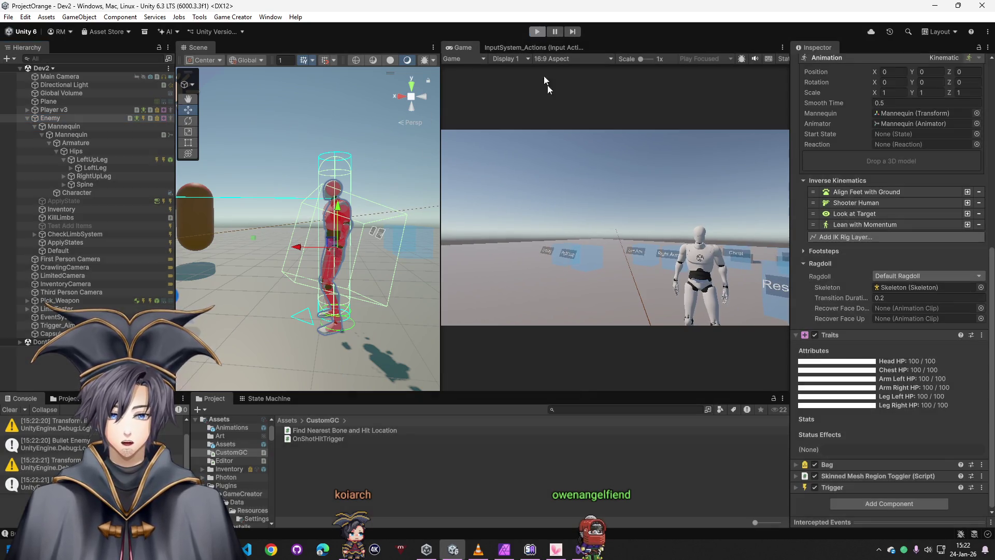
{"action": "key", "text": "alt+Tab"}
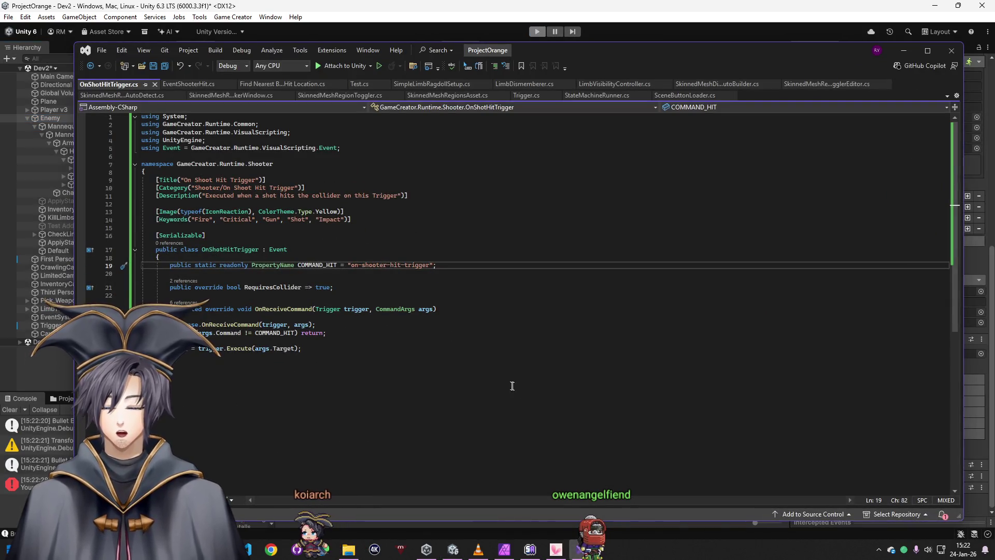
{"action": "left_click", "coordinate": [506, 382]}
{"action": "key", "text": "ctrl+a"}
{"action": "key", "text": "Escape"}
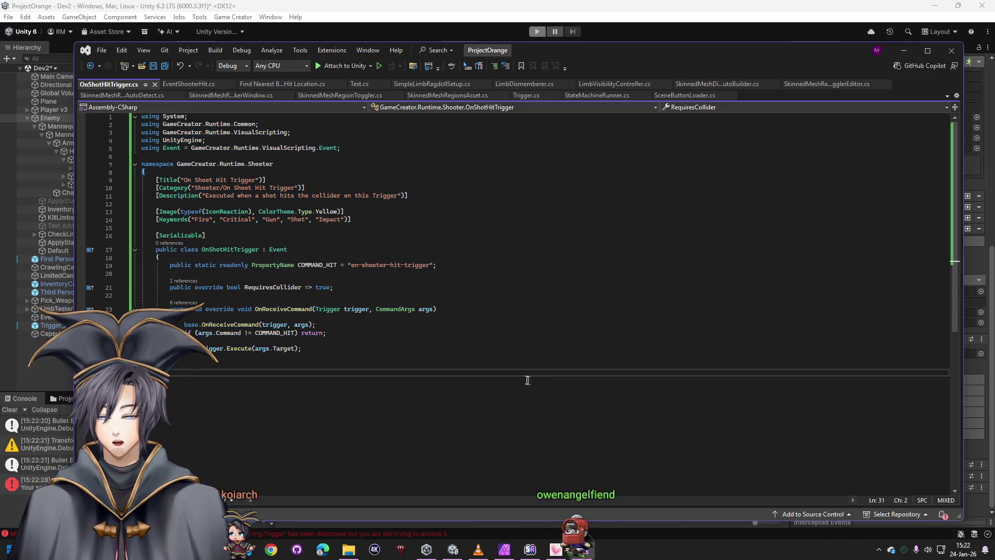
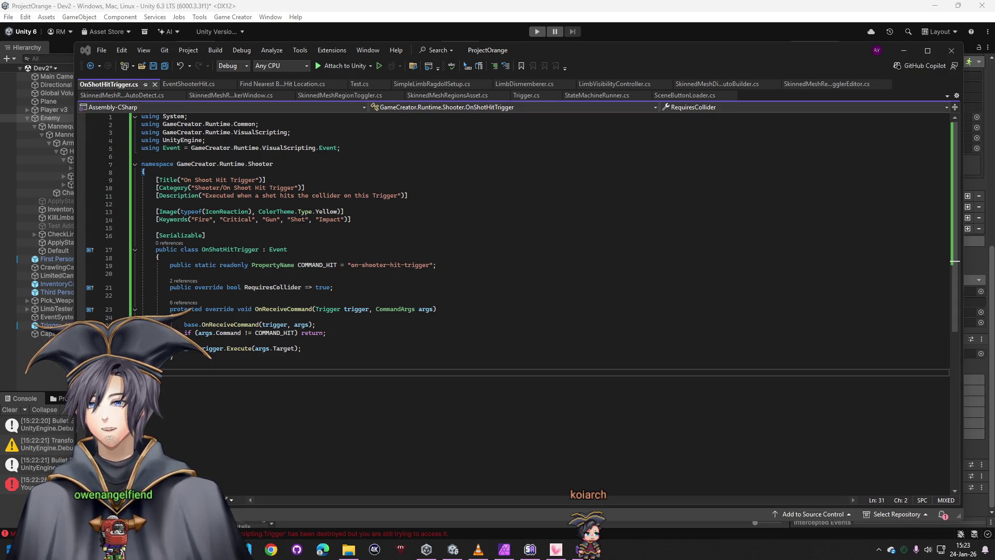
Ask ChatGPT why the GameCreator On Shot trigger doesn't detect shots, pasting the OnShotHitTrigger code
{"action": "key", "text": "alt+Tab"}
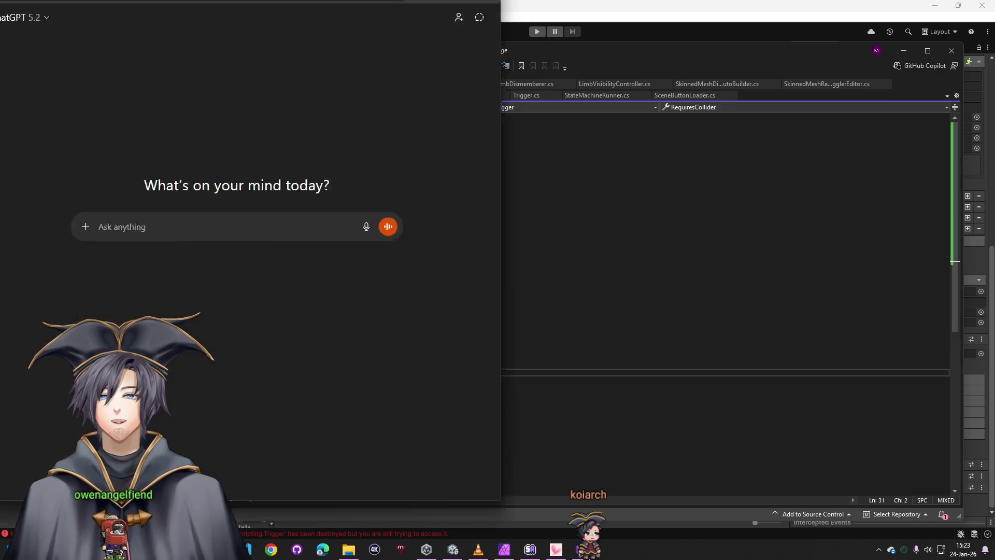
{"action": "key", "text": "super+Right"}
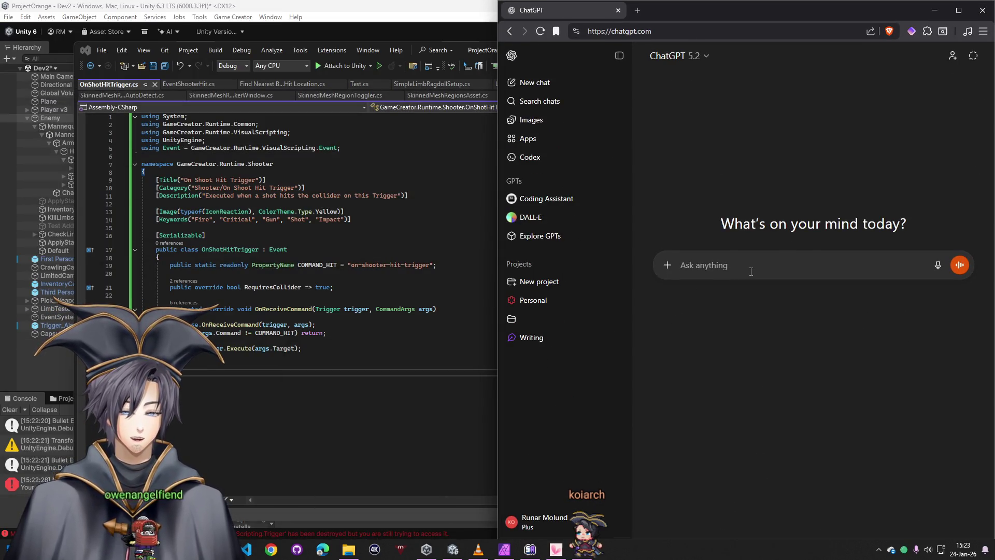
{"action": "type", "text": "GameCr"}
{"action": "type", "text": "eator, this is "}
{"action": "type", "text": "on shot trigger, "}
{"action": "type", "text": "I want"}
{"action": "key", "text": "BackSpace"}
{"action": "key", "text": "BackSpace"}
{"action": "key", "text": "BackSpace"}
{"action": "key", "text": "BackSpace"}
{"action": "key", "text": "BackSpace"}
{"action": "key", "text": "BackSpace"}
{"action": "type", "text": ", I want it to d"}
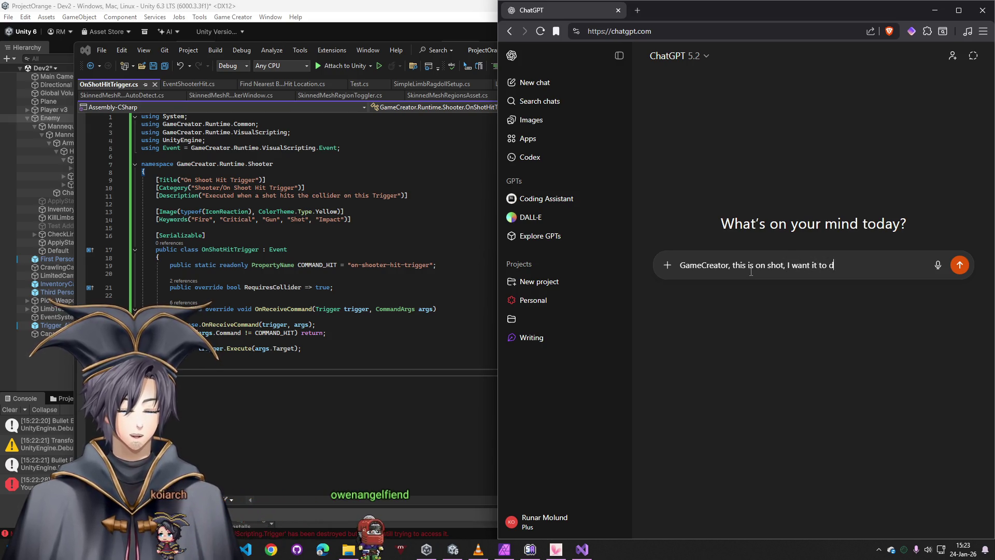
{"action": "type", "text": "etect the shot u"}
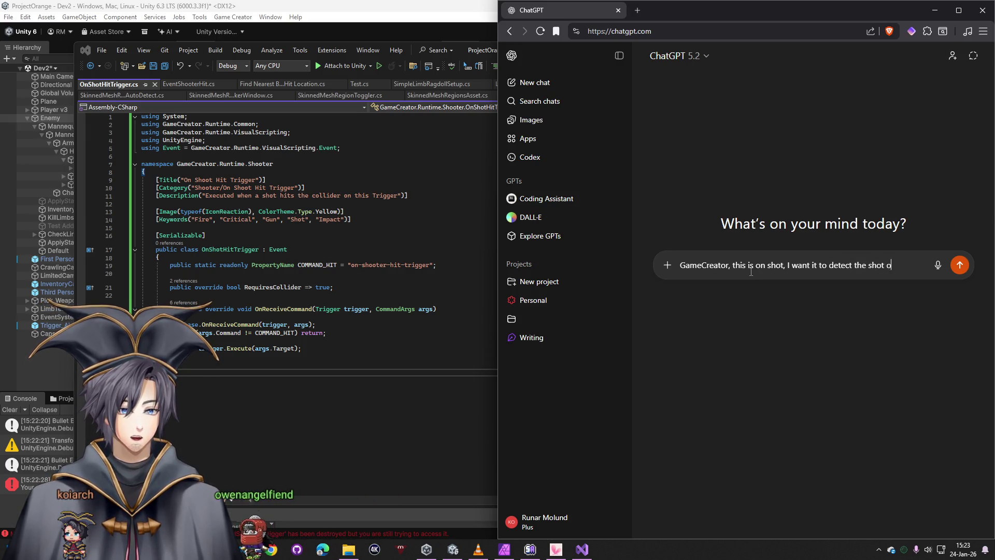
{"action": "key", "text": "ctrl+v"}
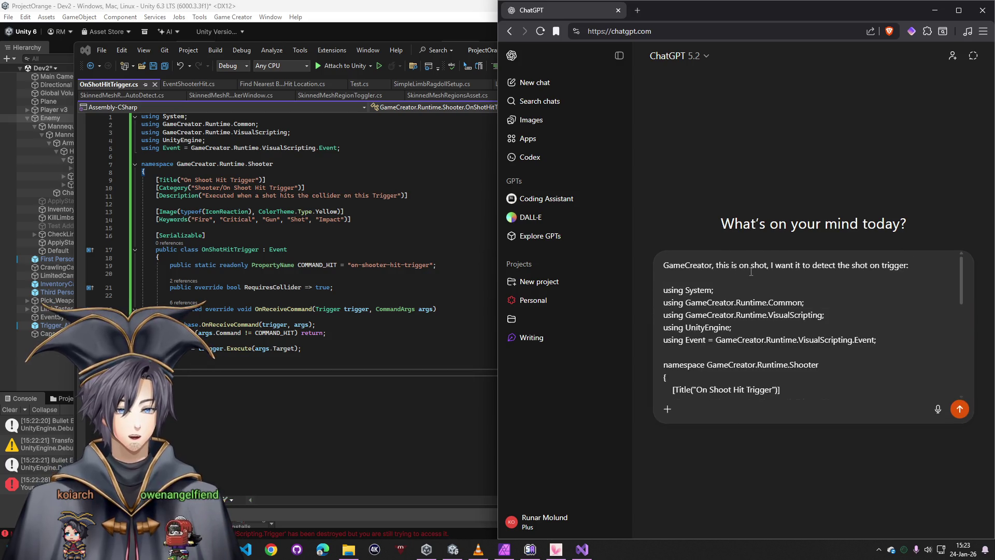
{"action": "key", "text": "Return"}
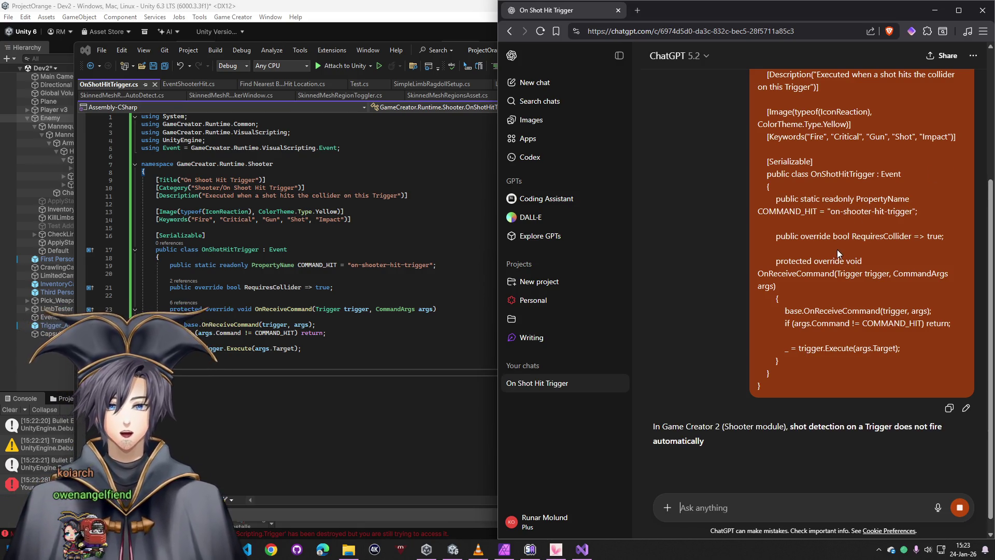
Read ChatGPT's reply saying the command name should be 'shooter-hit', then hide the browser
{"action": "scroll", "coordinate": [747, 300], "scroll_direction": "down", "scroll_amount": 3}
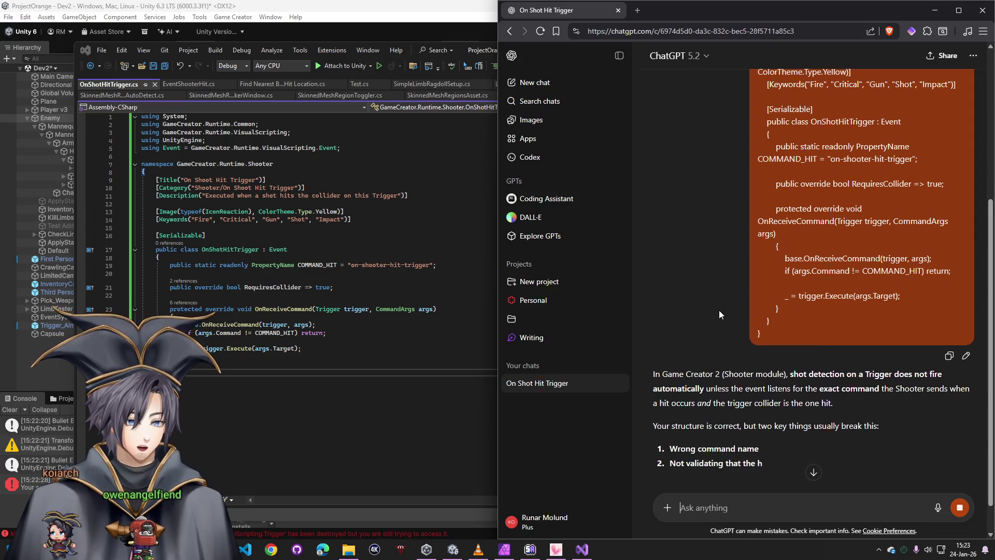
{"action": "scroll", "coordinate": [720, 309], "scroll_direction": "down", "scroll_amount": 4}
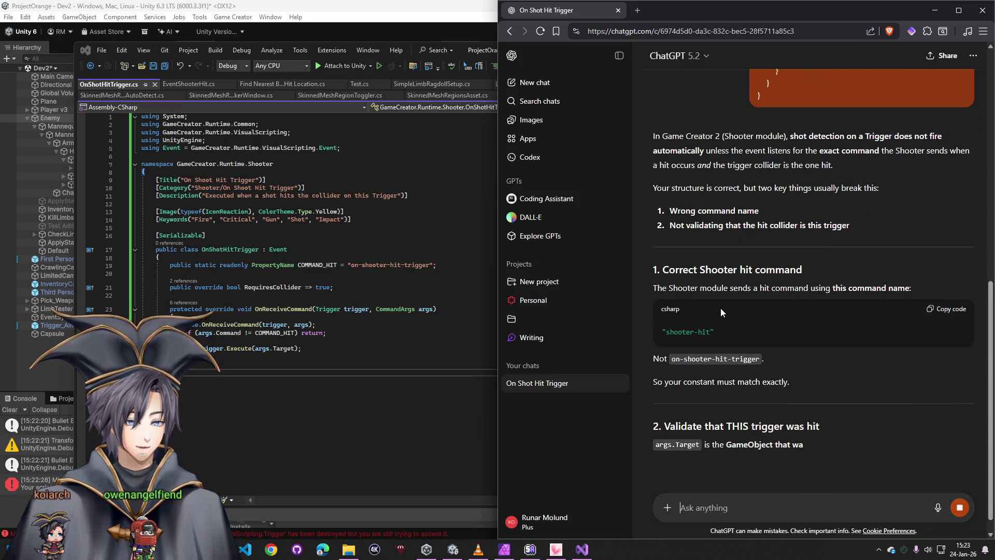
{"action": "scroll", "coordinate": [719, 305], "scroll_direction": "down", "scroll_amount": 4}
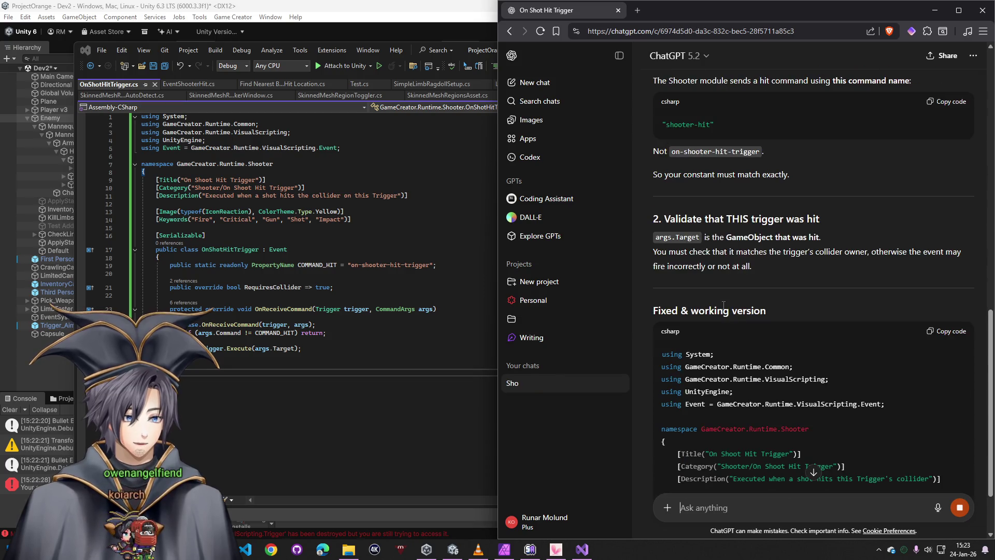
{"action": "left_click", "coordinate": [934, 13]}
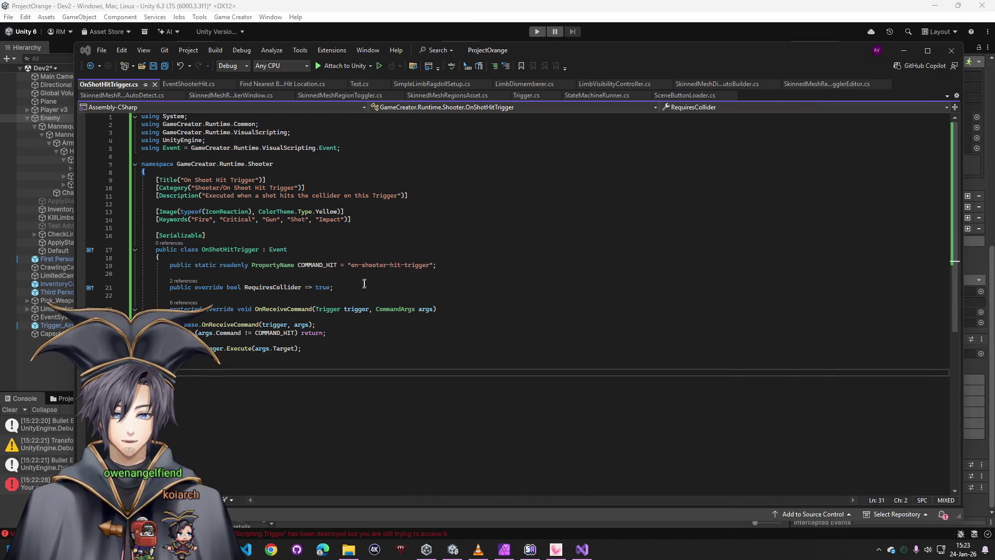
Remove '-trigger' from the COMMAND_HIT string on line 19 and start Play mode in Unity
{"action": "left_click", "coordinate": [430, 264]}
{"action": "key", "text": "BackSpace"}
{"action": "key", "text": "BackSpace"}
{"action": "key", "text": "BackSpace"}
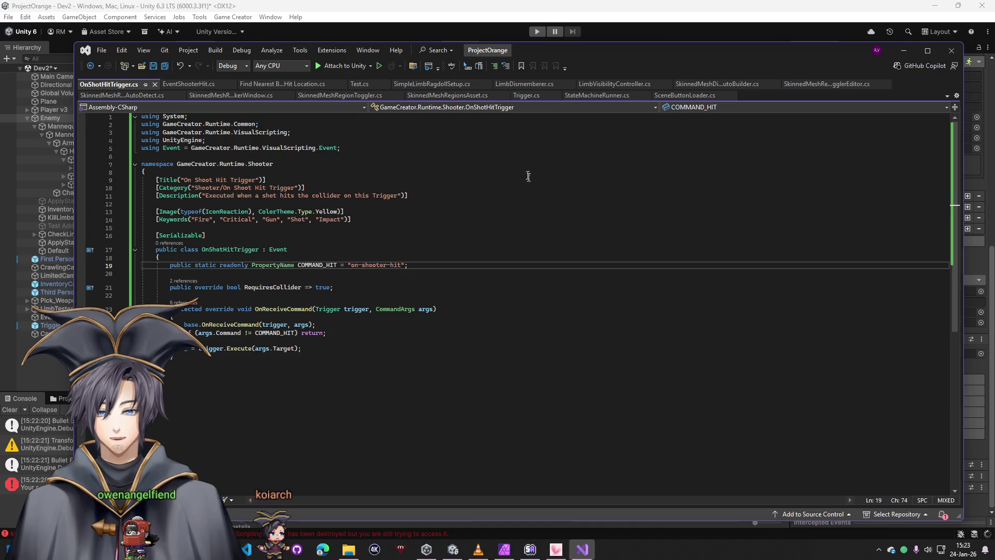
{"action": "left_click", "coordinate": [502, 7]}
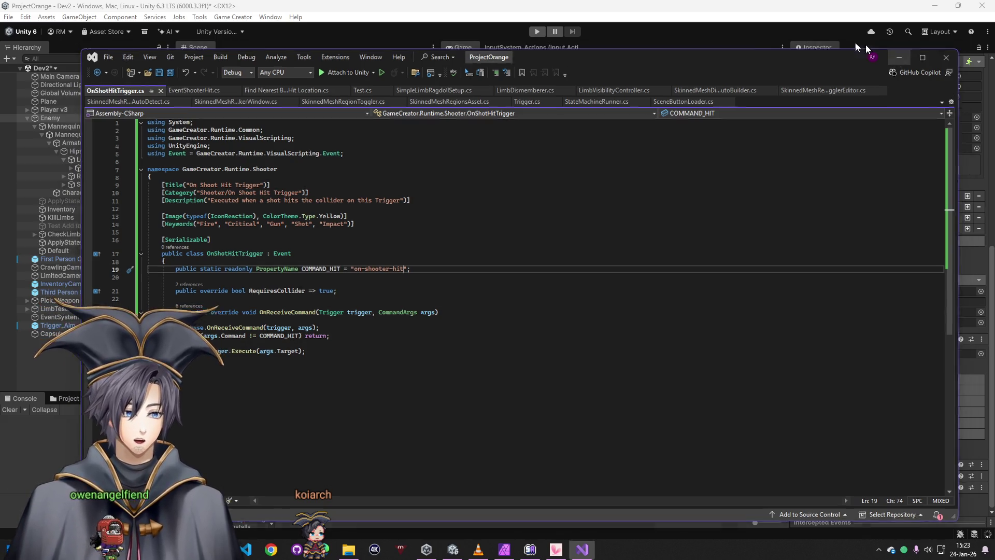
{"action": "left_click", "coordinate": [903, 50]}
{"action": "left_click", "coordinate": [534, 31]}
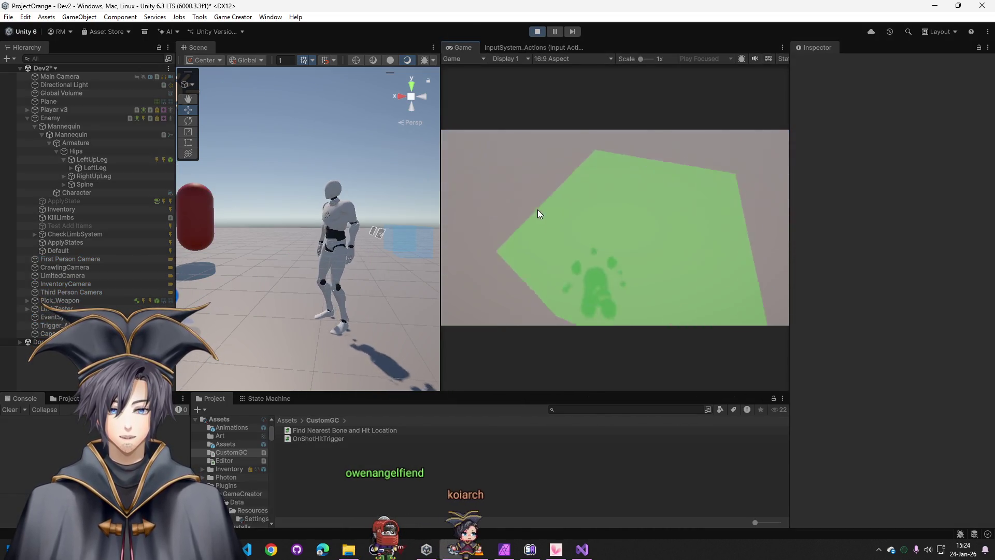
Shoot the mannequin enemy in the running game
{"action": "left_click", "coordinate": [536, 210]}
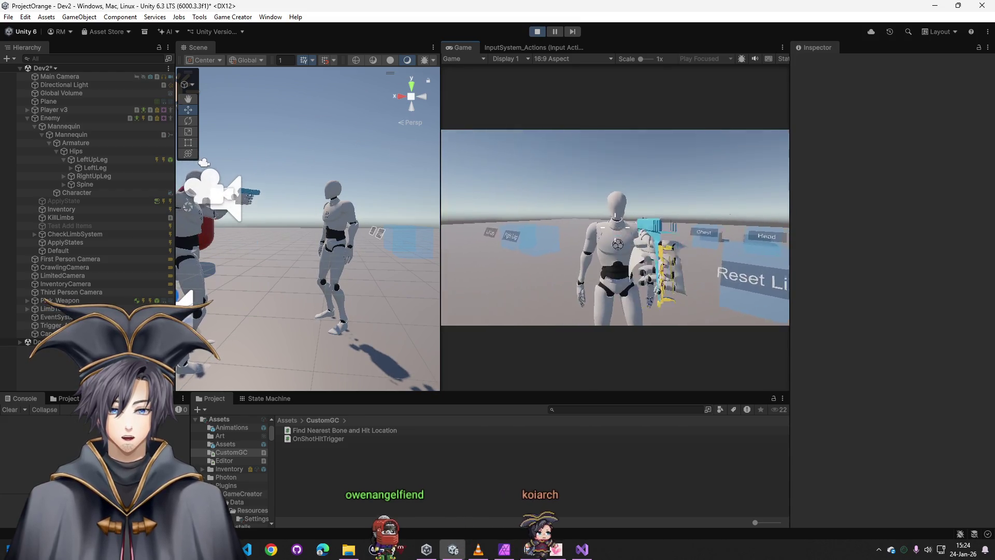
{"action": "left_click", "coordinate": [615, 228]}
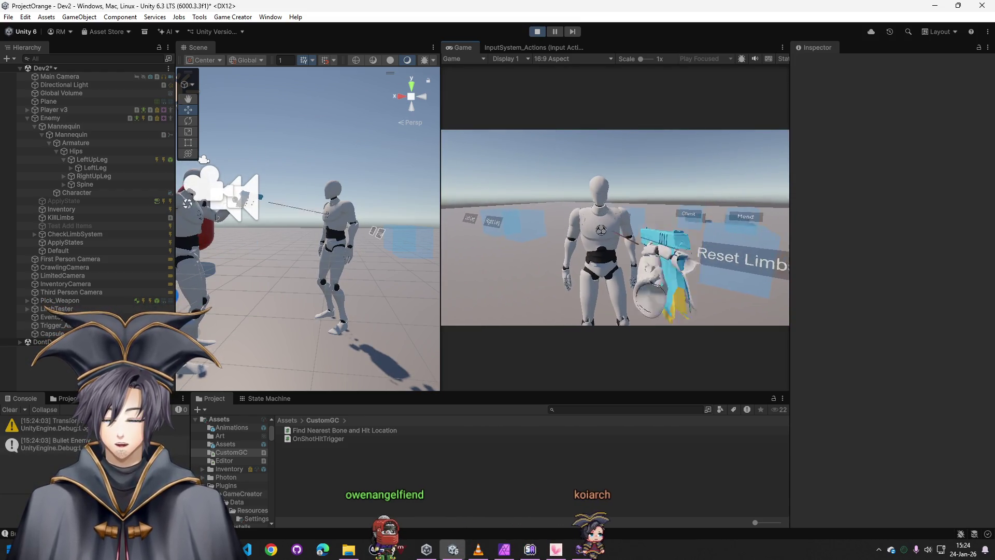
{"action": "key", "text": "super"}
Inspect the Player v3 and Enemy components, then stop Play mode
{"action": "left_click", "coordinate": [78, 111]}
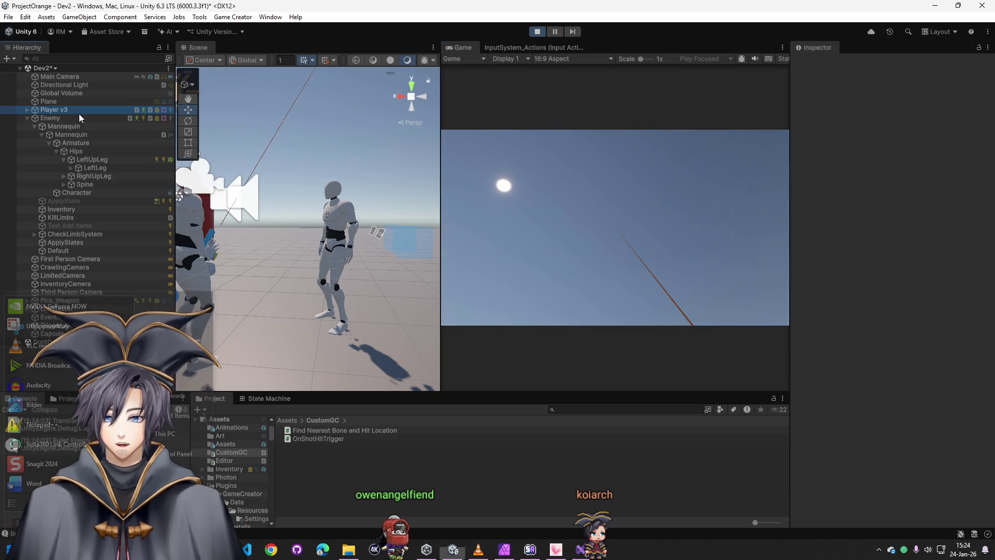
{"action": "scroll", "coordinate": [846, 409], "scroll_direction": "down", "scroll_amount": 10}
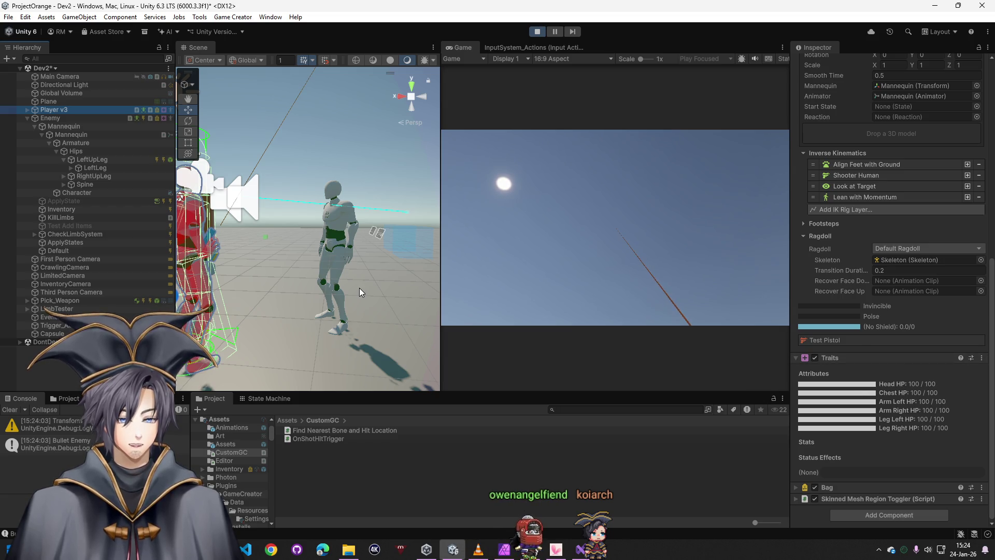
{"action": "left_click", "coordinate": [50, 118]}
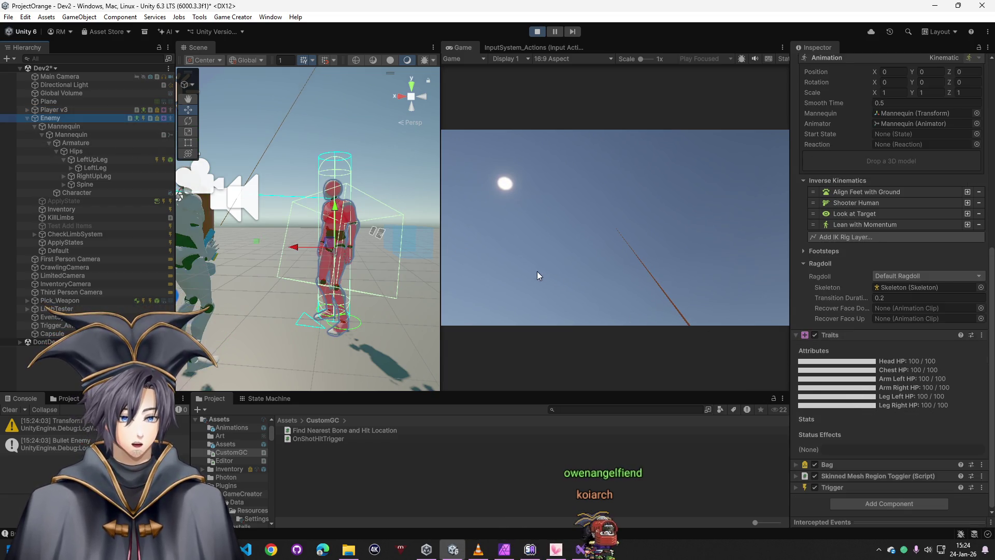
{"action": "left_click", "coordinate": [537, 272]}
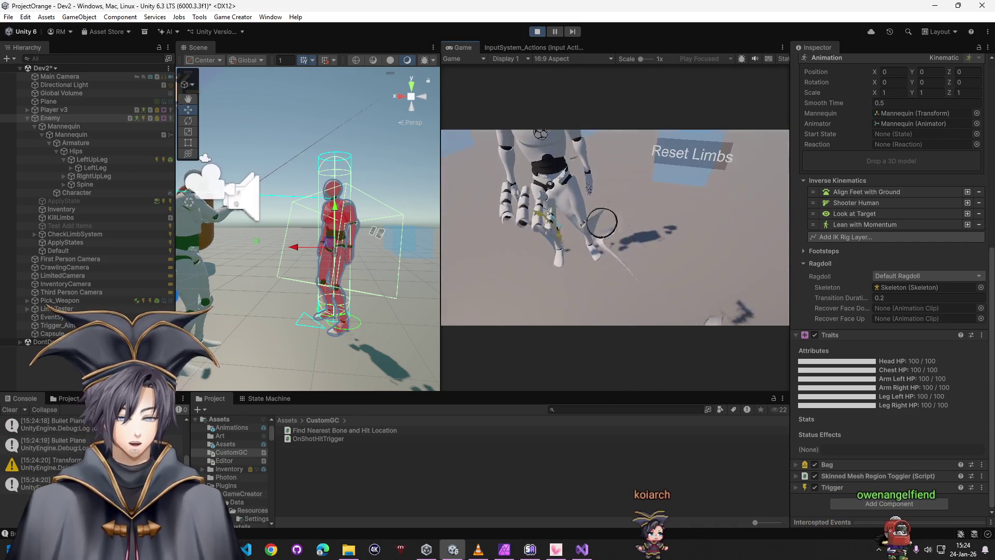
{"action": "left_click", "coordinate": [537, 31]}
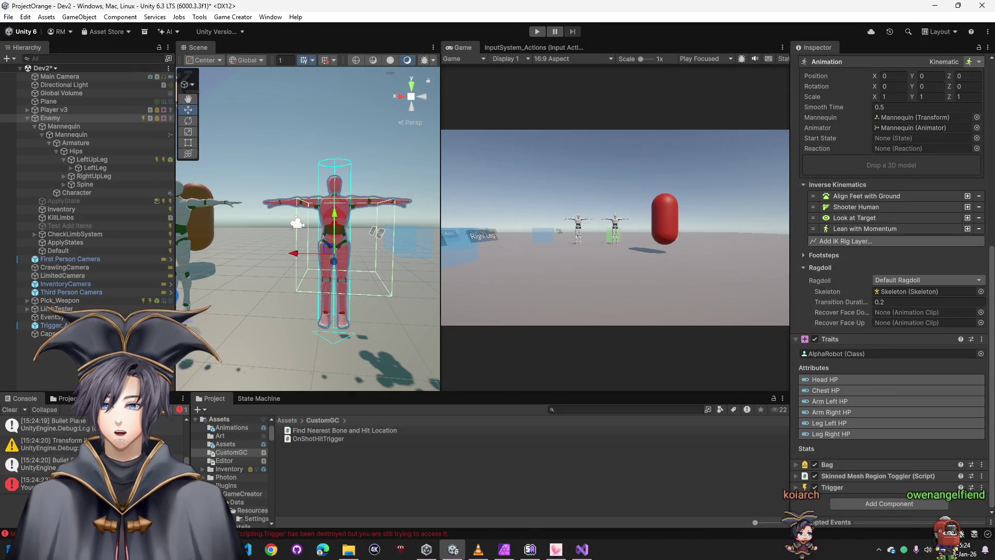
Review ChatGPT's target-checking fix, setup checklist and debug tip, then select all code in OnShotHitTrigger.cs
{"action": "key", "text": "alt+Tab"}
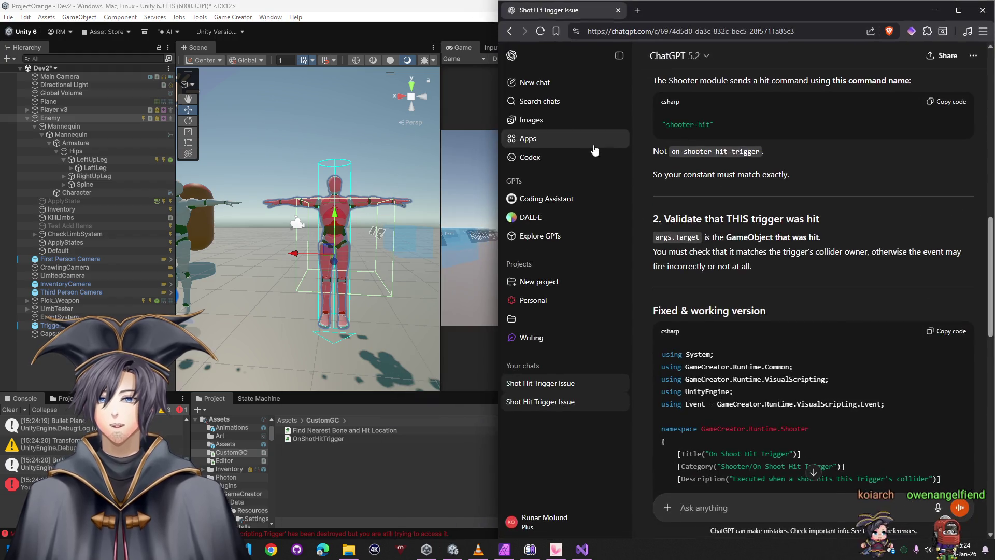
{"action": "scroll", "coordinate": [702, 290], "scroll_direction": "down", "scroll_amount": 4}
{"action": "scroll", "coordinate": [705, 290], "scroll_direction": "down", "scroll_amount": 3}
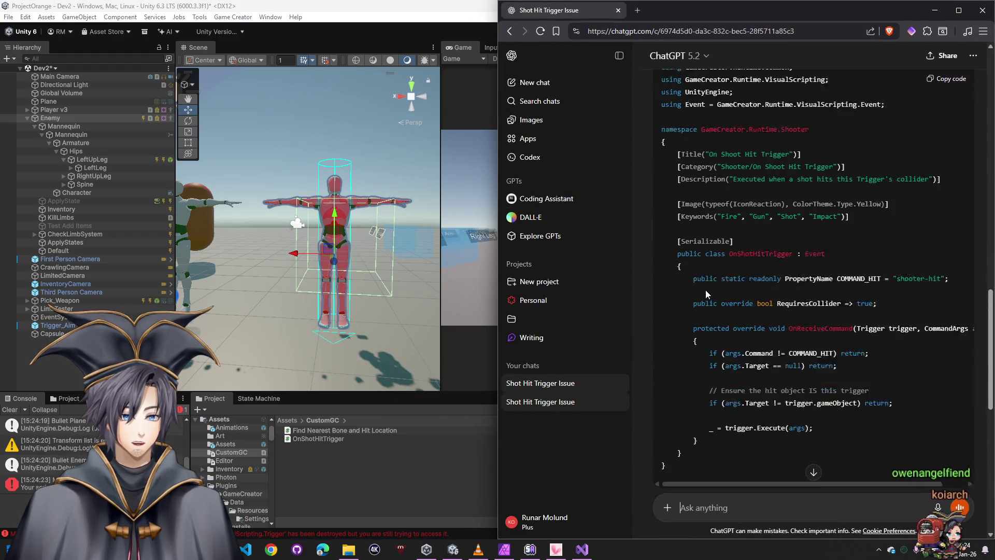
{"action": "scroll", "coordinate": [760, 306], "scroll_direction": "down", "scroll_amount": 10}
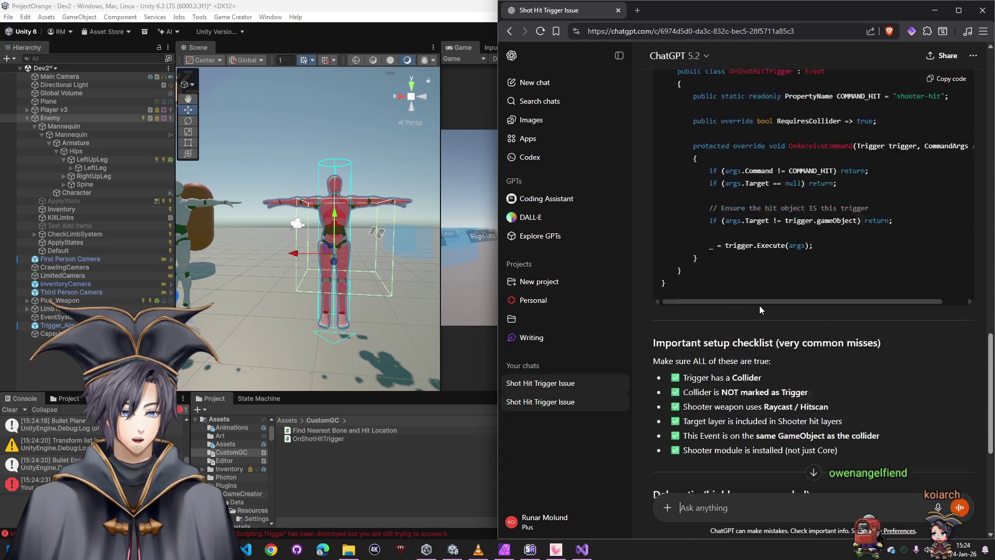
{"action": "scroll", "coordinate": [767, 332], "scroll_direction": "up", "scroll_amount": 8}
{"action": "scroll", "coordinate": [770, 341], "scroll_direction": "up", "scroll_amount": 3}
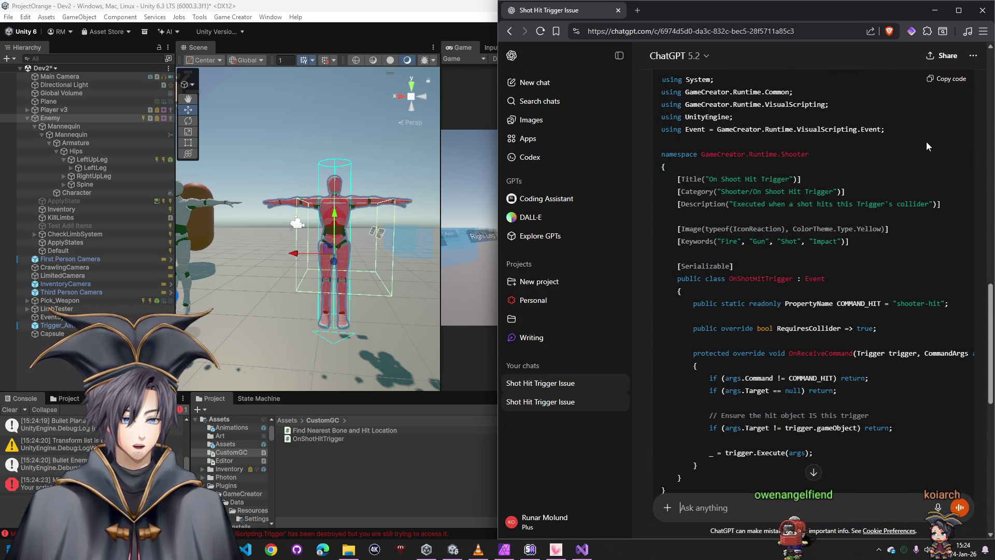
{"action": "scroll", "coordinate": [850, 362], "scroll_direction": "down", "scroll_amount": 15}
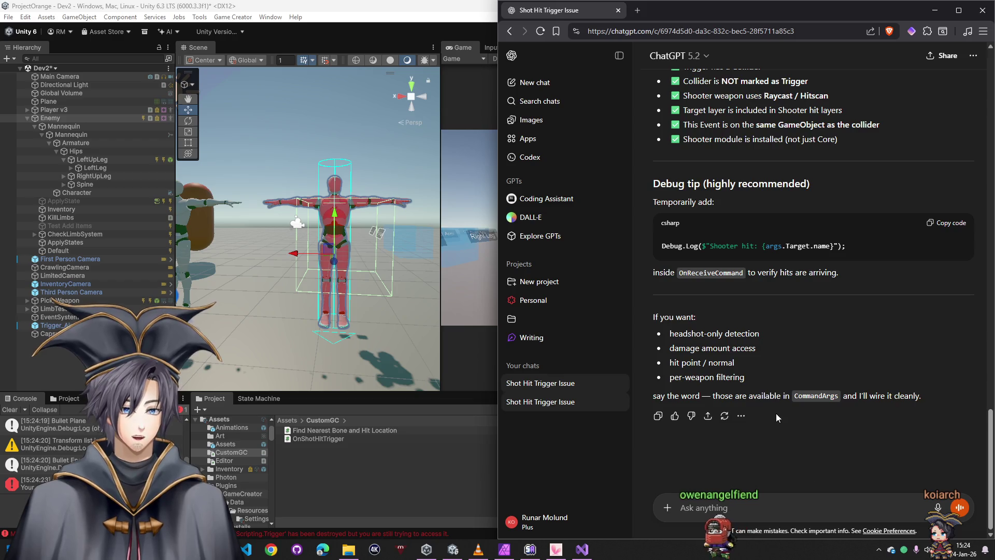
{"action": "left_click", "coordinate": [938, 12]}
{"action": "double_click", "coordinate": [319, 438]}
{"action": "key", "text": "ctrl+a"}
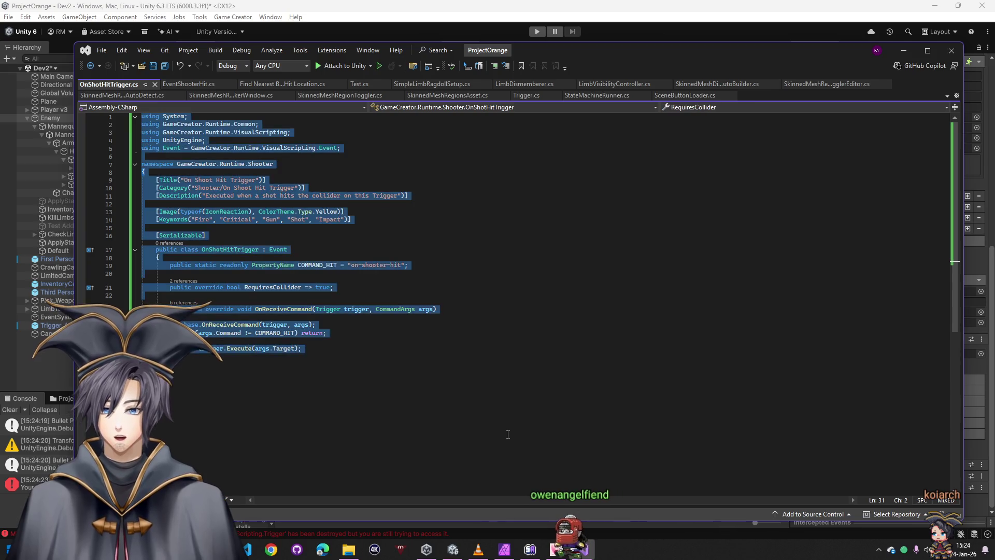
Paste the corrected code into OnShotHitTrigger.cs and send Unity's CS1503 compile error to ChatGPT
{"action": "key", "text": "ctrl+v"}
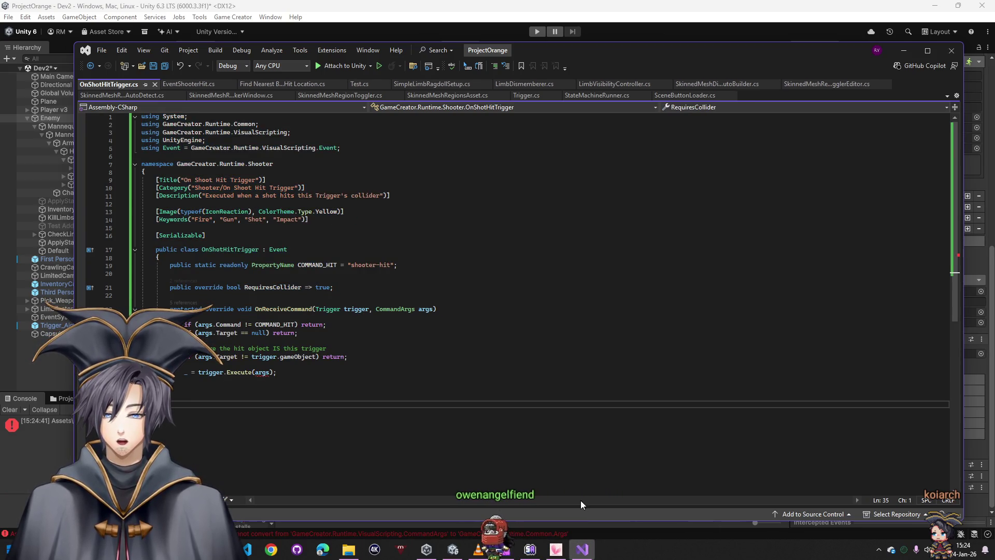
{"action": "left_click", "coordinate": [601, 530]}
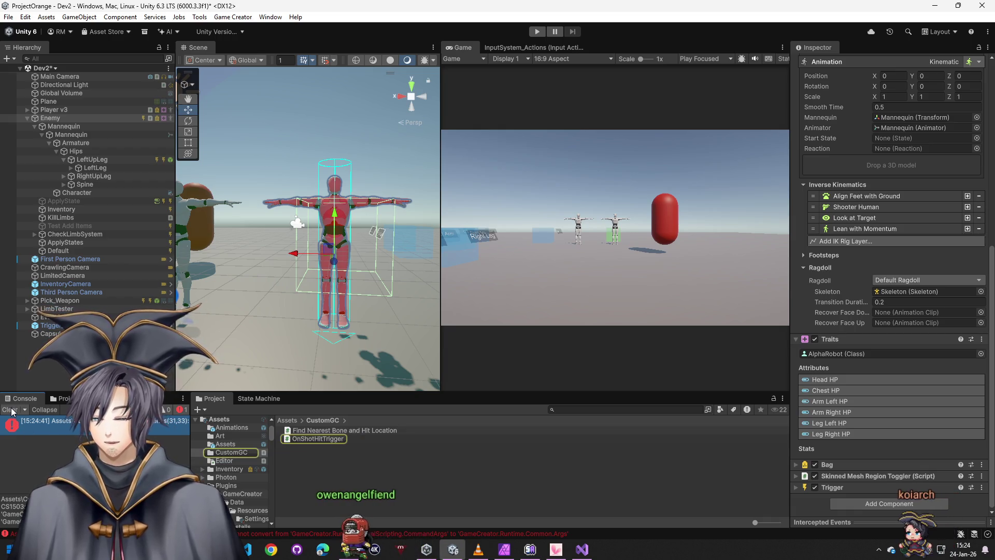
{"action": "left_click", "coordinate": [47, 420]}
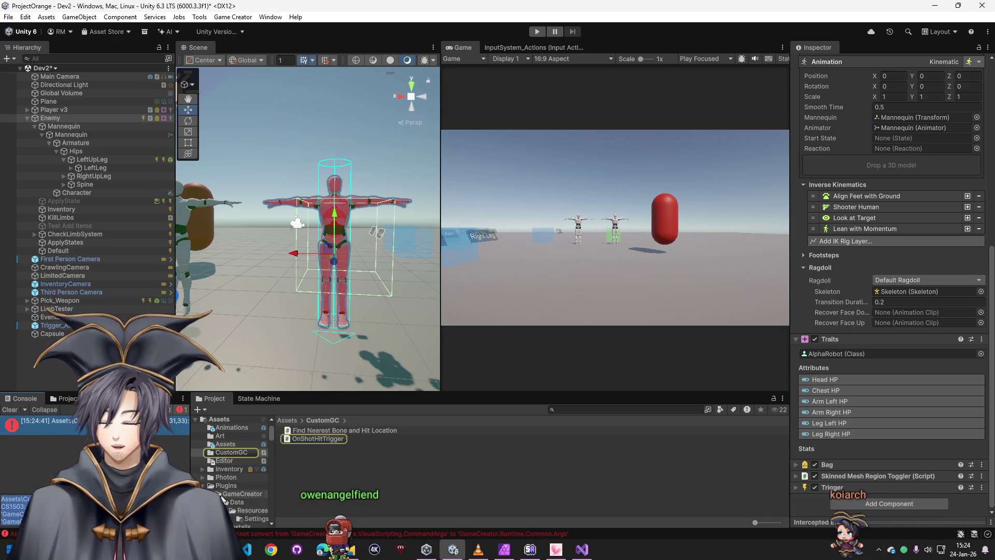
{"action": "key", "text": "alt+Tab"}
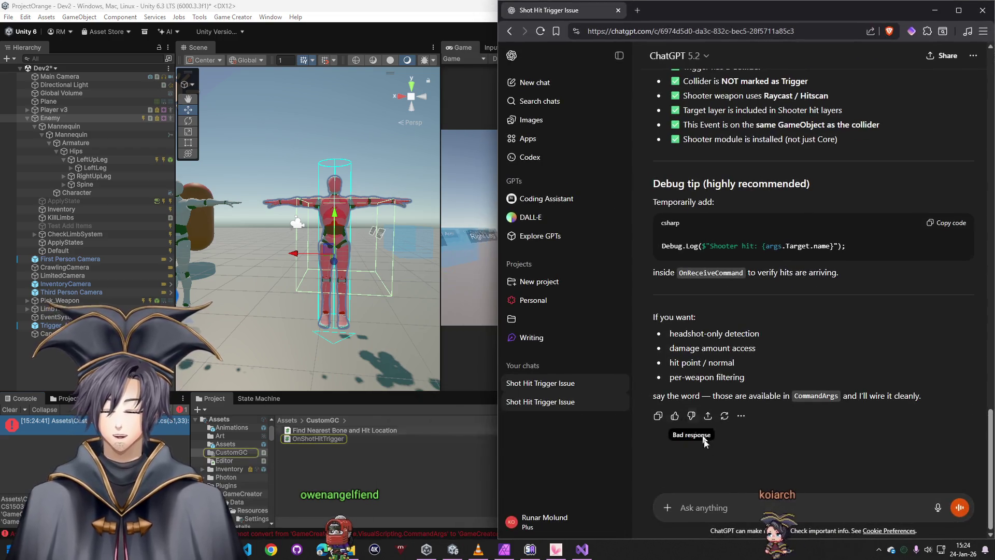
{"action": "left_click", "coordinate": [714, 514]}
{"action": "type", "text": "Assets\\CustomGC\\OnShotHitTrigger.cs(31,33): error CS1503: Argument 1: cannot convert from 'GameCreator.Runtime.VisualScripting.CommandArgs' to 'GameCreator.Runtime.Common.Args'"}
{"action": "key", "text": "Return"}
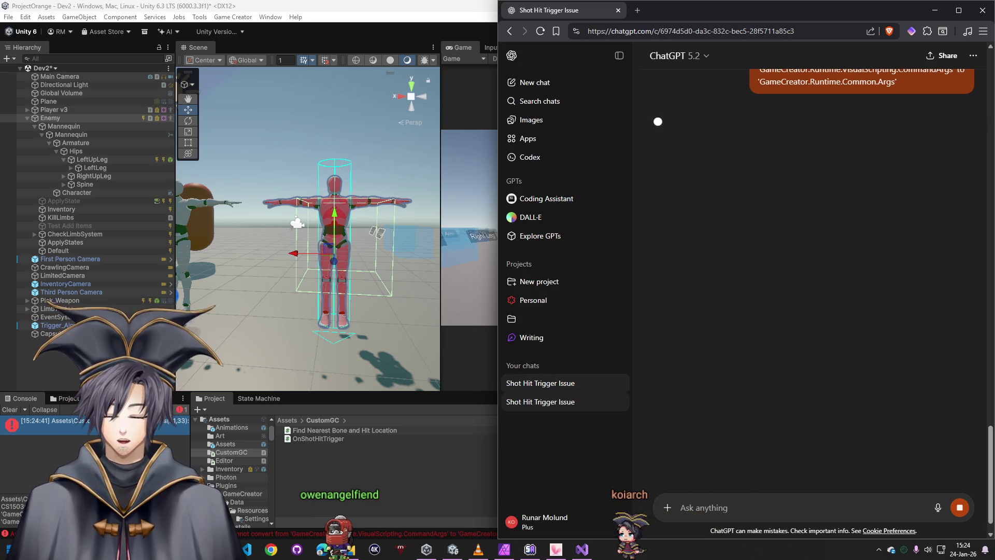
Compare EventShooterHit.cs and OnShotHitTrigger.cs, then read ChatGPT's fix using trigger.Execute(args.Target)
{"action": "left_click", "coordinate": [453, 549]}
{"action": "left_click", "coordinate": [582, 549]}
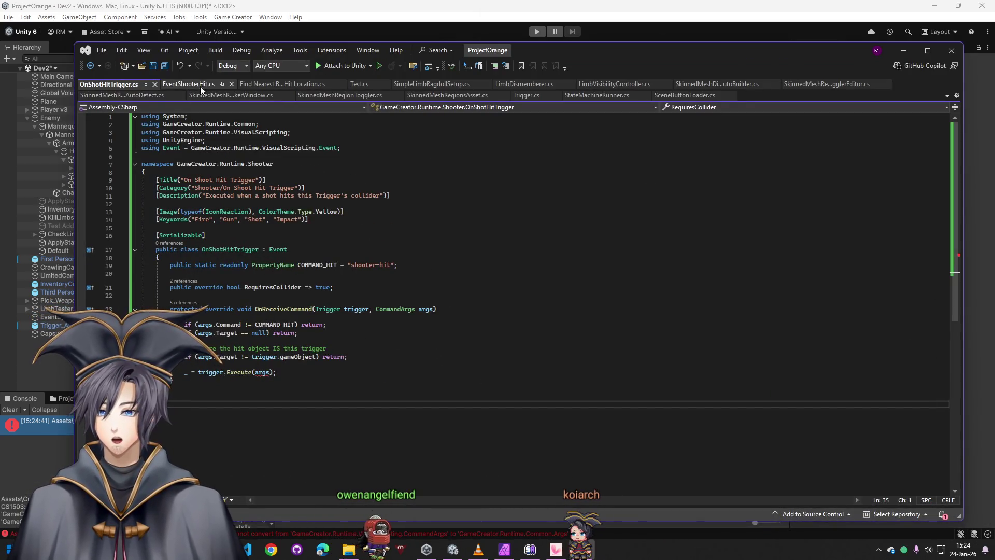
{"action": "key", "text": "ctrl+a"}
{"action": "left_click", "coordinate": [108, 84]}
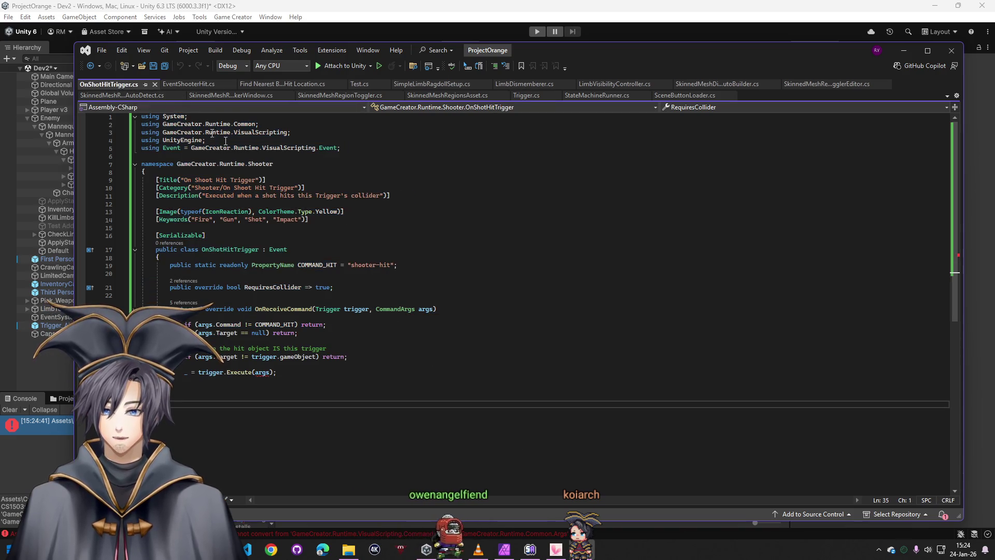
{"action": "left_click", "coordinate": [589, 542]}
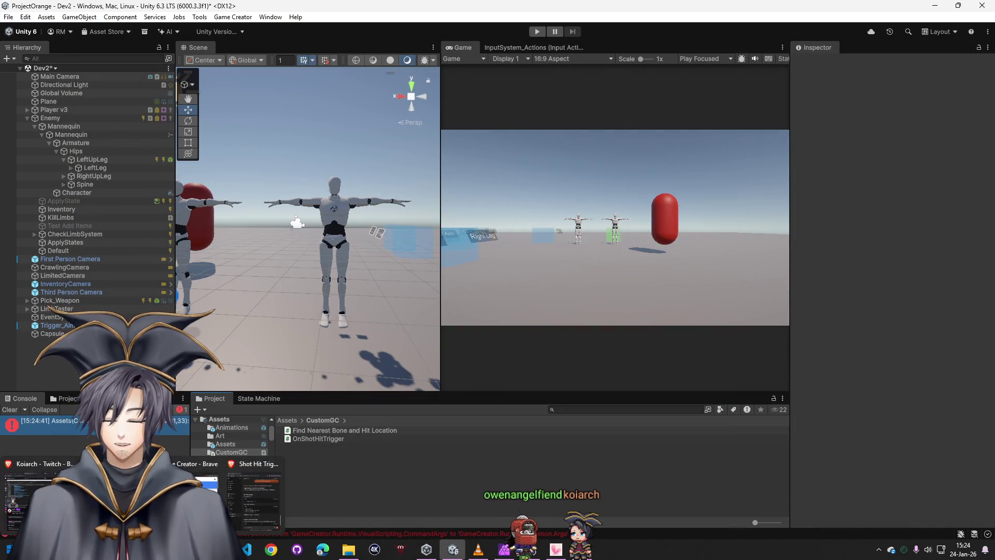
{"action": "key", "text": "alt+Tab"}
{"action": "scroll", "coordinate": [778, 460], "scroll_direction": "down", "scroll_amount": 12}
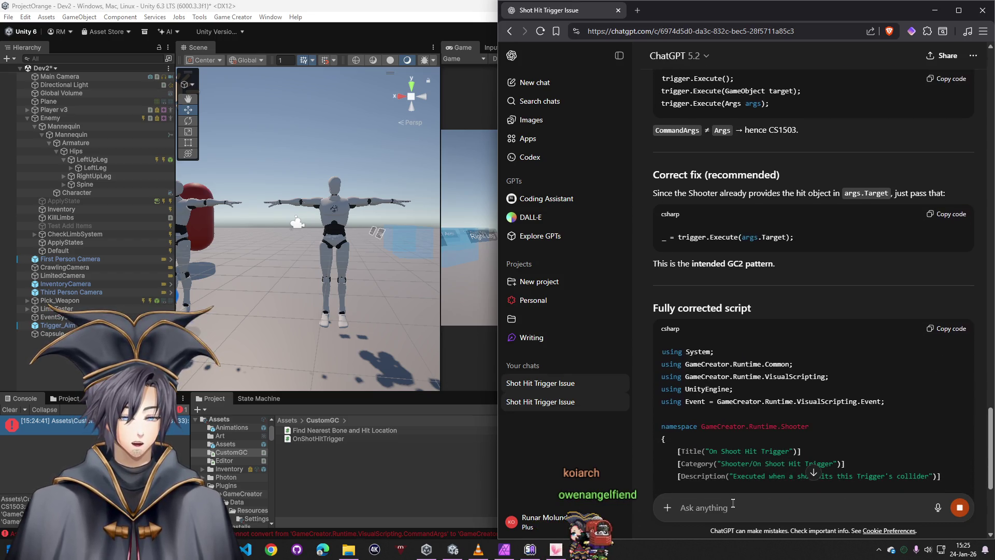
Copy the corrected script and send ChatGPT the original script, noting it should fire on colliders without a trigger
{"action": "scroll", "coordinate": [738, 451], "scroll_direction": "down", "scroll_amount": 3}
{"action": "type", "text": "Here"}
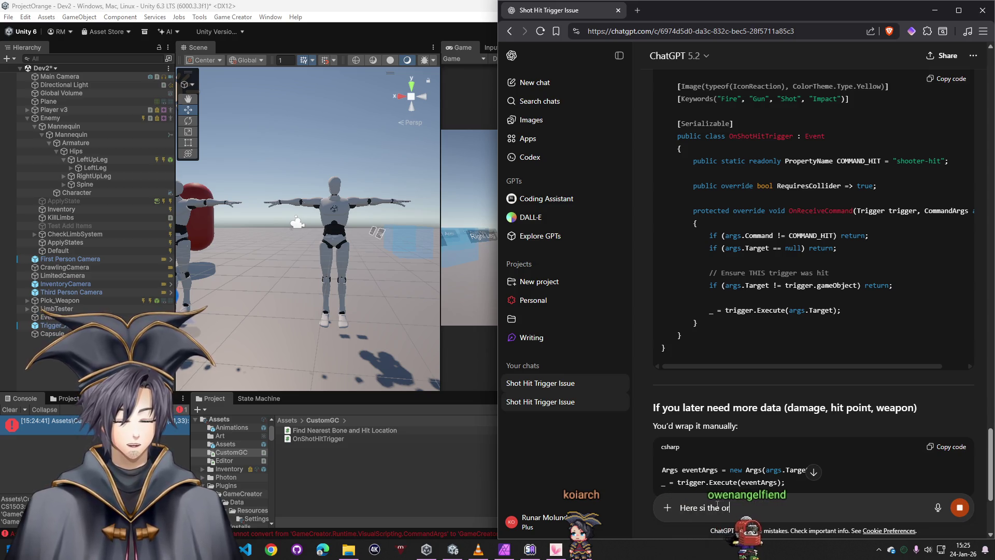
{"action": "type", "text": "is the origi"}
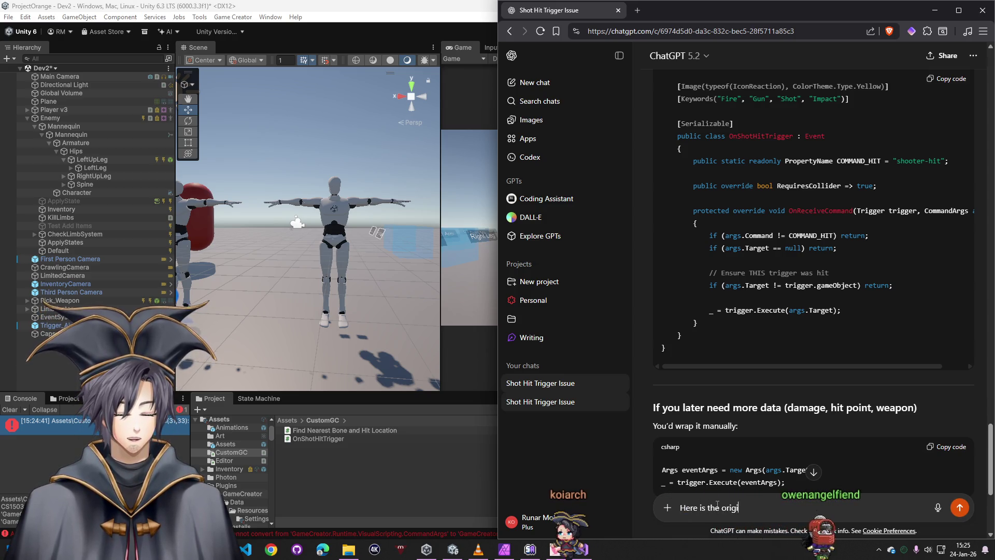
{"action": "type", "text": "nal script :"}
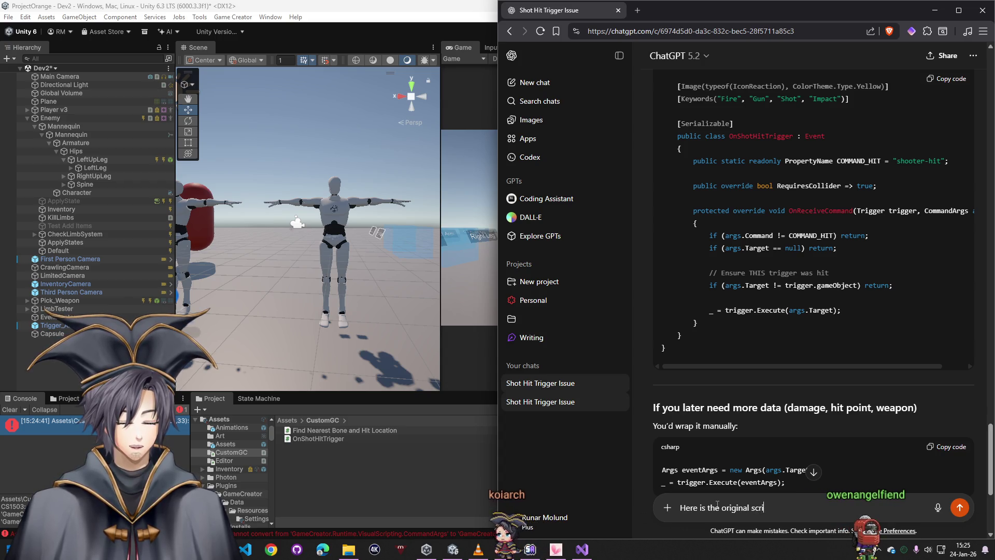
{"action": "key", "text": "ctrl+v"}
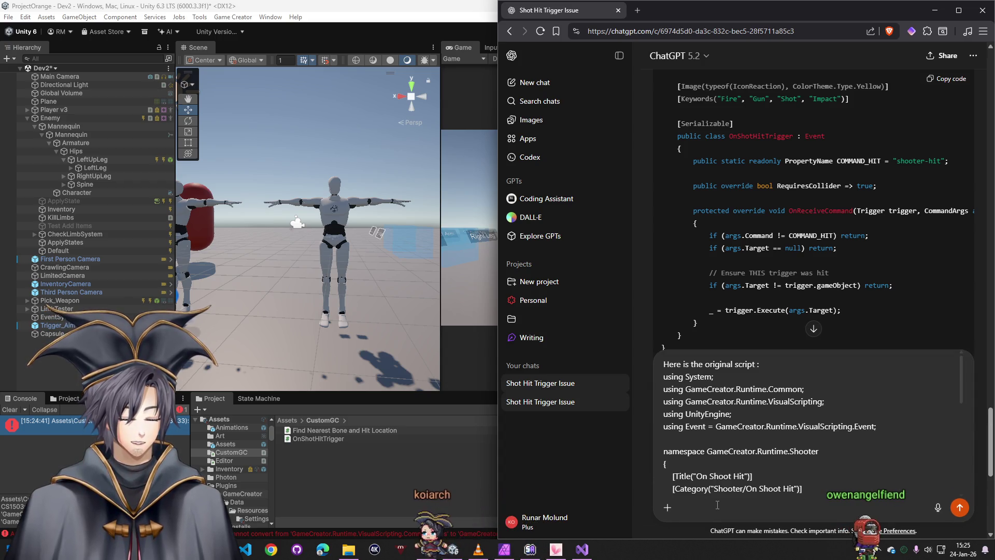
{"action": "scroll", "coordinate": [954, 156], "scroll_direction": "up", "scroll_amount": 4}
{"action": "left_click", "coordinate": [957, 121]}
{"action": "scroll", "coordinate": [881, 233], "scroll_direction": "up", "scroll_amount": 2}
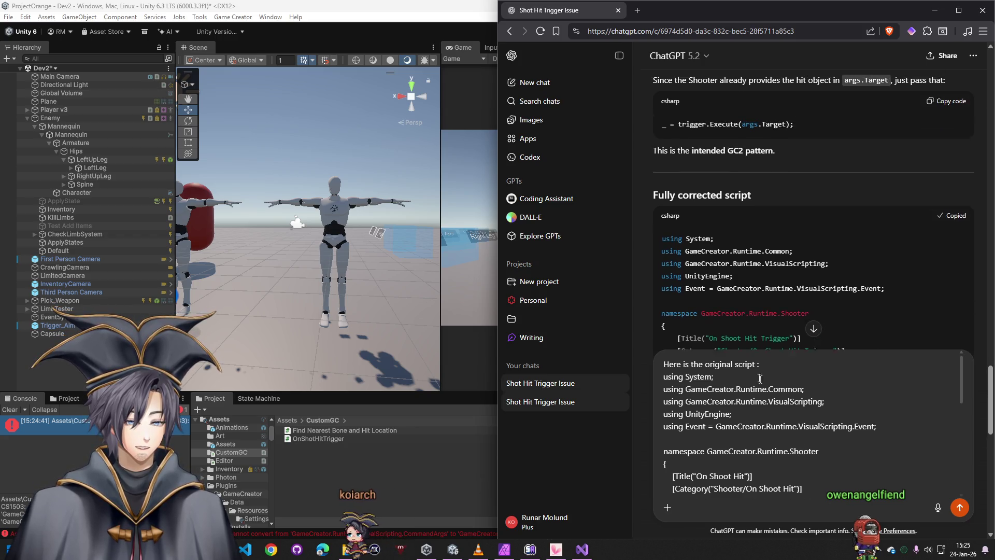
{"action": "type", "text": "- that detect on fire "}
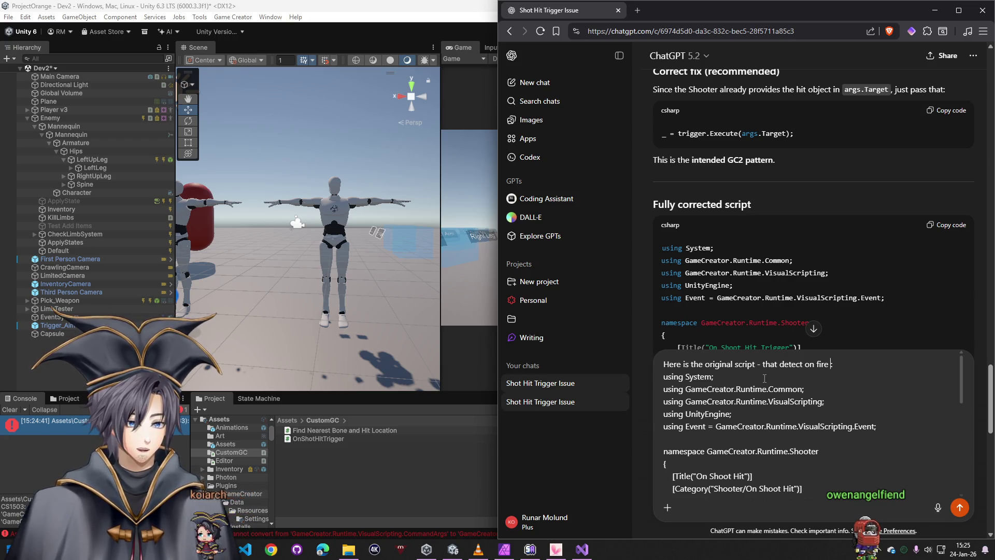
{"action": "type", "text": "on colli"}
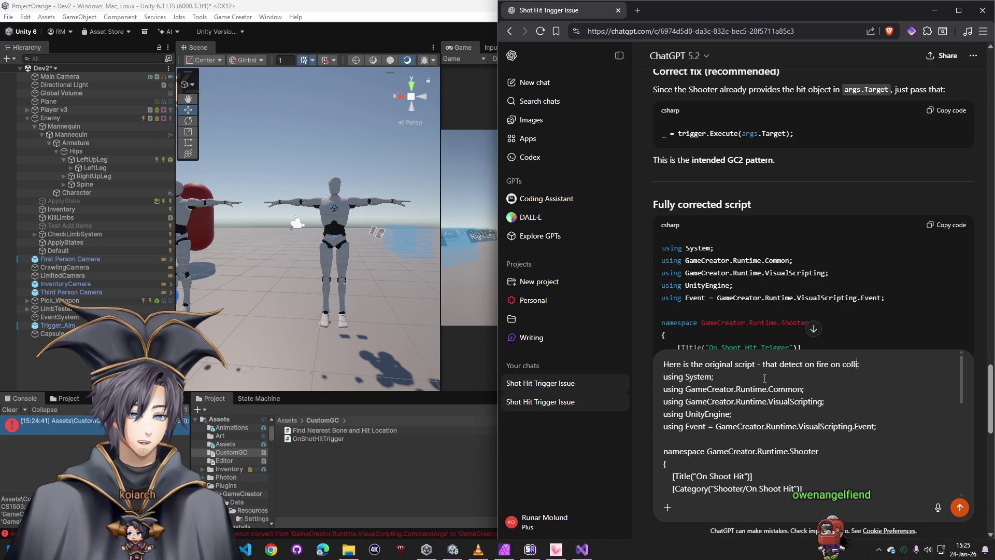
{"action": "type", "text": "der without trigger"}
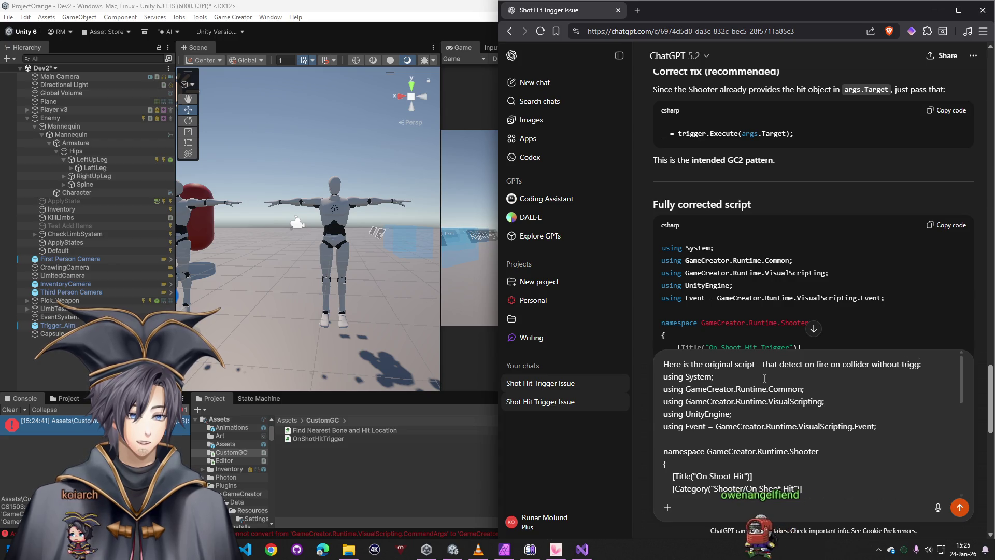
{"action": "key", "text": "Return"}
{"action": "left_click", "coordinate": [32, 369]}
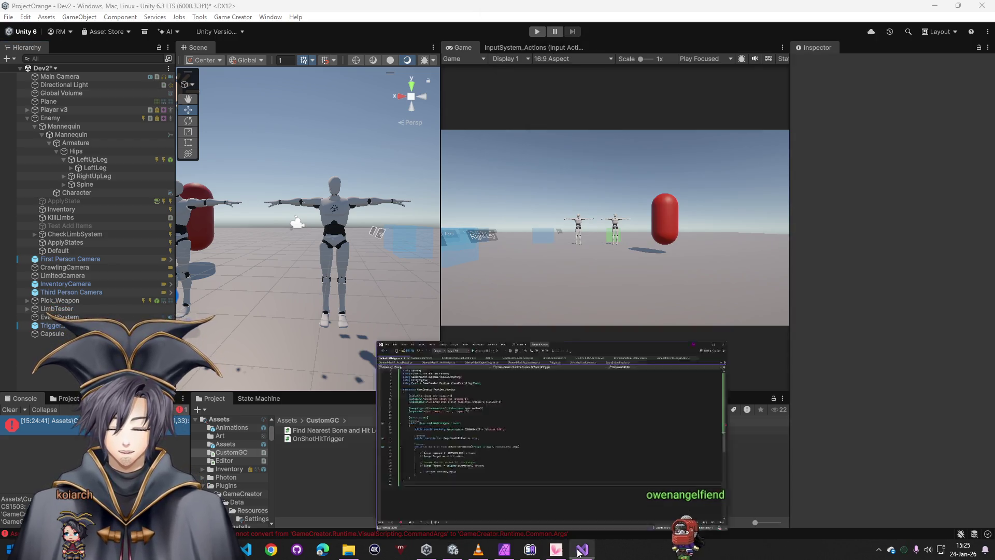
Put the corrected code into OnShotHitTrigger.cs and play-test it in Unity
{"action": "key", "text": "alt+Tab"}
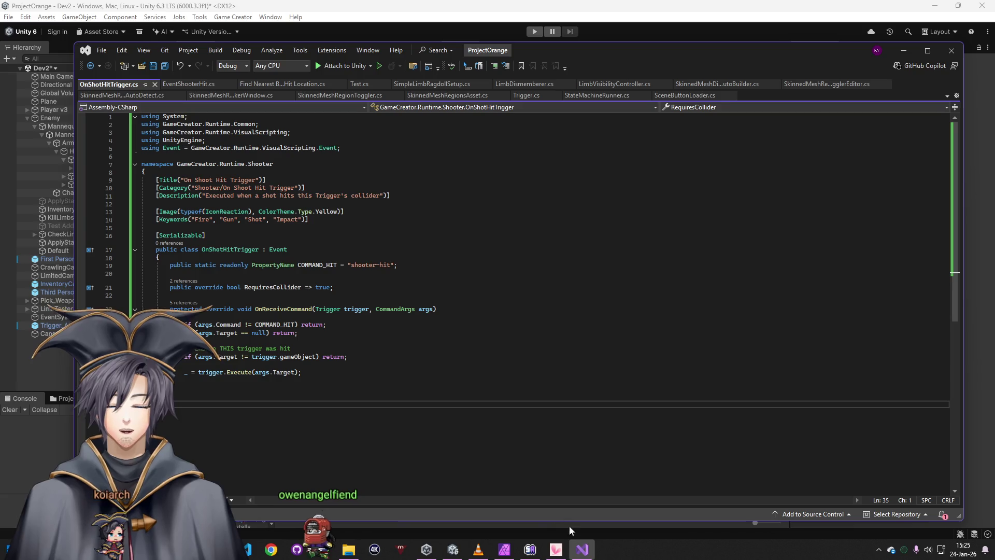
{"action": "key", "text": "super+Down"}
{"action": "left_click", "coordinate": [537, 31]}
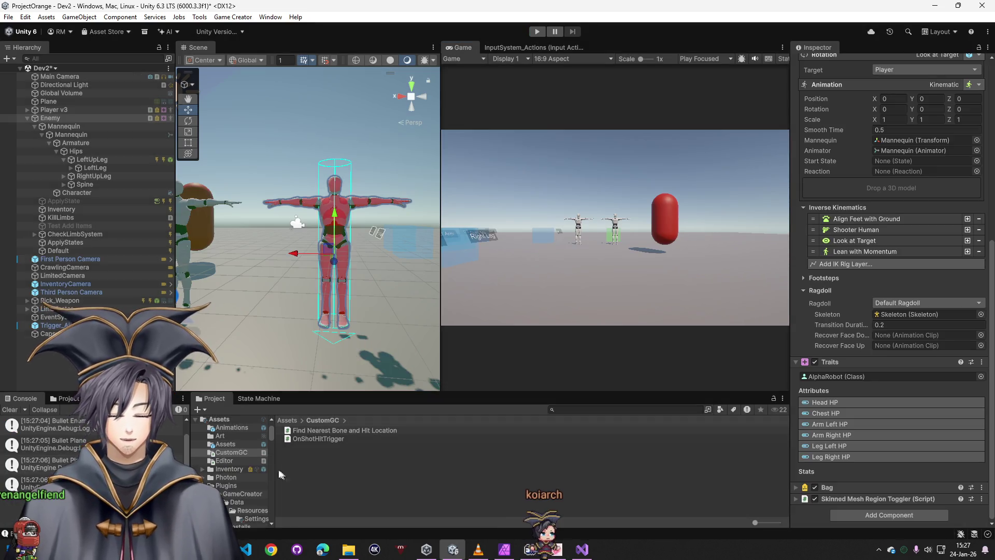
Start a new ChatGPT chat and copy the full Variant A script from Visual Studio
{"action": "key", "text": "alt+Tab"}
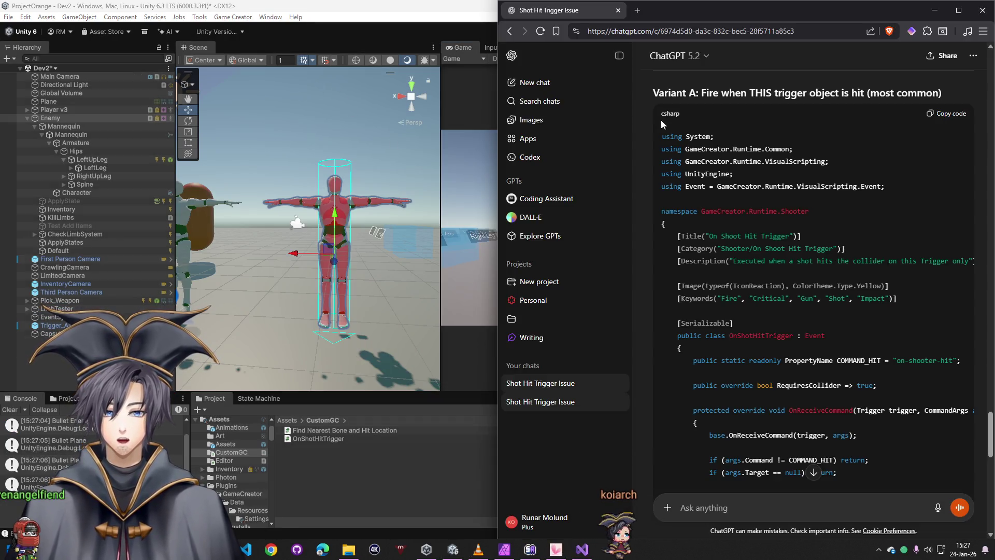
{"action": "left_click", "coordinate": [530, 83]}
{"action": "key", "text": "alt+Tab"}
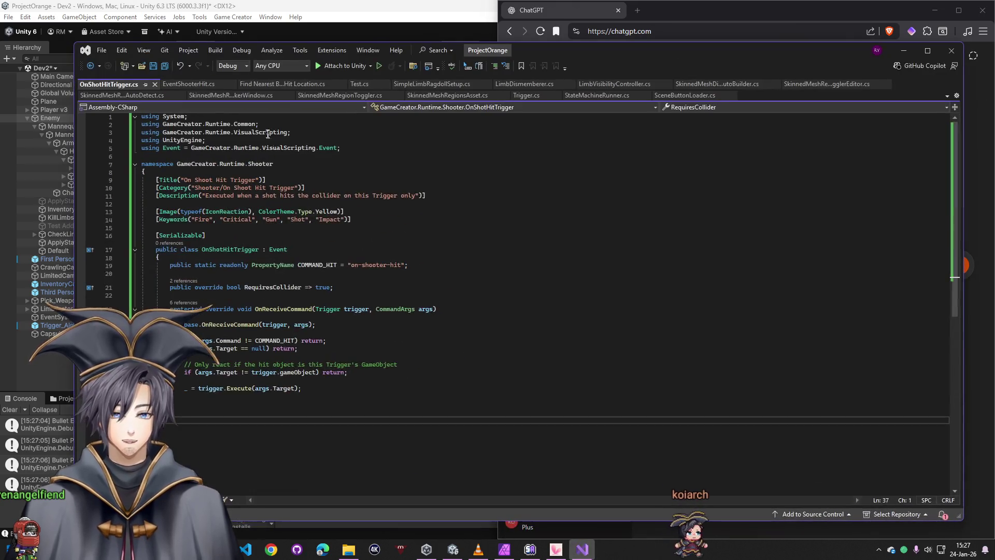
{"action": "key", "text": "ctrl+a"}
{"action": "left_click", "coordinate": [903, 50]}
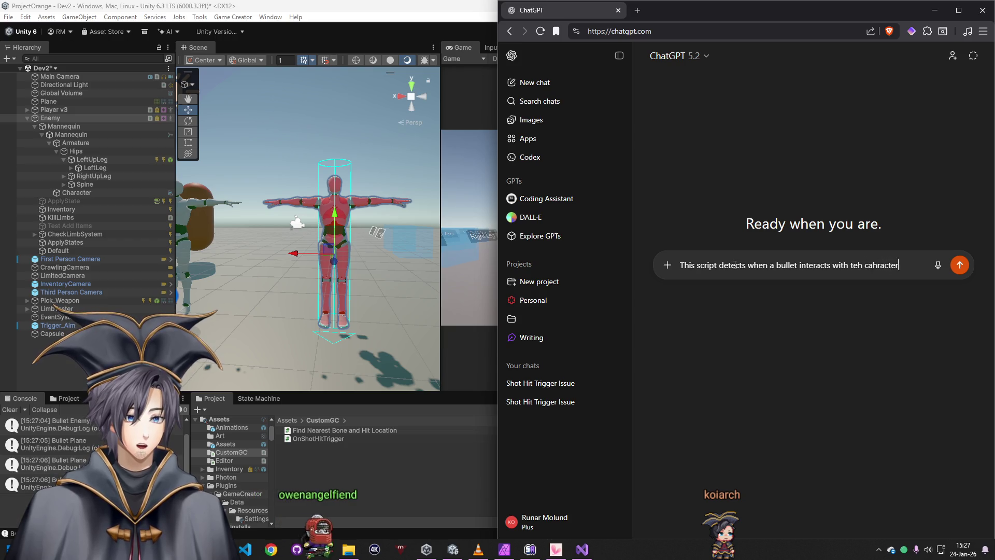
Ask ChatGPT why bullet hits fail when the character collider is a trigger, pasting the script
{"action": "type", "text": " collider, "}
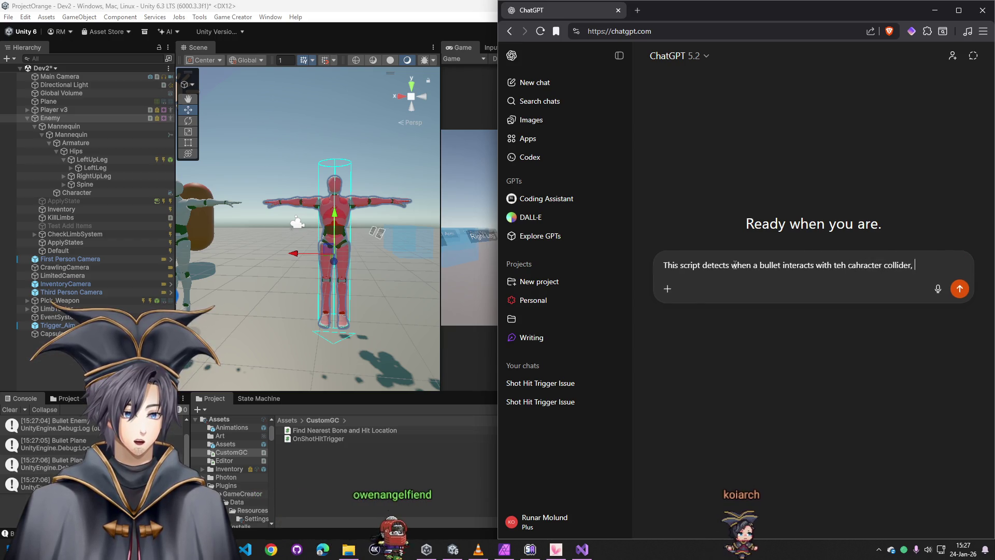
{"action": "type", "text": "but it deos"}
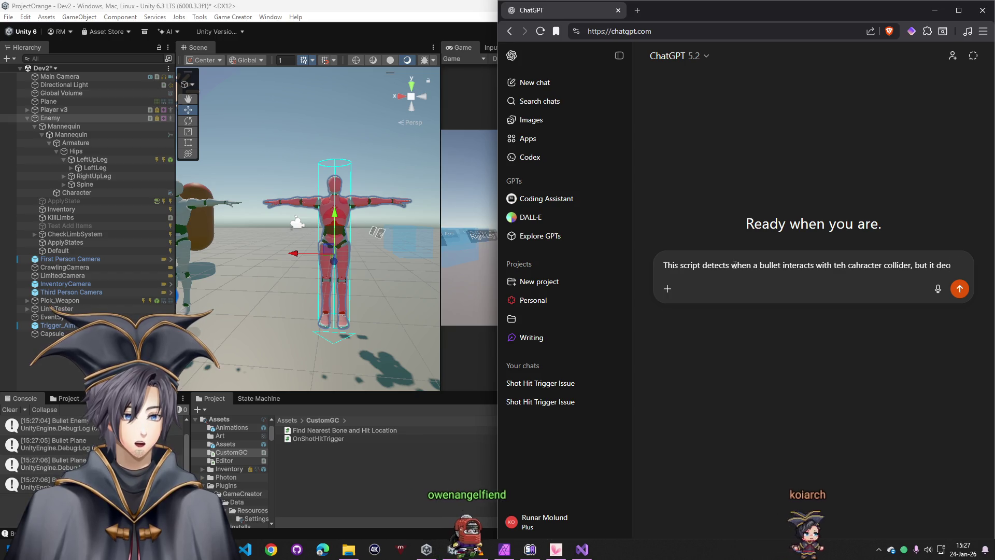
{"action": "key", "text": "BackSpace"}
{"action": "key", "text": "BackSpace"}
{"action": "key", "text": "BackSpace"}
{"action": "type", "text": "oesn't work wehn"}
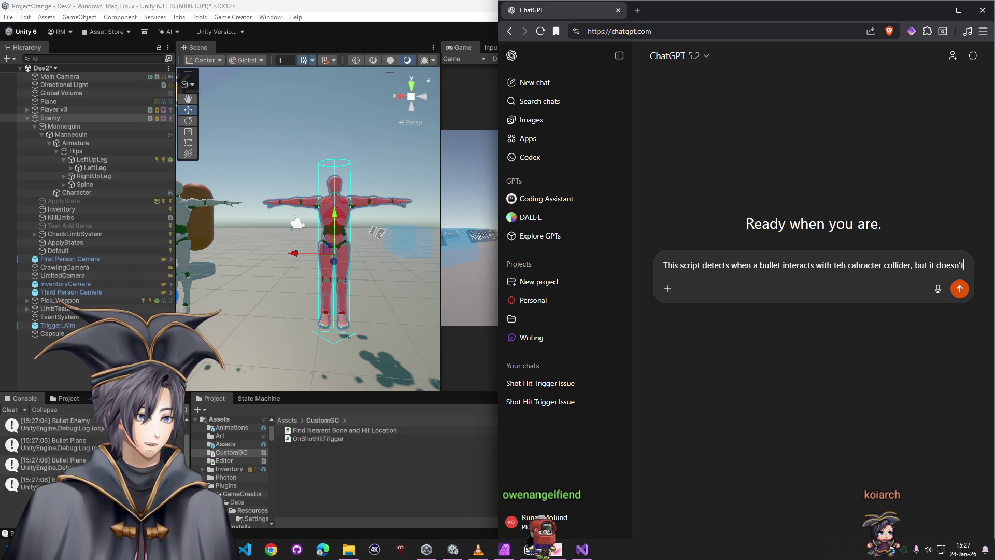
{"action": "key", "text": "BackSpace"}
{"action": "key", "text": "BackSpace"}
{"action": "key", "text": "BackSpace"}
{"action": "type", "text": "h"}
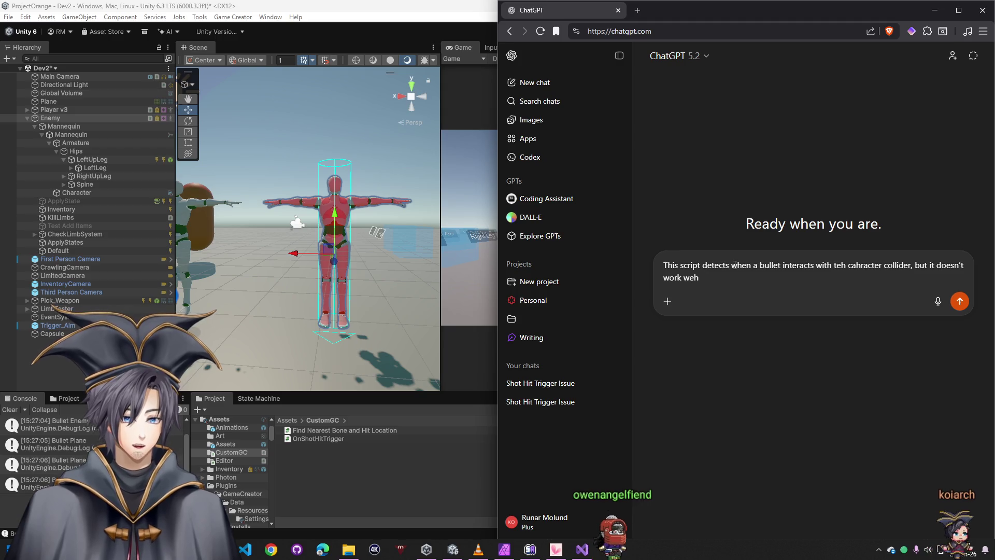
{"action": "type", "text": "en the collider is a trigger,"}
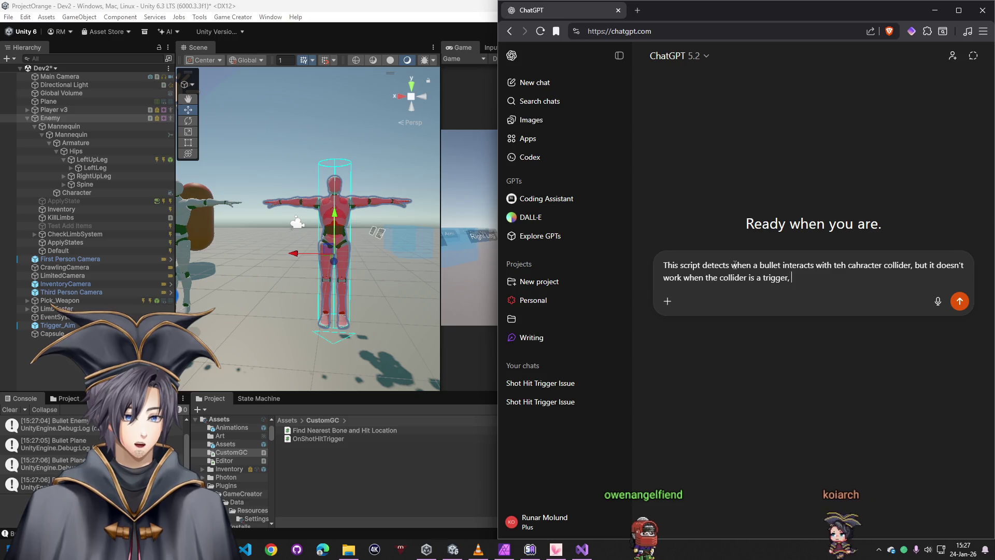
{"action": "key", "text": "shift+Return"}
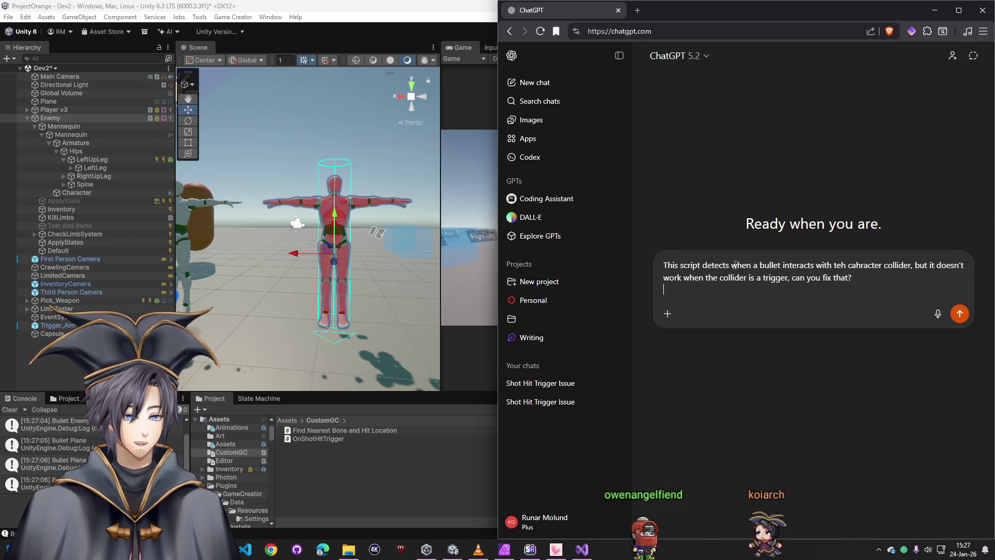
{"action": "key", "text": "ctrl+v"}
{"action": "key", "text": "Return"}
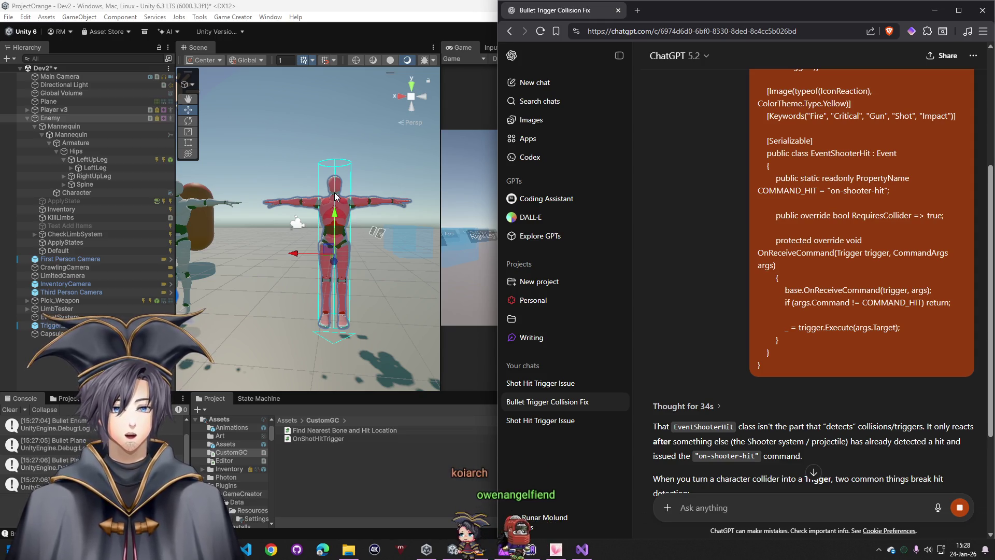
Scroll through ChatGPT's ShooterHitTriggerBridge answer handling trigger and collision hits, then return to Visual Studio
{"action": "scroll", "coordinate": [699, 306], "scroll_direction": "down", "scroll_amount": 6}
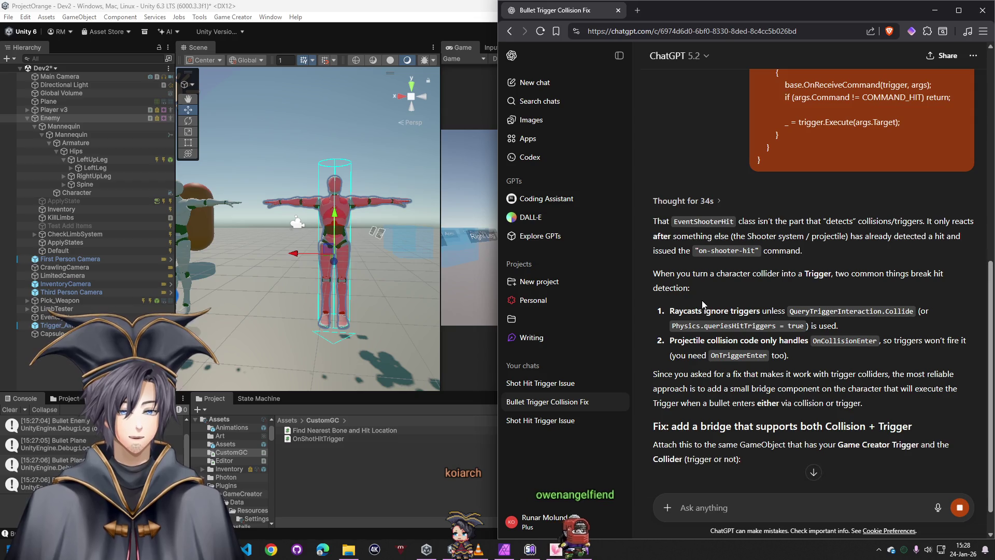
{"action": "scroll", "coordinate": [703, 299], "scroll_direction": "down", "scroll_amount": 2}
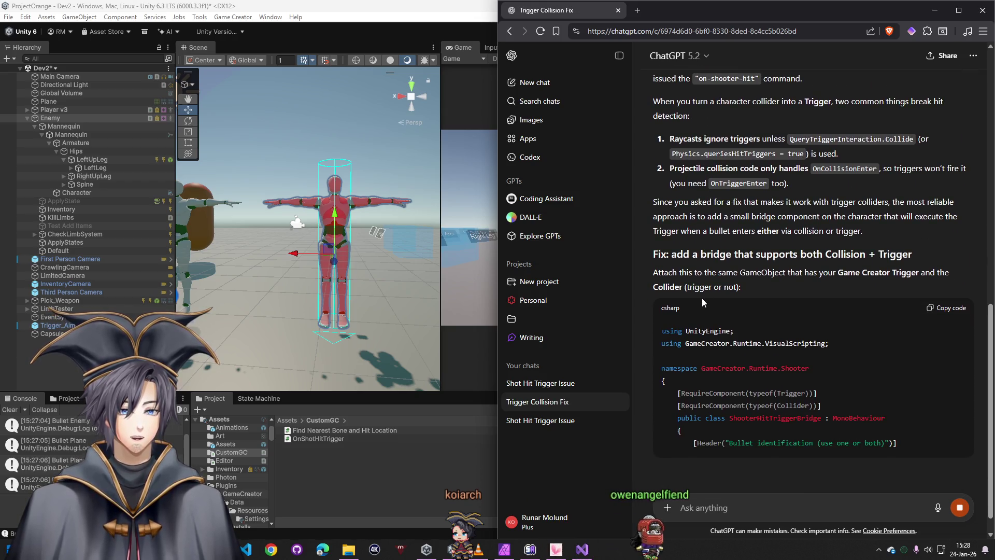
{"action": "scroll", "coordinate": [703, 298], "scroll_direction": "down", "scroll_amount": 2}
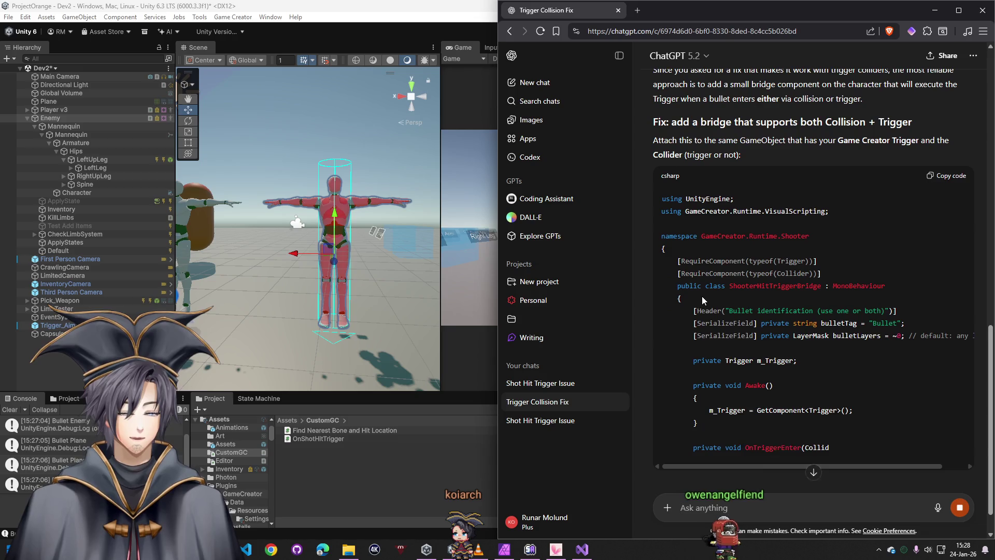
{"action": "scroll", "coordinate": [703, 299], "scroll_direction": "down", "scroll_amount": 4}
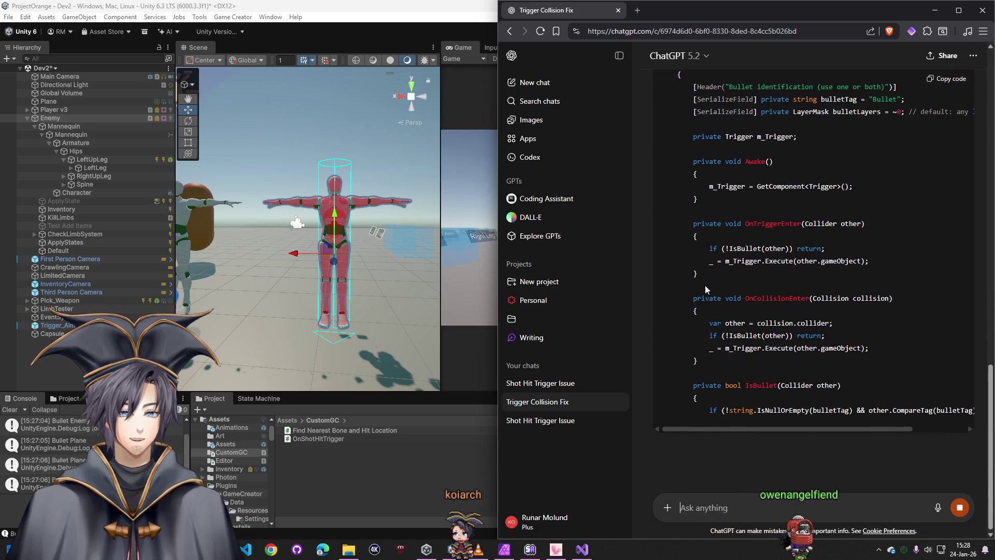
{"action": "scroll", "coordinate": [706, 289], "scroll_direction": "down", "scroll_amount": 1}
{"action": "scroll", "coordinate": [706, 285], "scroll_direction": "up", "scroll_amount": 6}
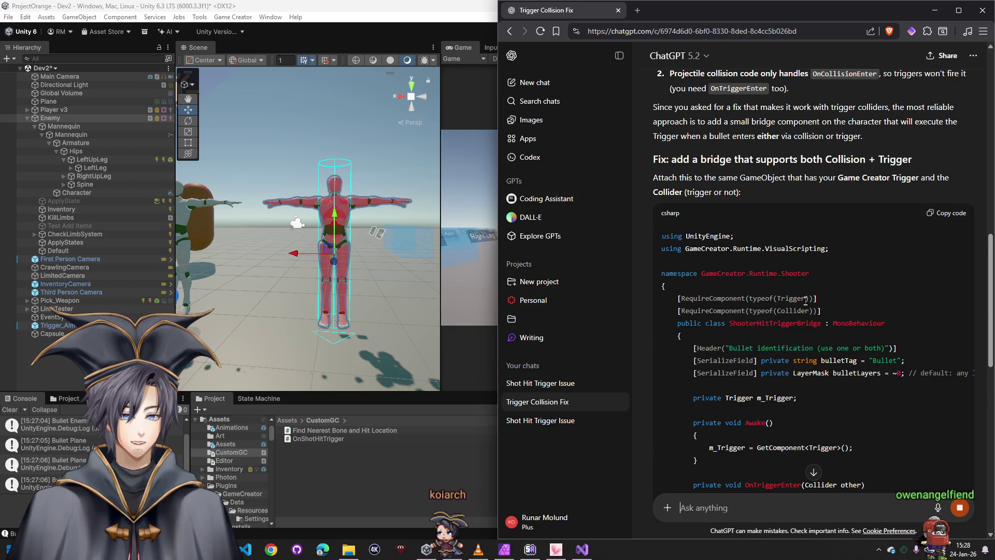
{"action": "scroll", "coordinate": [798, 301], "scroll_direction": "down", "scroll_amount": 2}
{"action": "scroll", "coordinate": [798, 301], "scroll_direction": "down", "scroll_amount": 1}
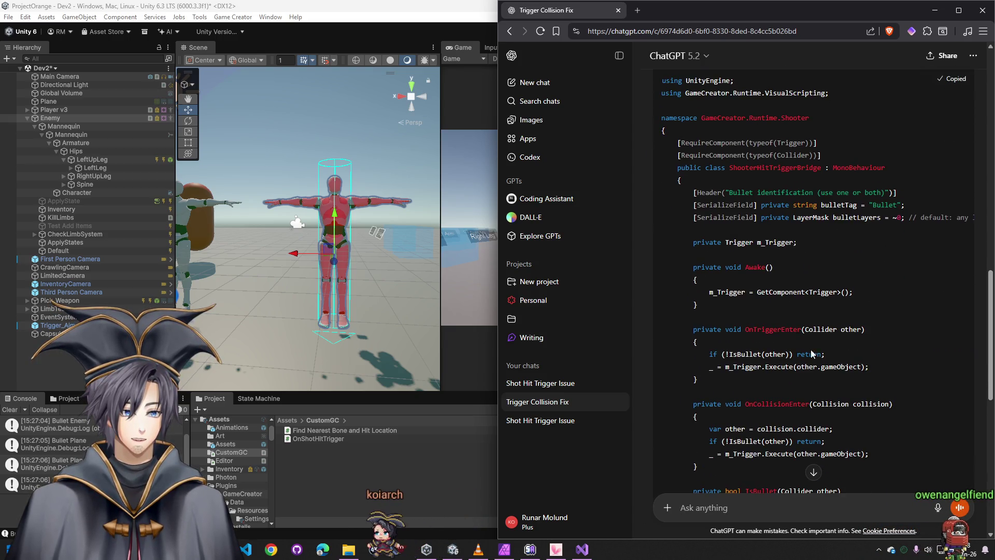
{"action": "scroll", "coordinate": [812, 354], "scroll_direction": "down", "scroll_amount": 10}
{"action": "key", "text": "alt+Tab"}
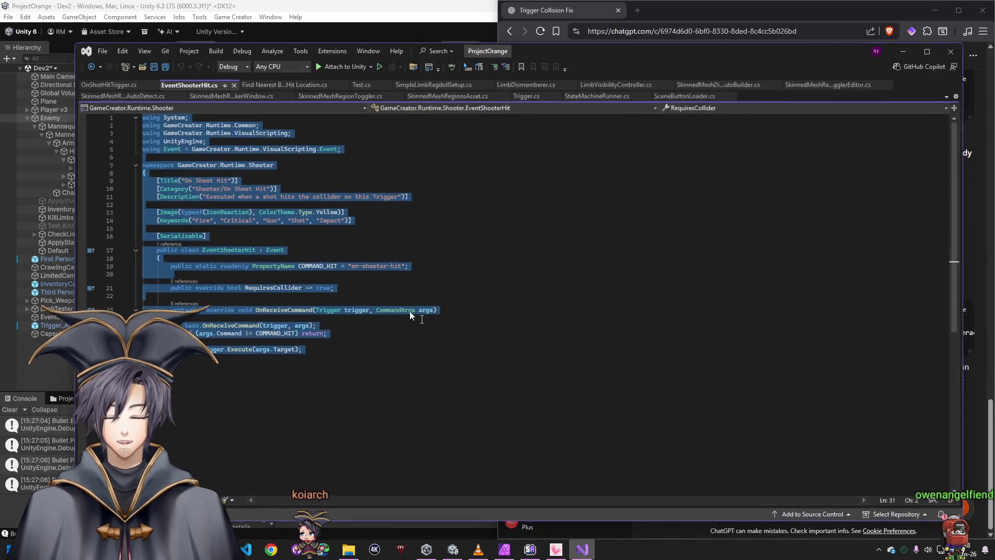
Paste the bridge class below the existing code in OnShotHitTrigger.cs
{"action": "left_click", "coordinate": [112, 88]}
{"action": "left_click", "coordinate": [294, 408]}
{"action": "key", "text": "Return"}
{"action": "key", "text": "Return"}
{"action": "key", "text": "ctrl+v"}
{"action": "scroll", "coordinate": [321, 338], "scroll_direction": "up", "scroll_amount": 11}
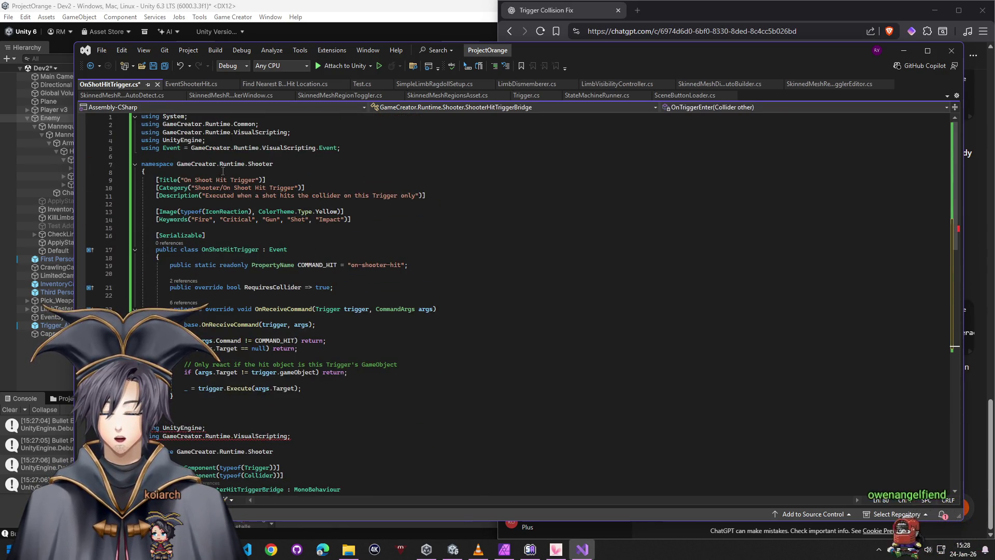
{"action": "scroll", "coordinate": [195, 410], "scroll_direction": "down", "scroll_amount": 7}
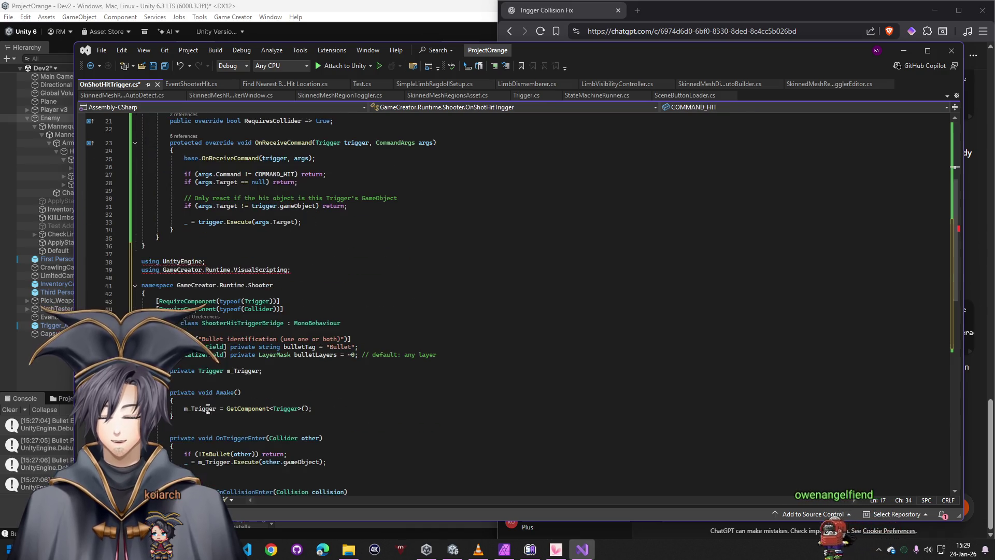
{"action": "scroll", "coordinate": [206, 362], "scroll_direction": "up", "scroll_amount": 6}
{"action": "scroll", "coordinate": [210, 369], "scroll_direction": "down", "scroll_amount": 6}
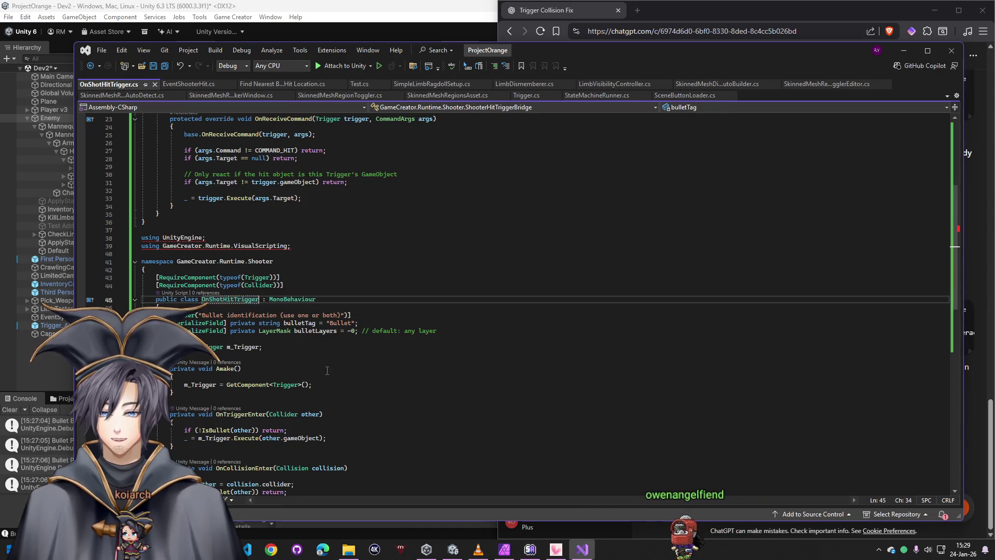
{"action": "scroll", "coordinate": [282, 389], "scroll_direction": "up", "scroll_amount": 6}
Rename the bridge class to OnShotHitTrigger, delete the old event class, and return to Unity
{"action": "key", "text": "ctrl+z"}
{"action": "mouse_move", "coordinate": [306, 372]}
{"action": "left_mouse_down"}
{"action": "mouse_move", "coordinate": [223, 337]}
{"action": "mouse_move", "coordinate": [142, 113]}
{"action": "left_mouse_up"}
{"action": "key", "text": "Delete"}
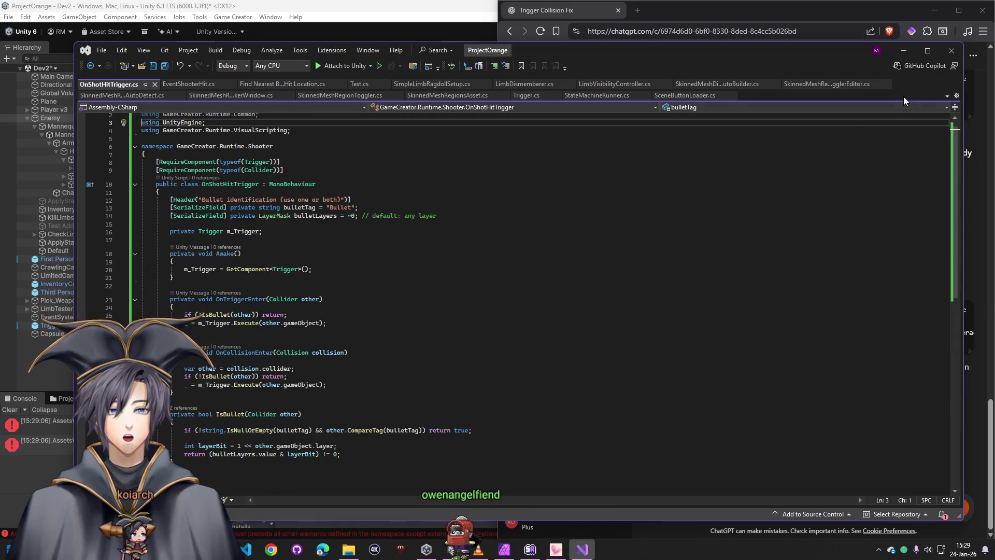
{"action": "left_click", "coordinate": [904, 51]}
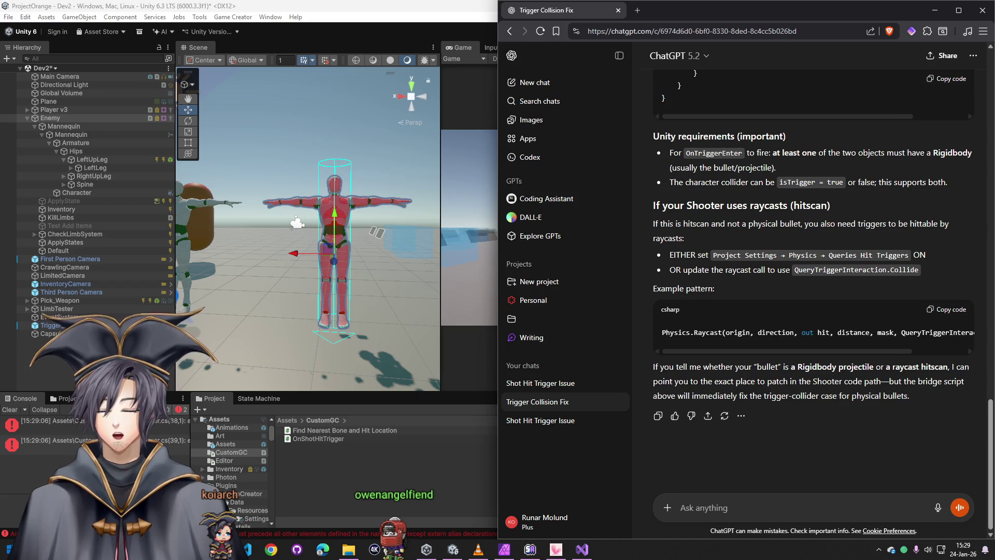
Look over the finished OnShotHitTrigger.cs code in Visual Studio, then go back to Unity
{"action": "left_click", "coordinate": [7, 411]}
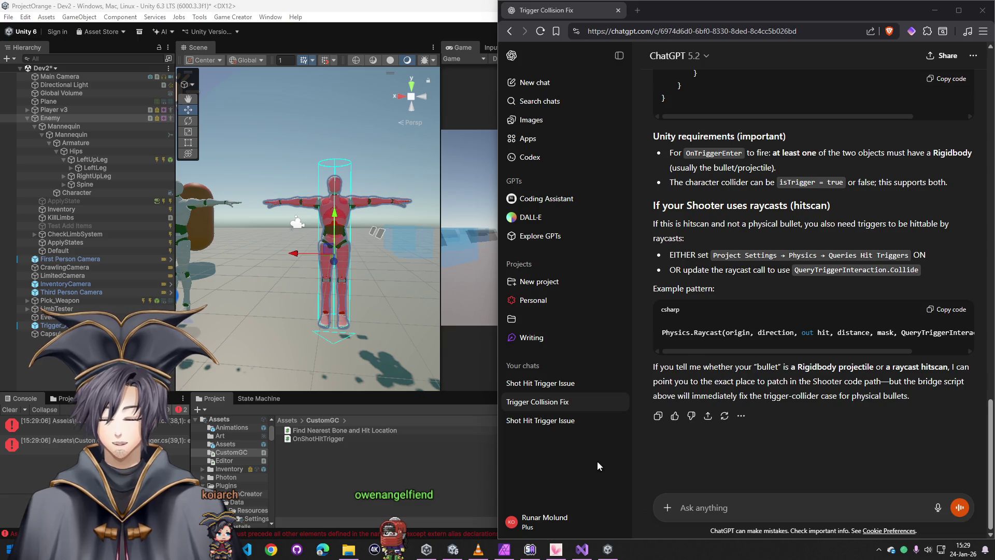
{"action": "left_click", "coordinate": [957, 10]}
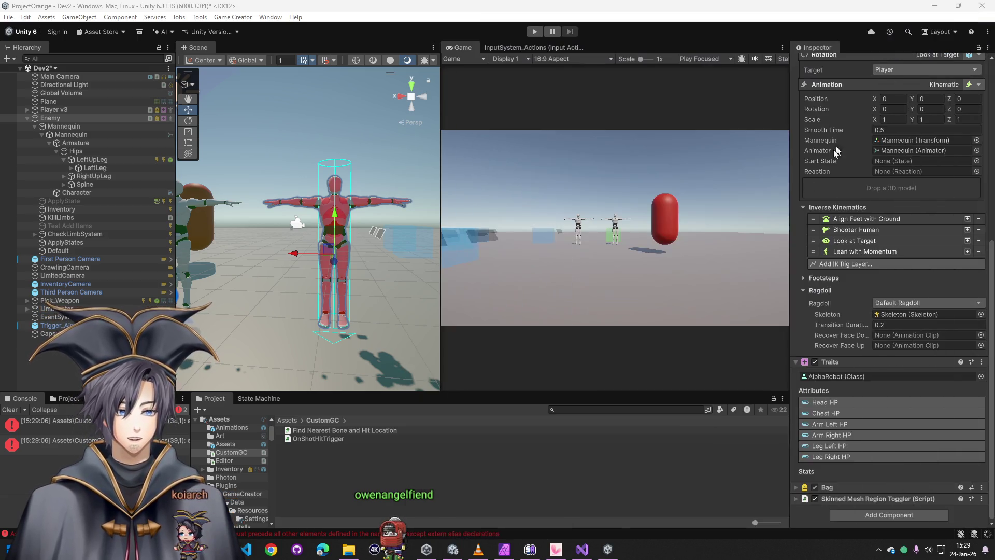
{"action": "left_click", "coordinate": [587, 551]}
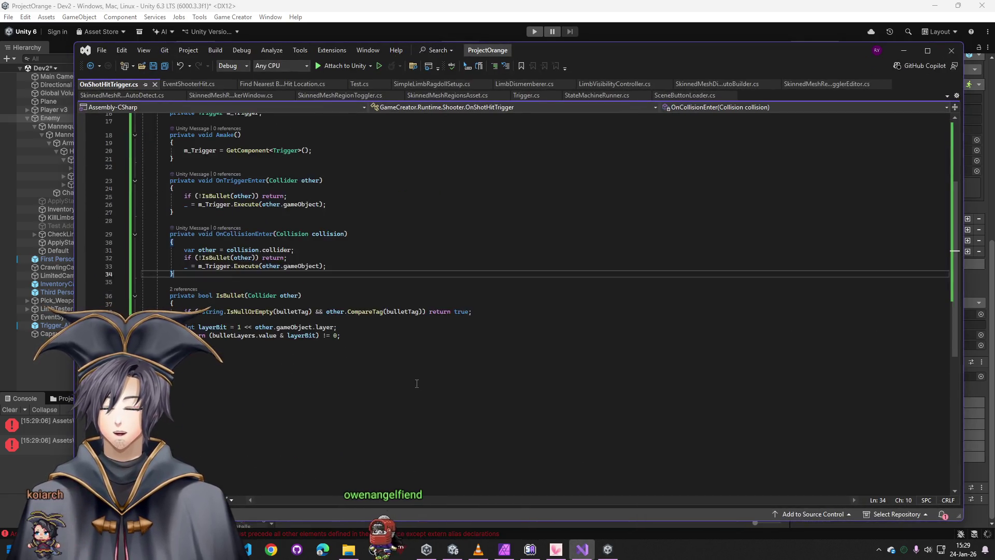
{"action": "scroll", "coordinate": [417, 384], "scroll_direction": "up", "scroll_amount": 3}
{"action": "scroll", "coordinate": [225, 432], "scroll_direction": "up", "scroll_amount": 3}
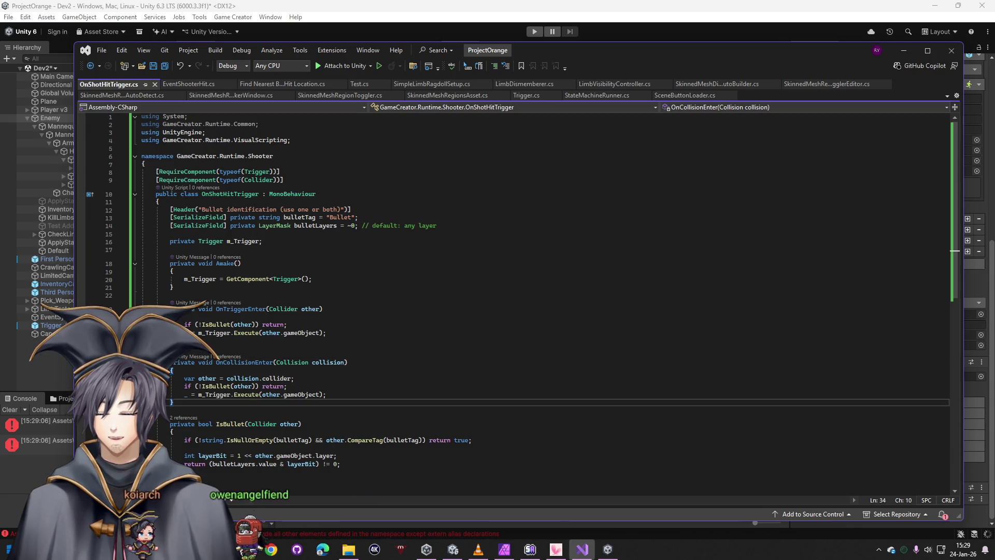
{"action": "key", "text": "Down"}
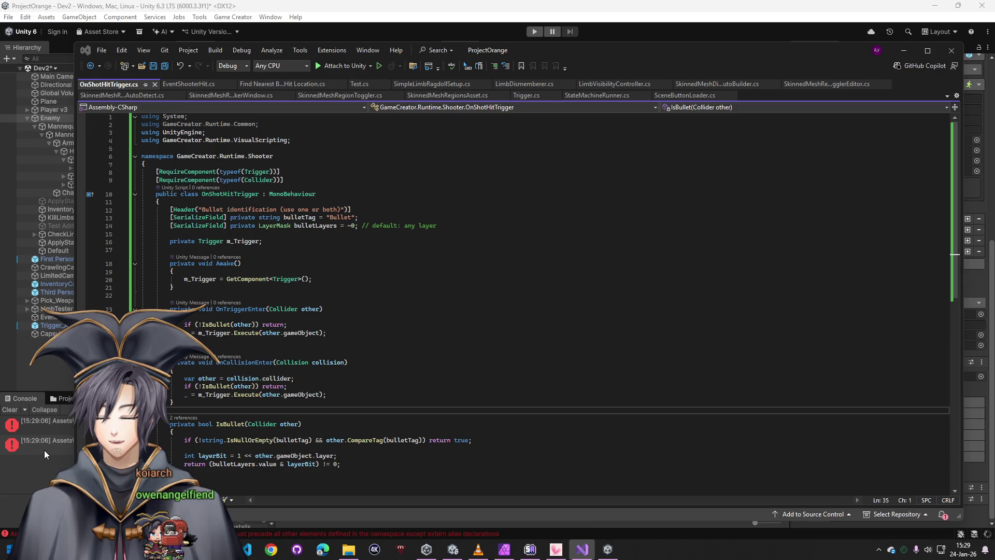
{"action": "left_click", "coordinate": [896, 51]}
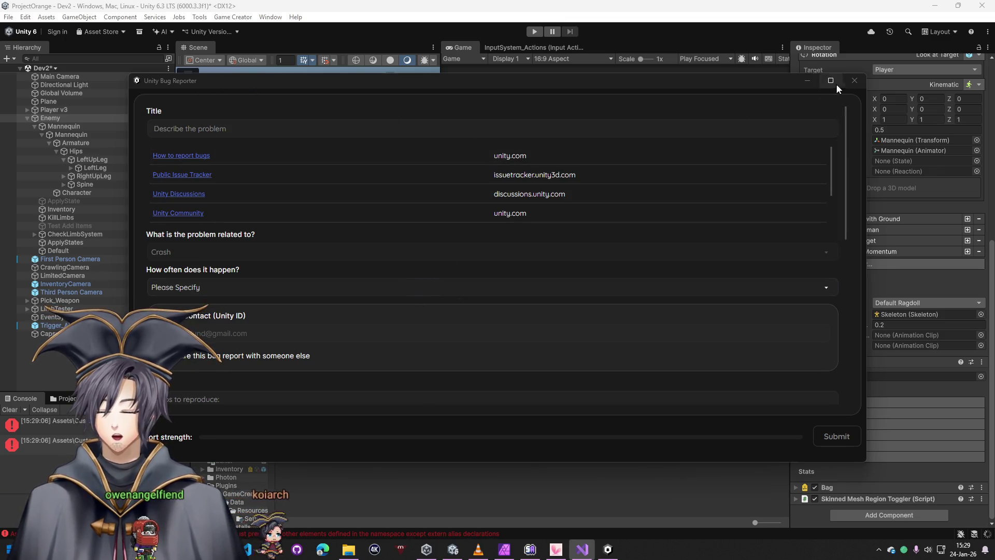
Close the Bug Reporter, relaunch ProjectOrange from Unity Hub, and answer the scene backup prompt
{"action": "left_click", "coordinate": [850, 80]}
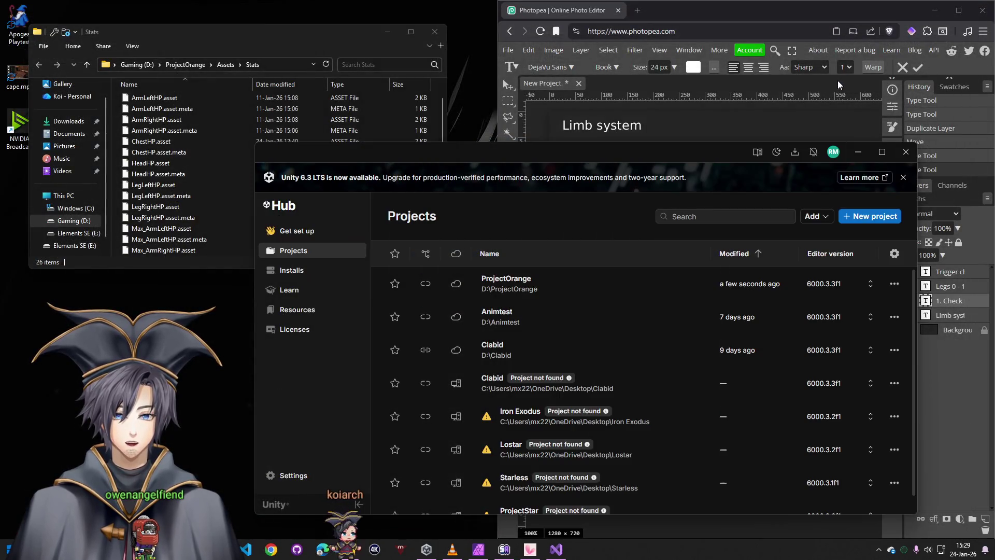
{"action": "left_click", "coordinate": [525, 300]}
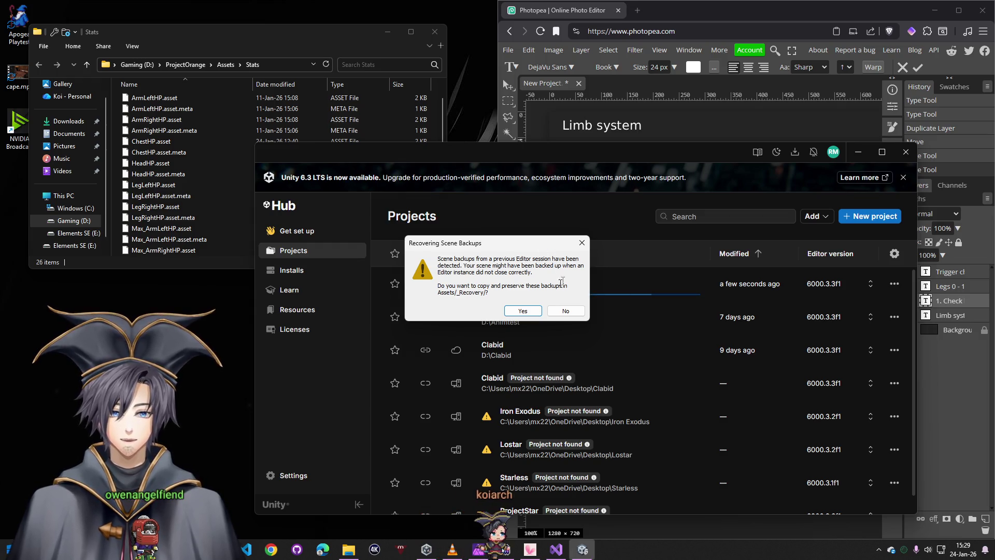
{"action": "left_click", "coordinate": [567, 309]}
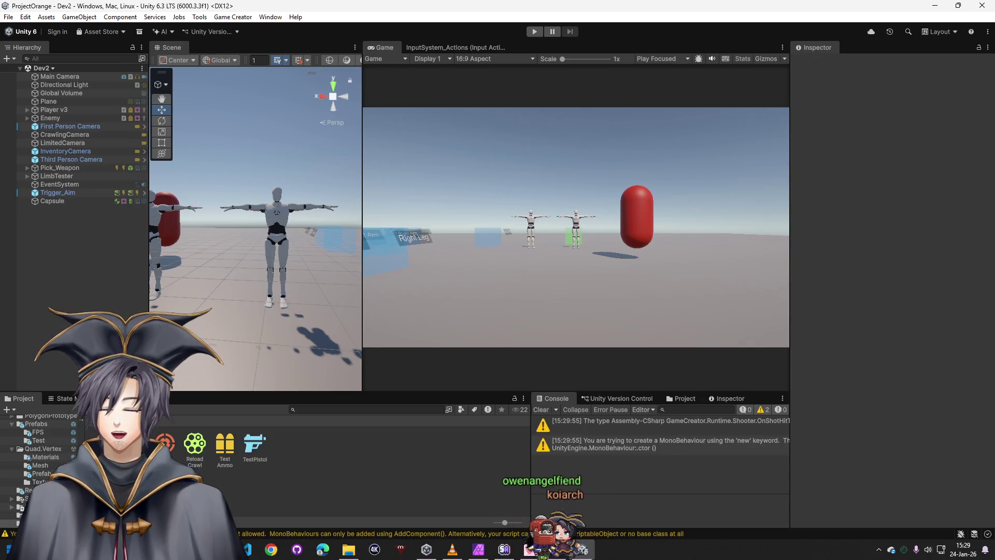
Expand Enemy > Mannequin > Armature > Hips in the Hierarchy and select the LeftUpLeg bone
{"action": "left_click", "coordinate": [76, 126]}
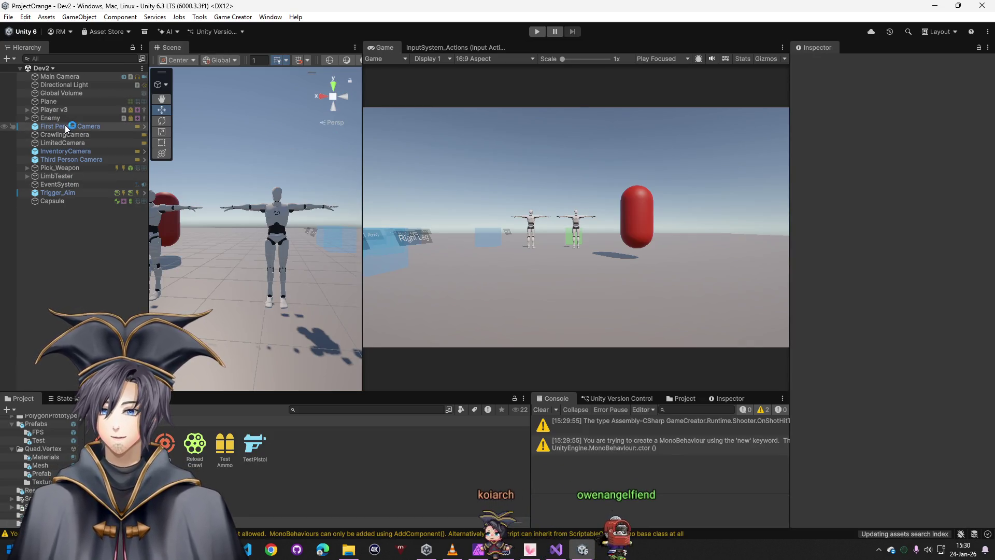
{"action": "left_click", "coordinate": [27, 118]}
{"action": "left_click", "coordinate": [35, 126]}
{"action": "left_click", "coordinate": [42, 135]}
{"action": "left_click", "coordinate": [57, 136]}
{"action": "left_click", "coordinate": [57, 143]}
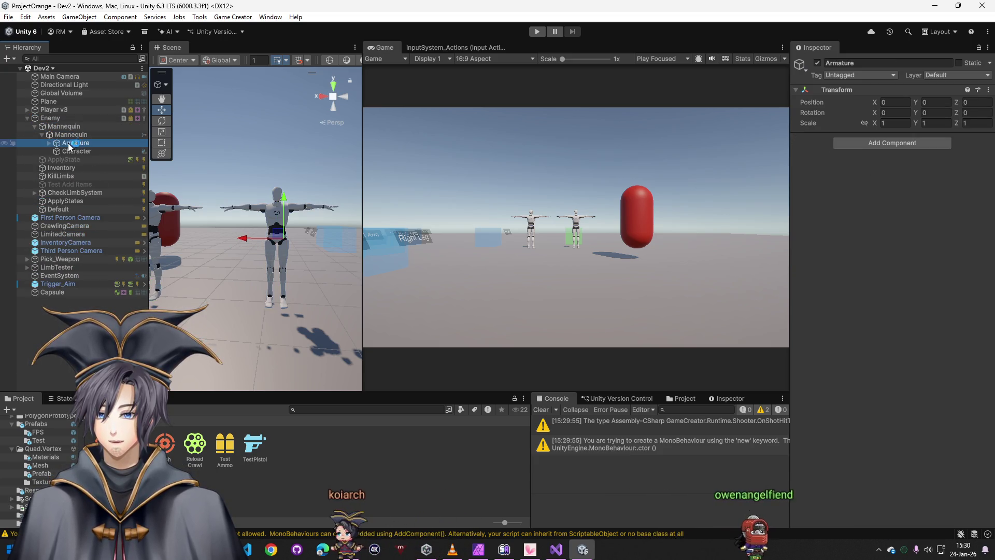
{"action": "left_click", "coordinate": [50, 143]}
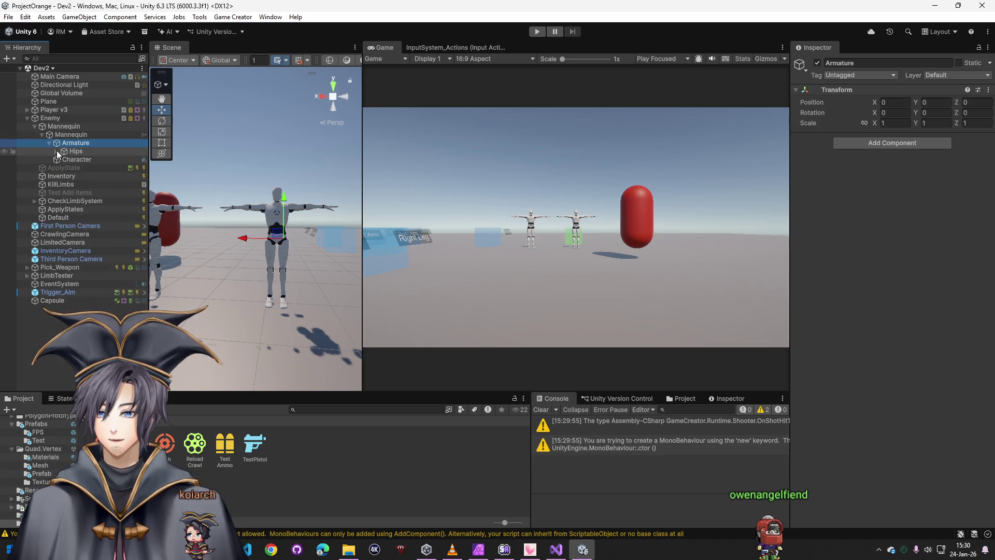
{"action": "left_click", "coordinate": [57, 151]}
{"action": "left_click", "coordinate": [63, 160]}
{"action": "left_click", "coordinate": [85, 160]}
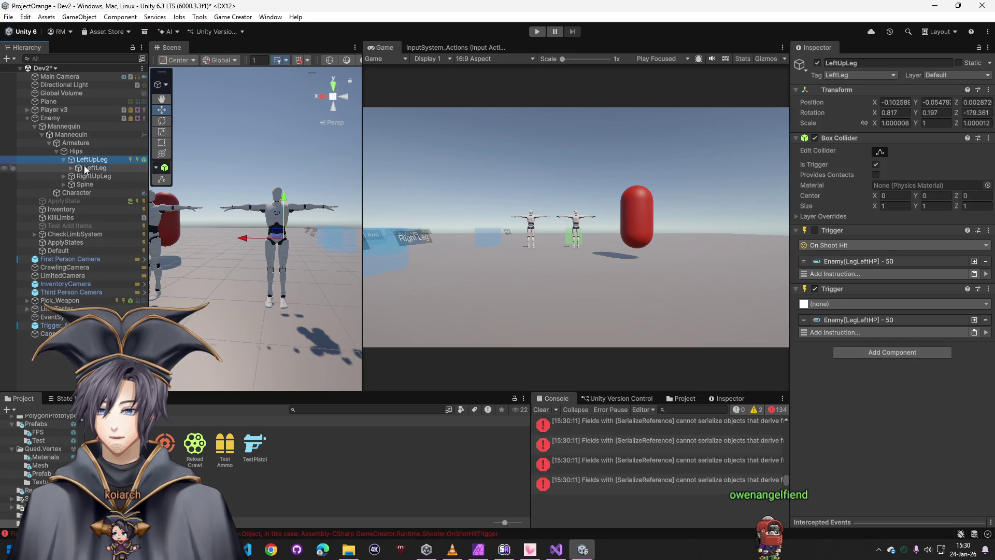
{"action": "left_click", "coordinate": [81, 168]}
{"action": "left_click", "coordinate": [92, 161]}
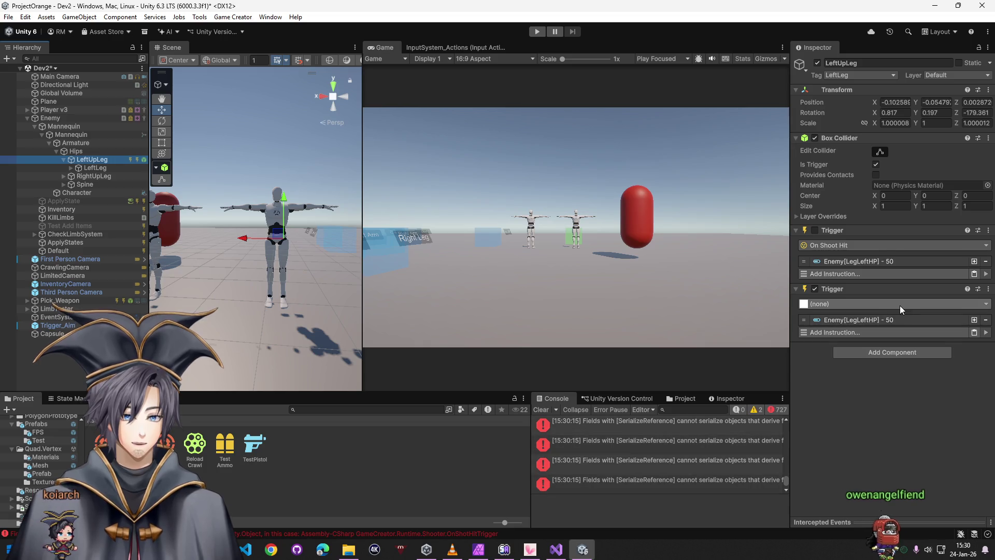
Copy the SerializeReference error text, remove LeftUpLeg's second Trigger component, and clear the Console
{"action": "left_click", "coordinate": [673, 460]}
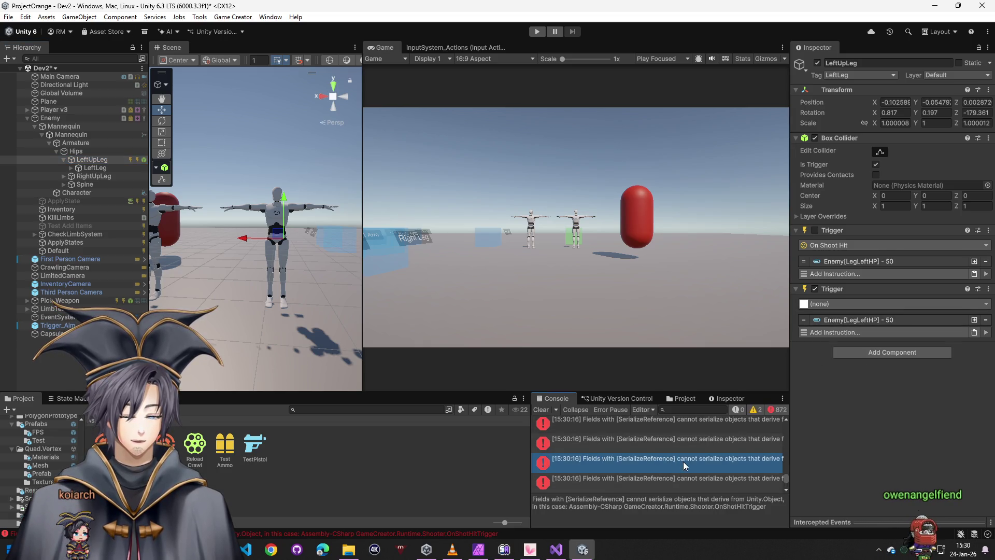
{"action": "triple_click", "coordinate": [692, 509]}
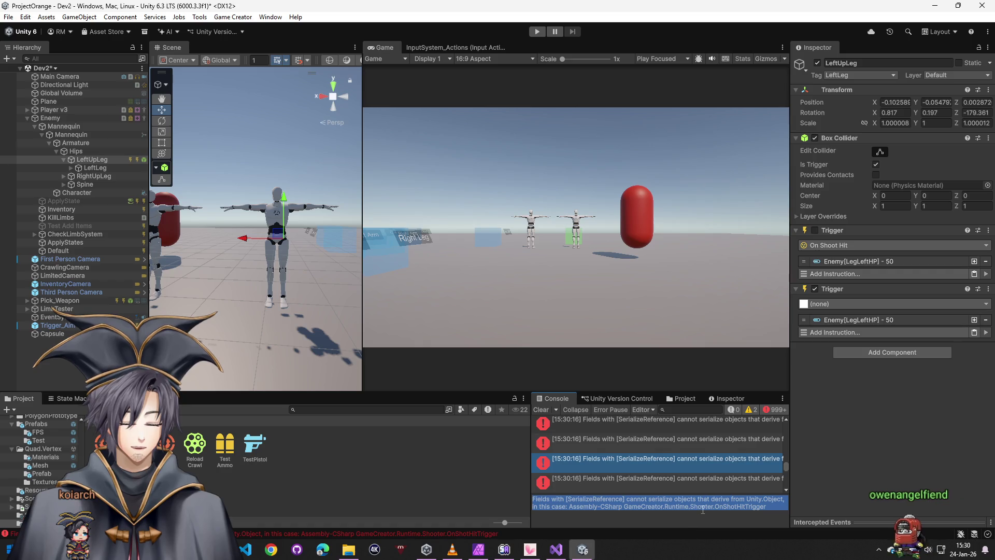
{"action": "right_click", "coordinate": [855, 290]}
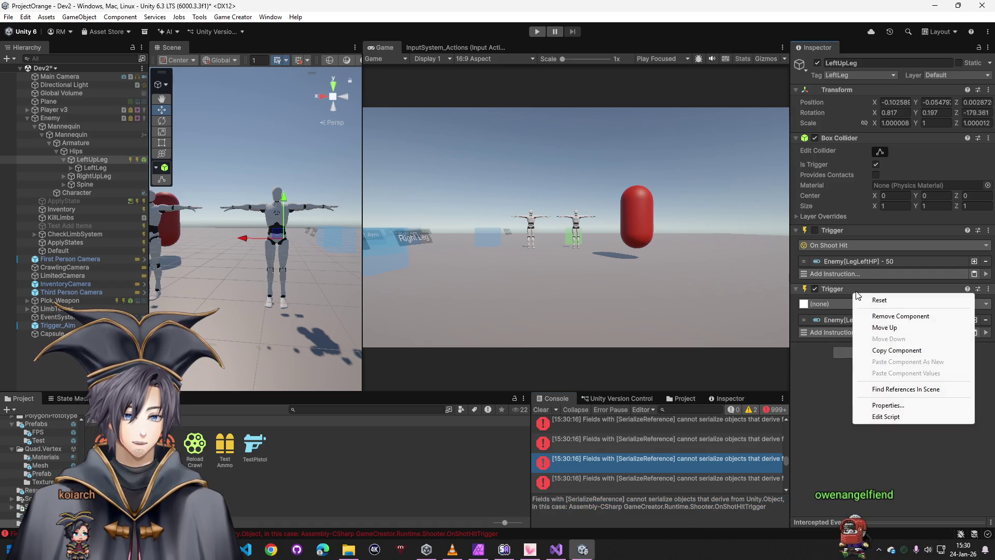
{"action": "left_click", "coordinate": [871, 316]}
{"action": "left_click", "coordinate": [541, 409]}
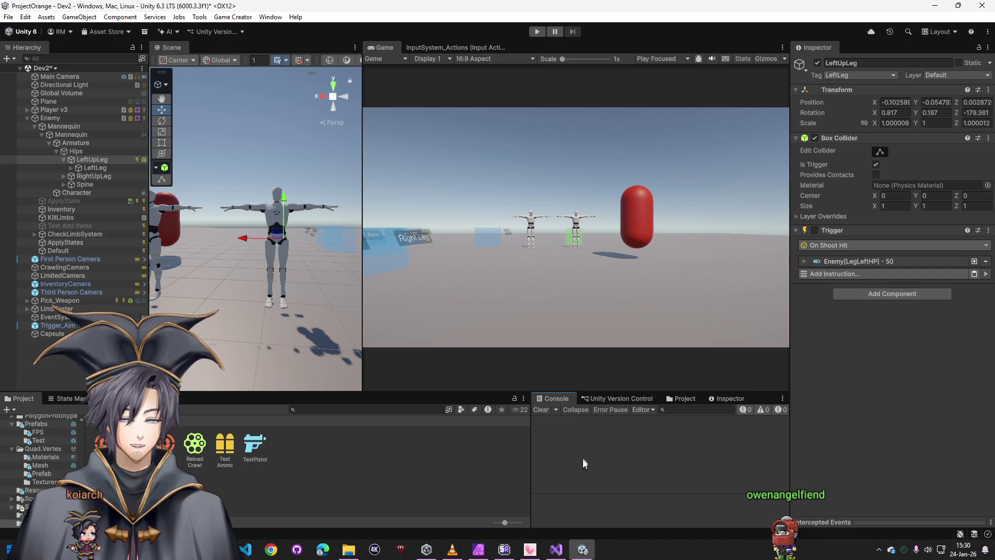
Paste the SerializeReference error into ChatGPT and send it
{"action": "left_click", "coordinate": [254, 500]}
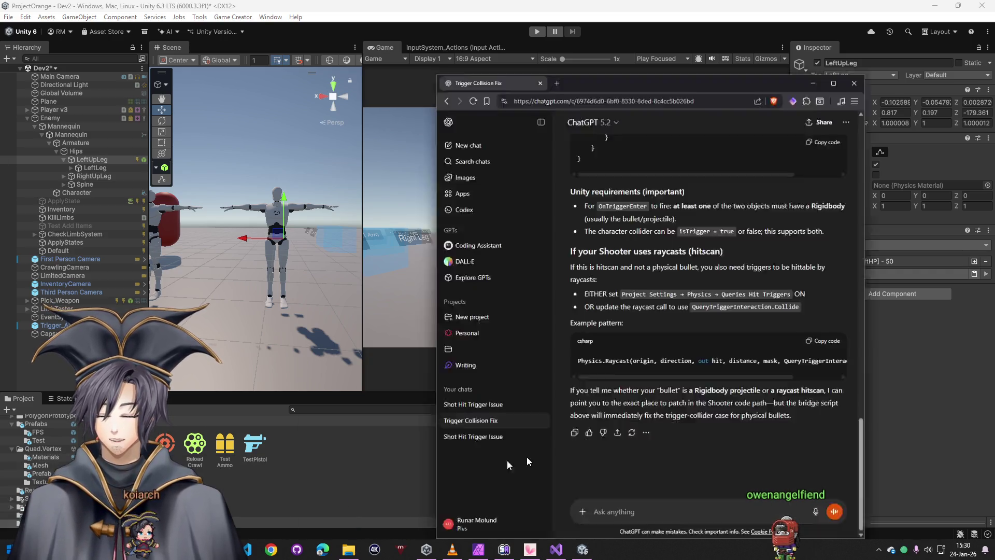
{"action": "left_click", "coordinate": [758, 510]}
{"action": "type", "text": "Fields with [SerializeReference] cannot serialize objects that derive from Unity.Object, in this case: Assembly-CSharp GameCreator.Runtime.Shooter.OnShotHitTrigger"}
{"action": "key", "text": "Return"}
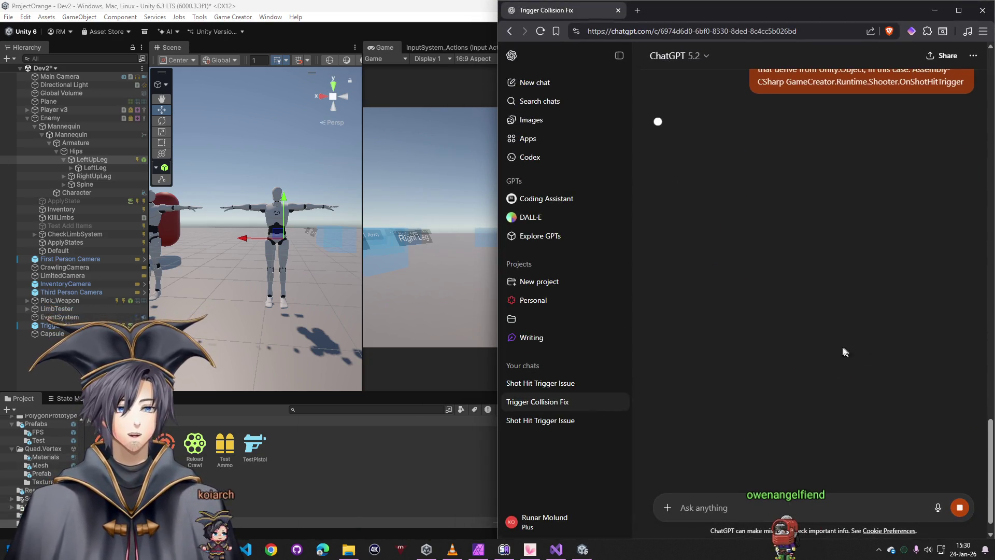
{"action": "scroll", "coordinate": [792, 345], "scroll_direction": "up", "scroll_amount": 2}
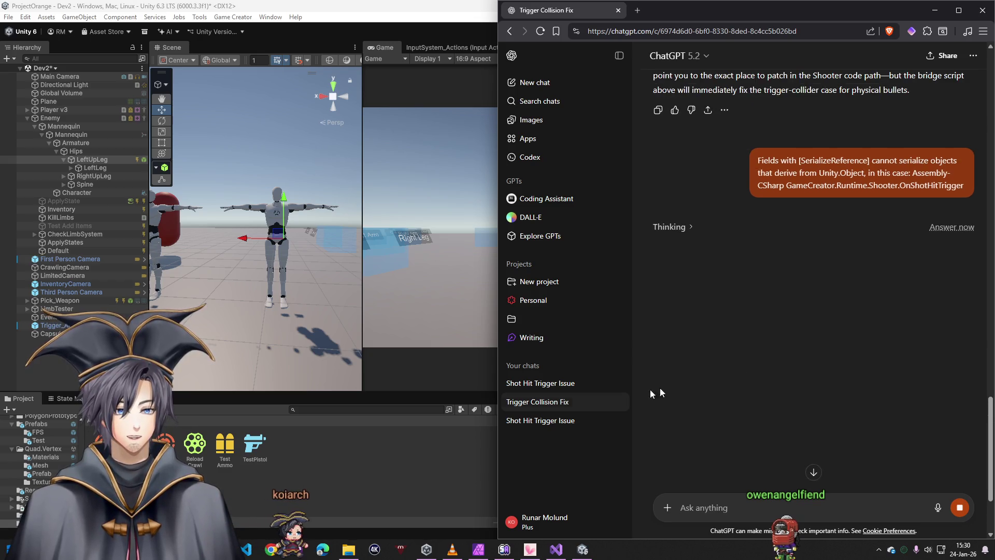
{"action": "left_click", "coordinate": [69, 165]}
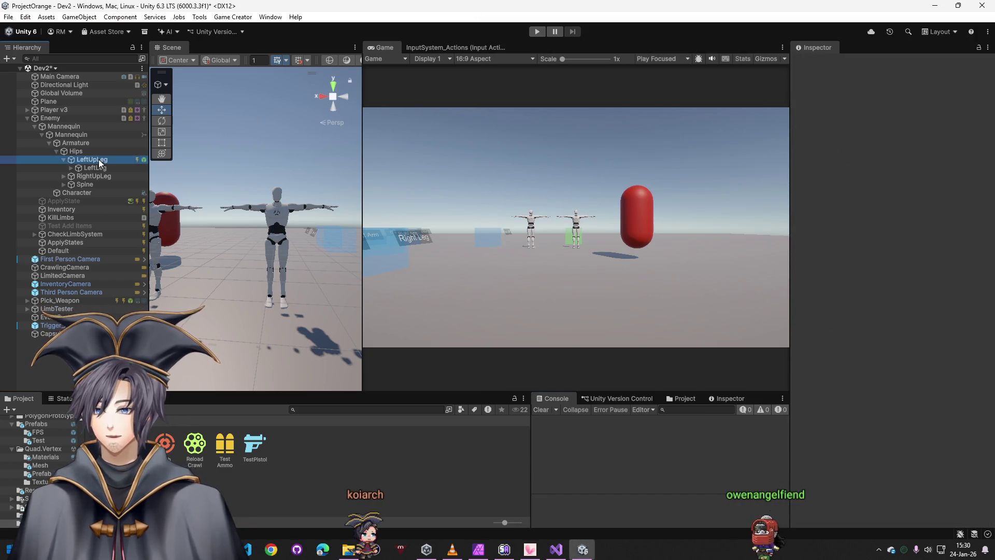
Add a Trigger component to the LeftUpLeg bone
{"action": "left_click", "coordinate": [90, 159]}
{"action": "left_click", "coordinate": [95, 168]}
{"action": "key", "text": "Up"}
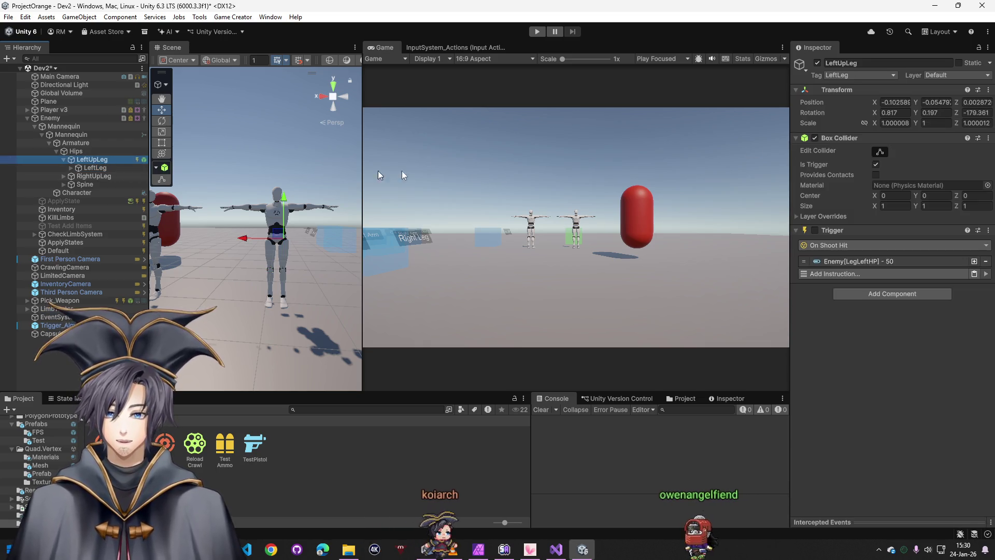
{"action": "left_click", "coordinate": [870, 293]}
{"action": "type", "text": "o"}
{"action": "key", "text": "BackSpace"}
{"action": "type", "text": "trigger"}
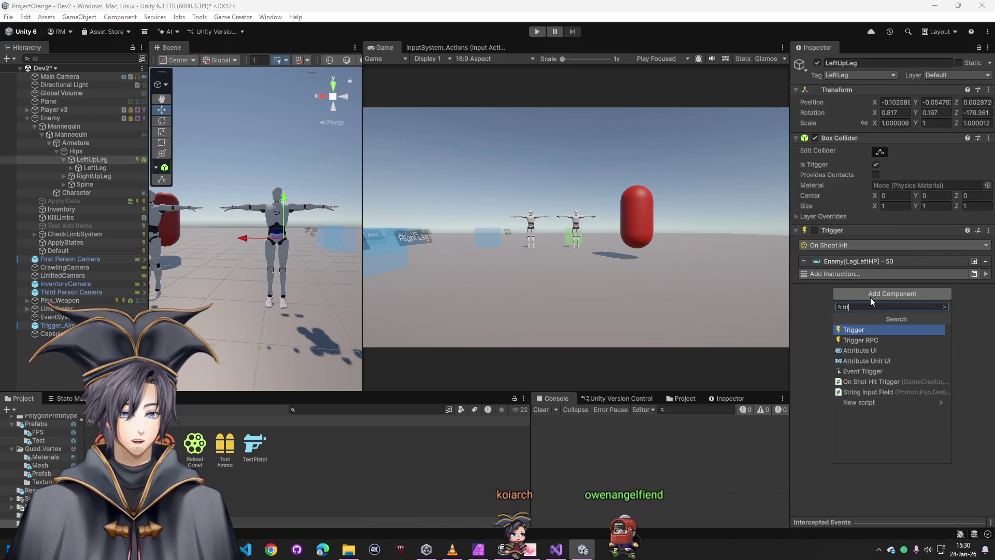
{"action": "left_click", "coordinate": [875, 325]}
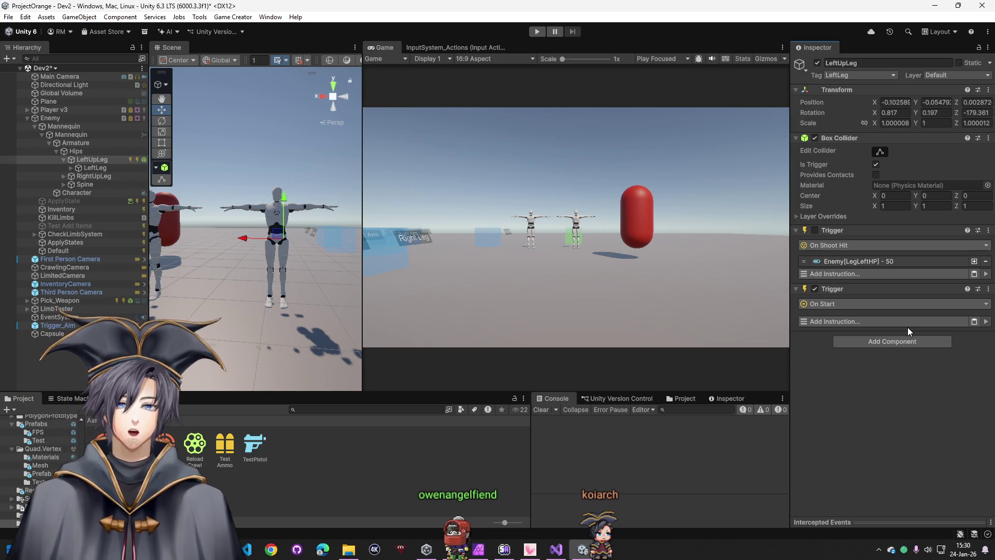
Search the new Trigger's event list for 'sh' and 'hit', then leave it on On Start
{"action": "left_click", "coordinate": [835, 302]}
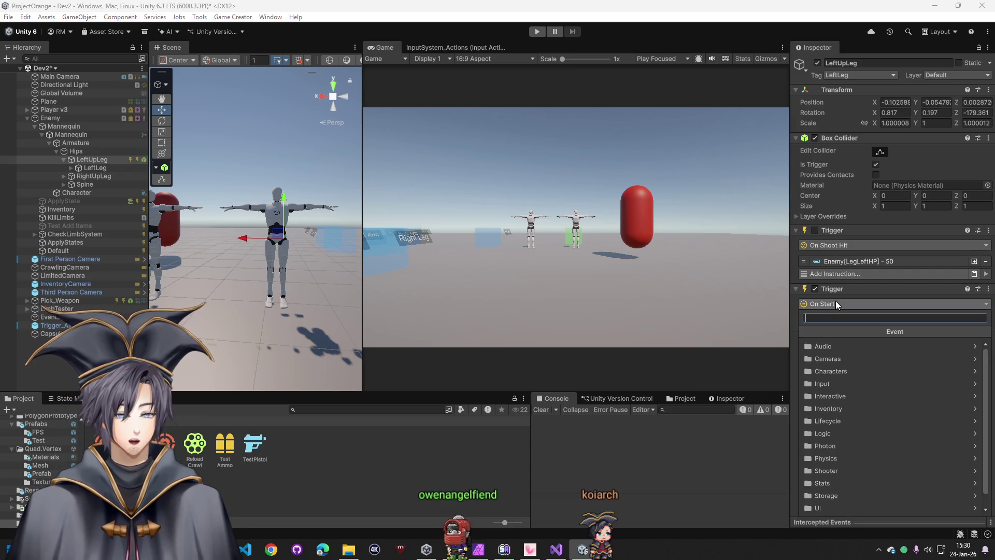
{"action": "type", "text": "sh"}
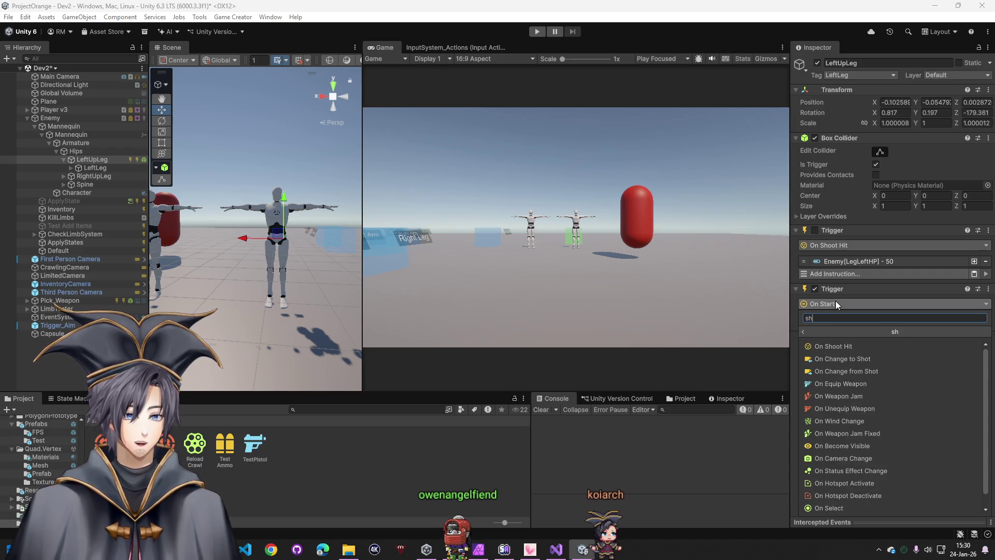
{"action": "key", "text": "BackSpace"}
{"action": "key", "text": "BackSpace"}
{"action": "type", "text": "hit"}
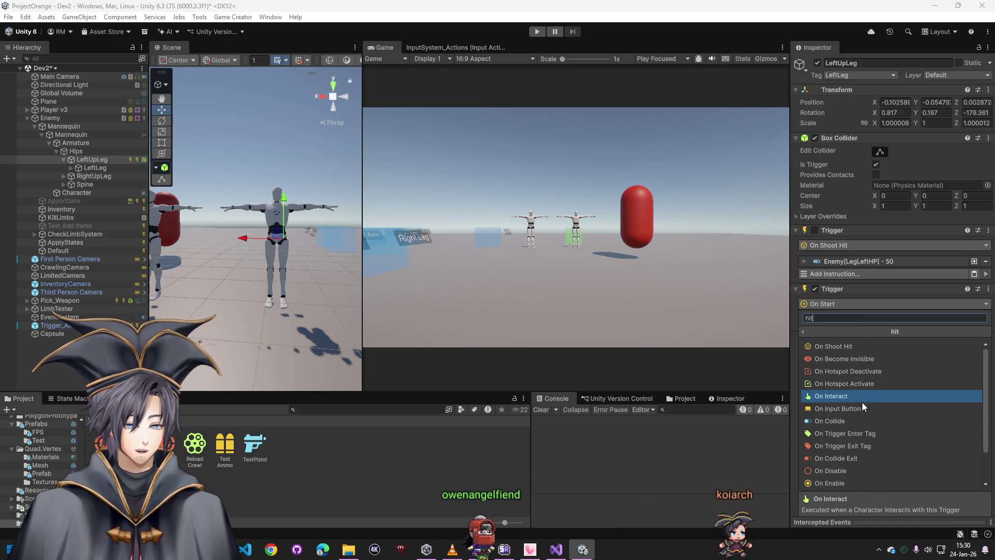
{"action": "key", "text": "BackSpace"}
{"action": "key", "text": "BackSpace"}
{"action": "key", "text": "BackSpace"}
{"action": "left_click", "coordinate": [864, 435]}
{"action": "key", "text": "Escape"}
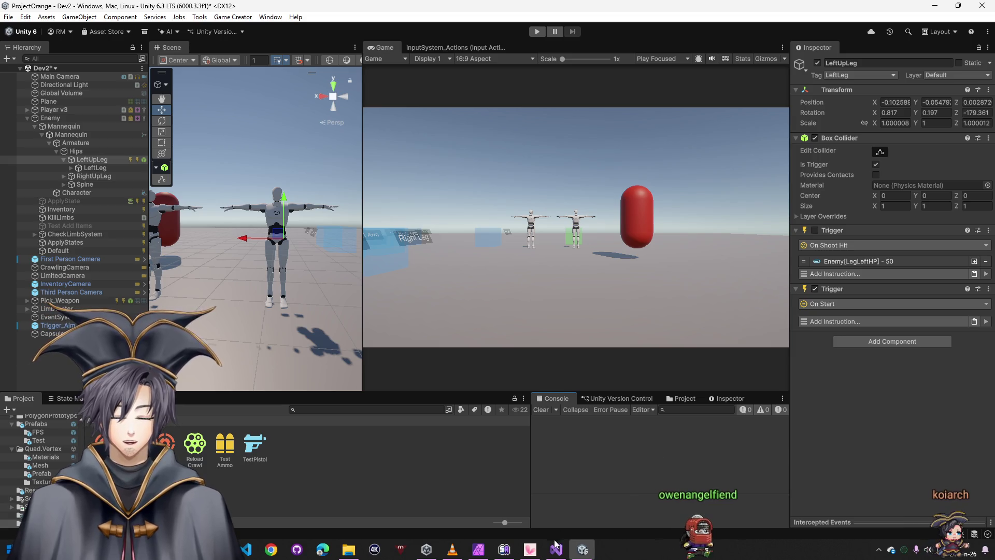
{"action": "left_click", "coordinate": [556, 546]}
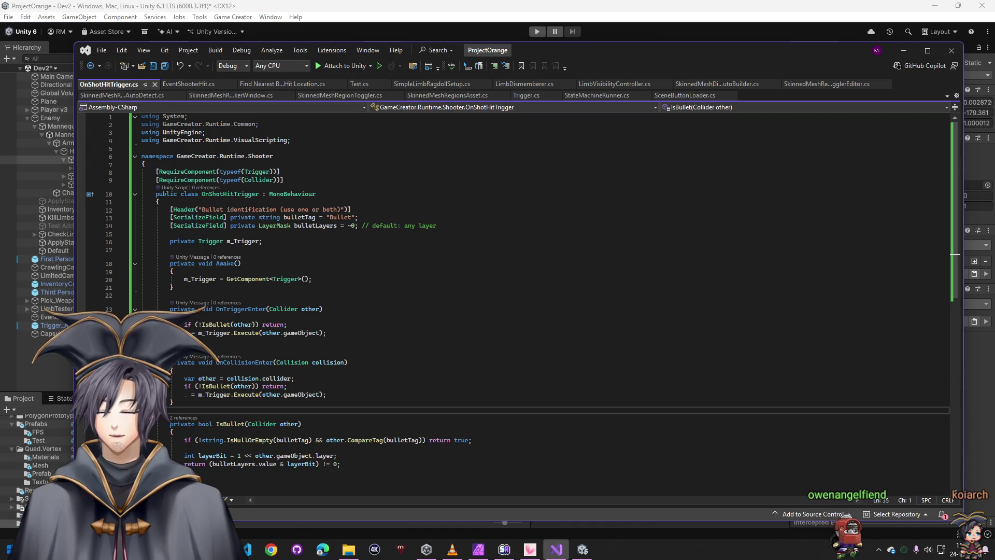
Read through ChatGPT's 'Fix: add a bridge' answer and its suggested code
{"action": "key", "text": "alt+Tab"}
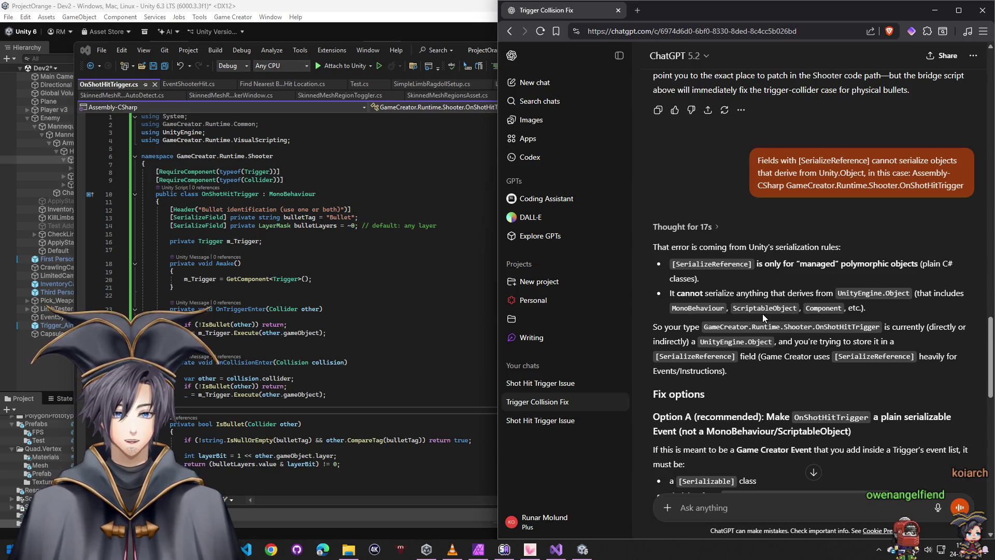
{"action": "scroll", "coordinate": [763, 313], "scroll_direction": "down", "scroll_amount": 2}
{"action": "scroll", "coordinate": [763, 337], "scroll_direction": "up", "scroll_amount": 10}
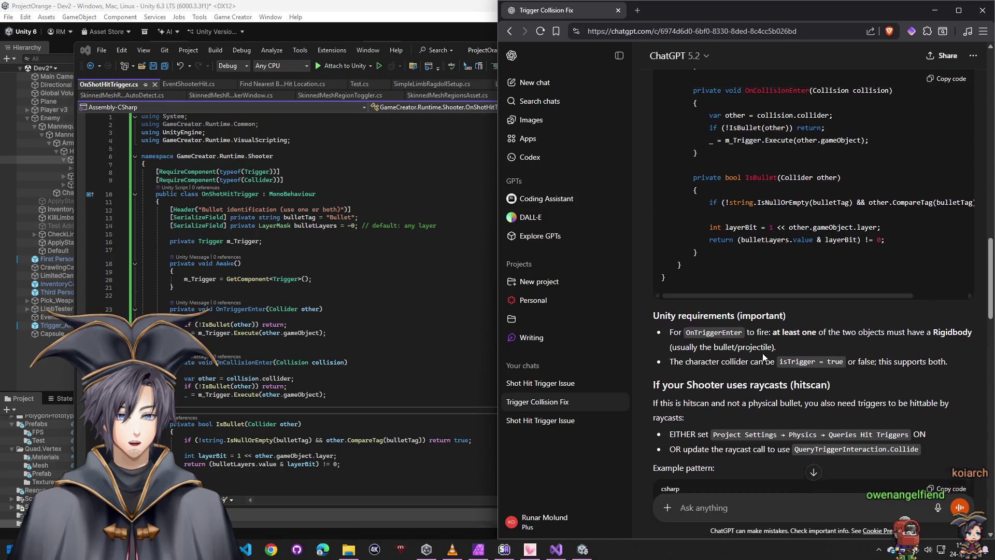
{"action": "scroll", "coordinate": [763, 356], "scroll_direction": "up", "scroll_amount": 10}
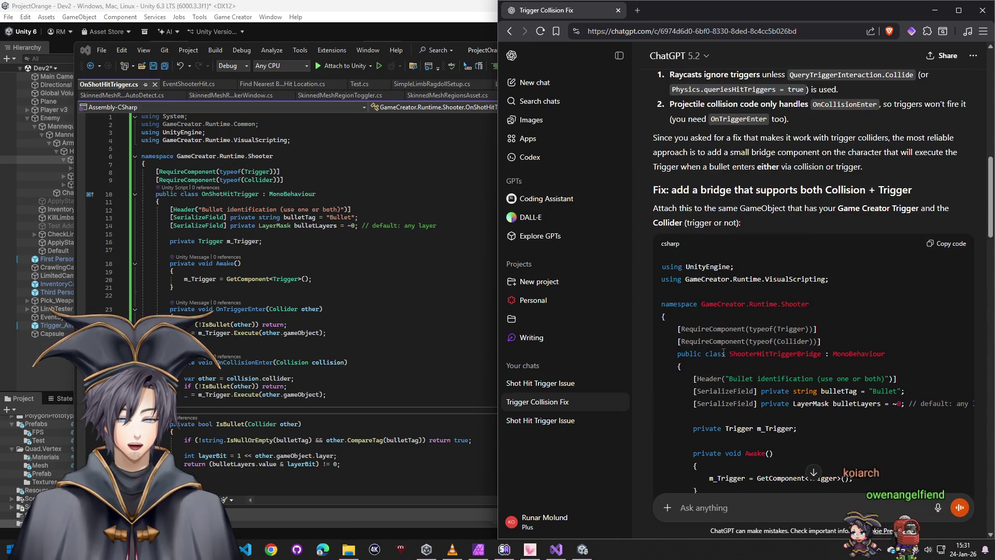
{"action": "scroll", "coordinate": [723, 352], "scroll_direction": "up", "scroll_amount": 1}
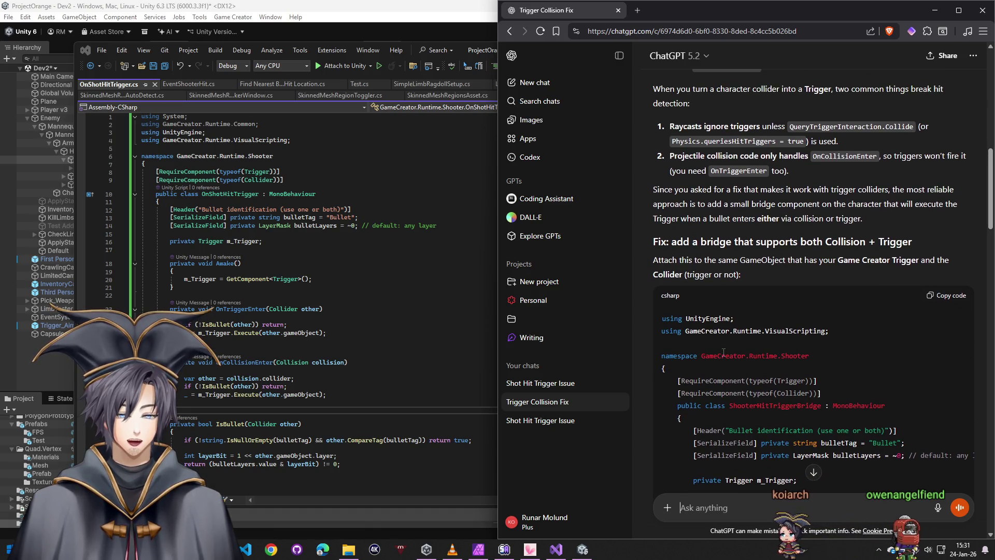
{"action": "scroll", "coordinate": [723, 352], "scroll_direction": "up", "scroll_amount": 3}
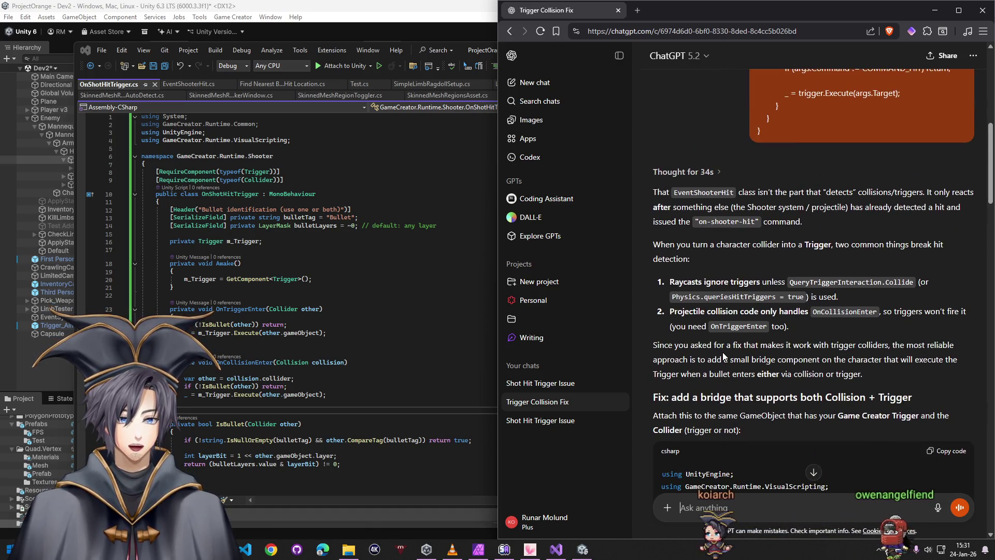
{"action": "scroll", "coordinate": [724, 356], "scroll_direction": "down", "scroll_amount": 4}
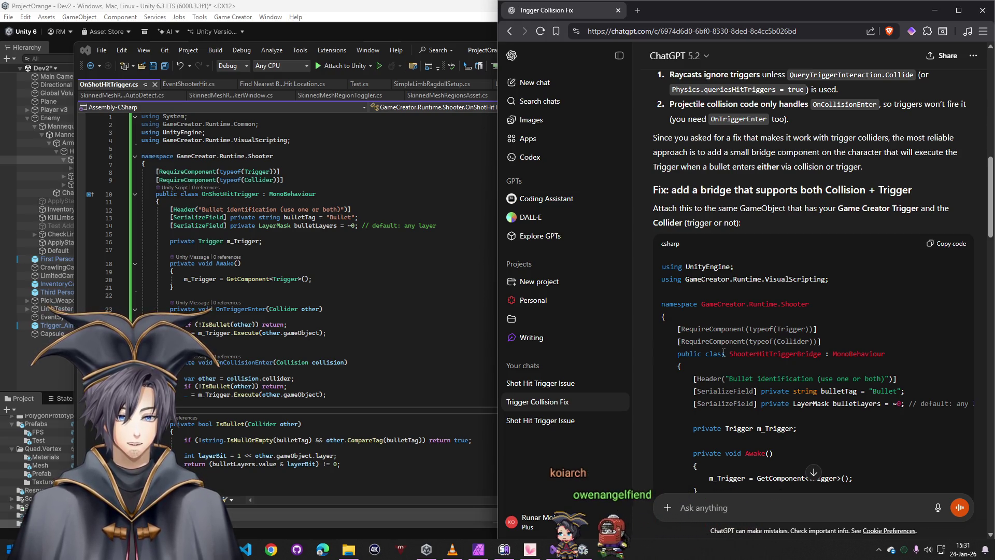
{"action": "scroll", "coordinate": [723, 353], "scroll_direction": "down", "scroll_amount": 2}
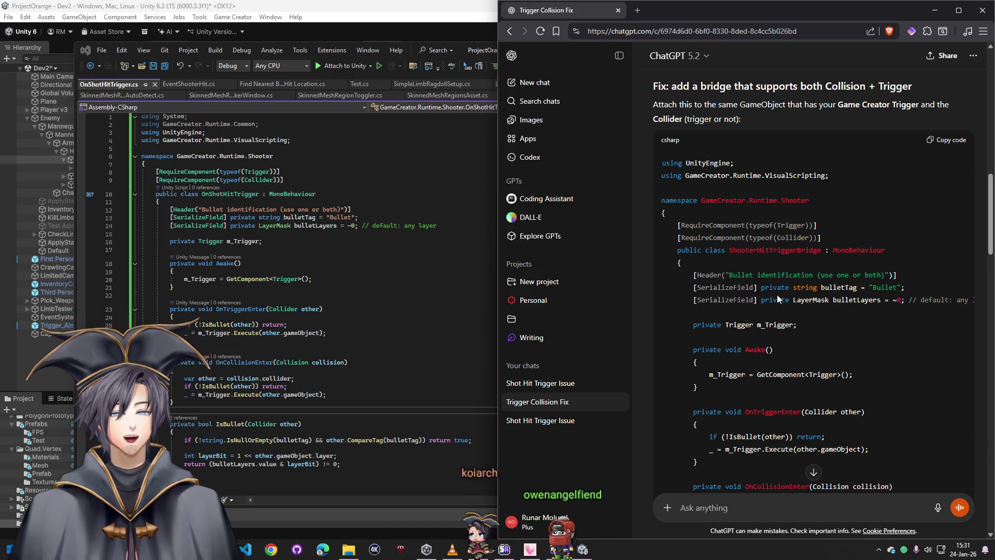
{"action": "scroll", "coordinate": [778, 298], "scroll_direction": "down", "scroll_amount": 7}
{"action": "scroll", "coordinate": [752, 321], "scroll_direction": "up", "scroll_amount": 1}
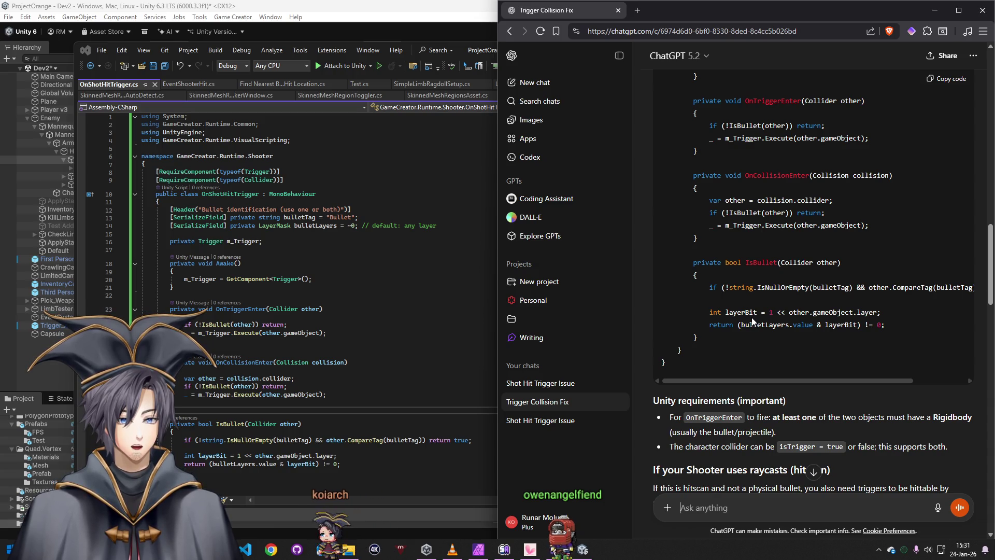
{"action": "scroll", "coordinate": [752, 321], "scroll_direction": "down", "scroll_amount": 3}
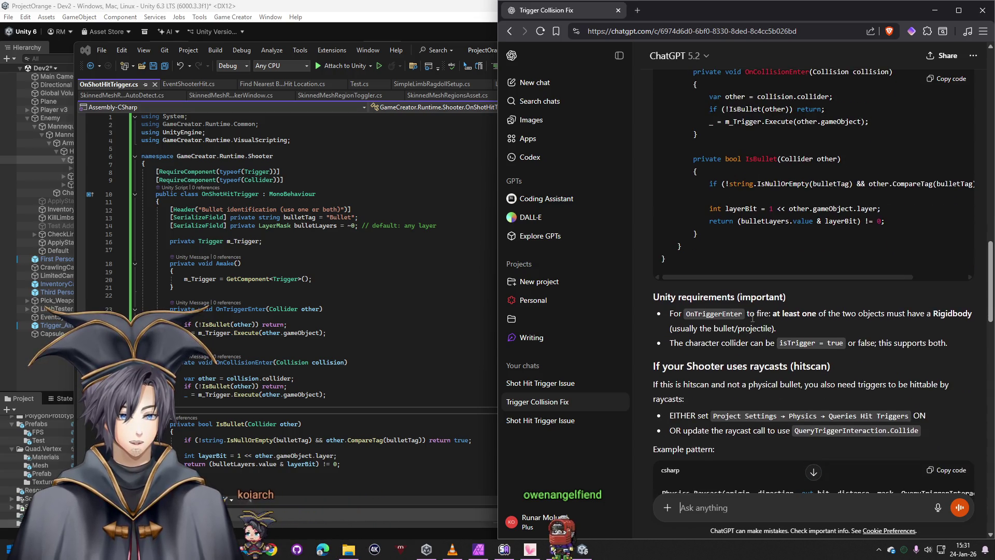
{"action": "scroll", "coordinate": [752, 317], "scroll_direction": "down", "scroll_amount": 2}
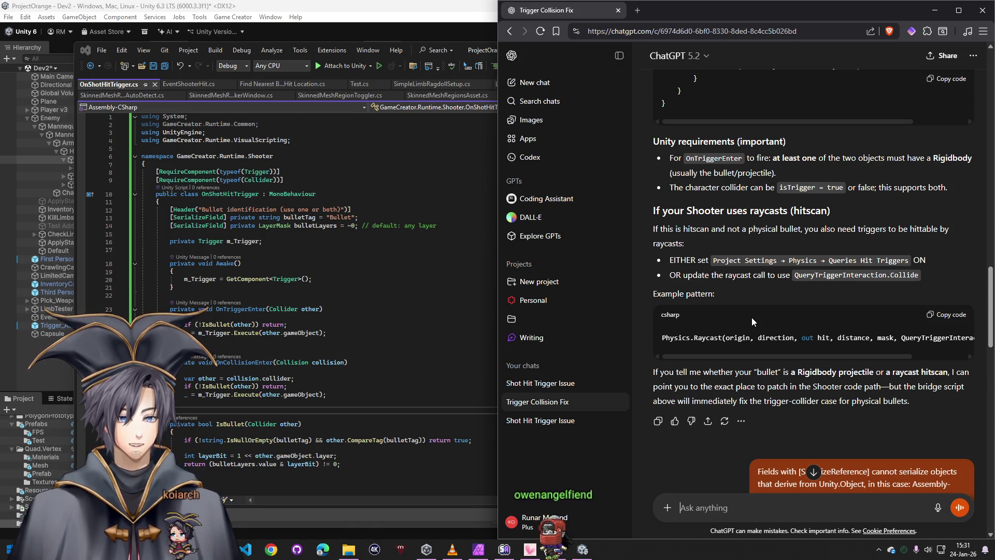
{"action": "scroll", "coordinate": [737, 335], "scroll_direction": "down", "scroll_amount": 7}
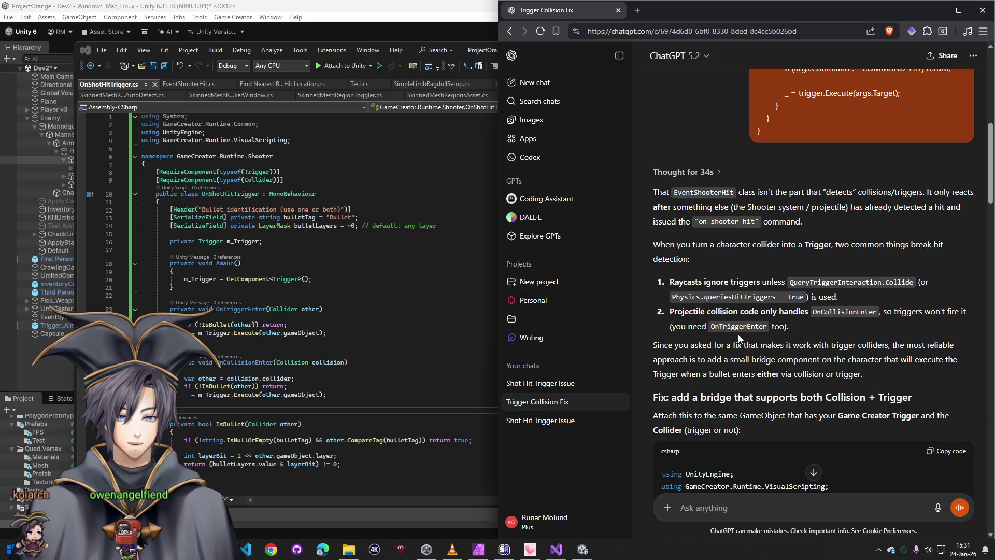
{"action": "scroll", "coordinate": [737, 334], "scroll_direction": "down", "scroll_amount": 3}
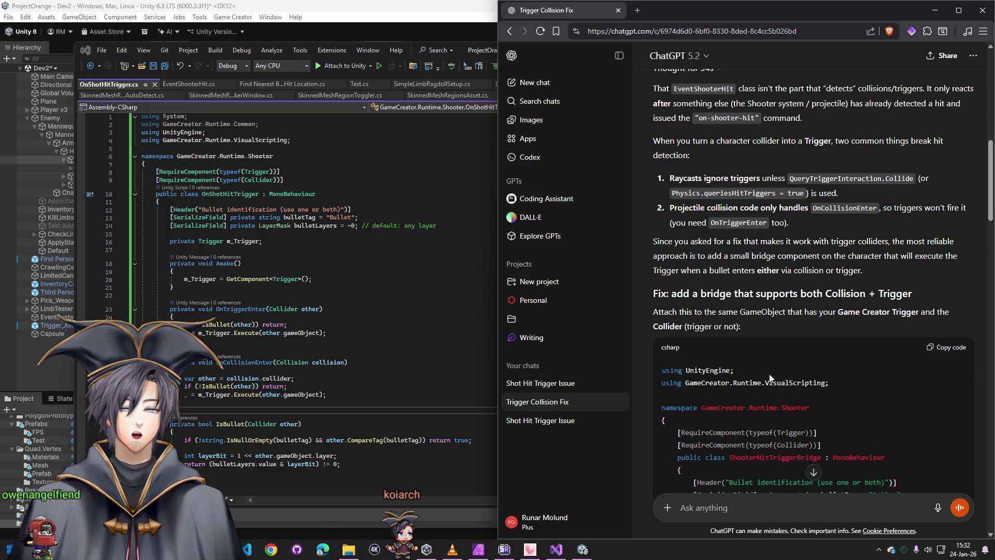
{"action": "scroll", "coordinate": [751, 311], "scroll_direction": "down", "scroll_amount": 3}
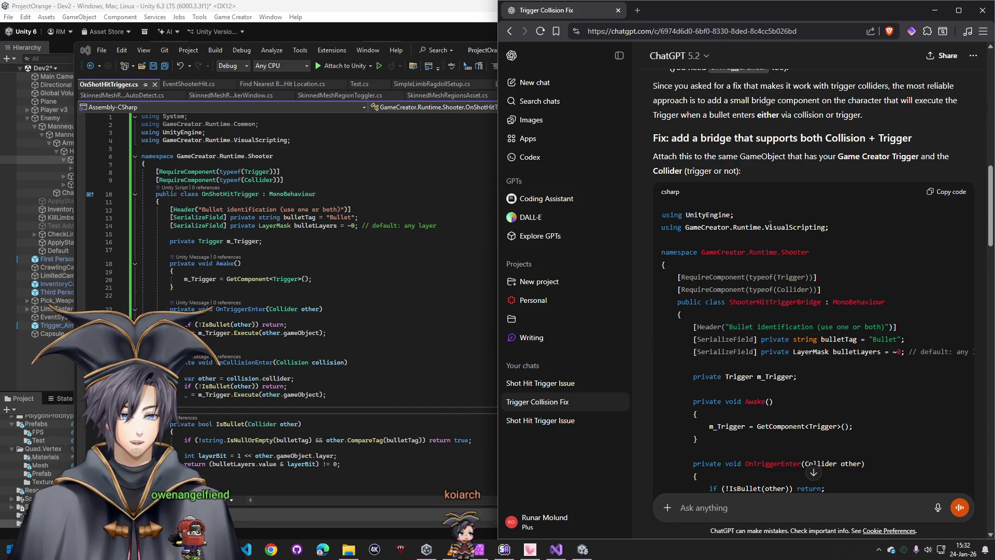
Copy the ShooterHitTriggerBridge class name and return to Visual Studio
{"action": "left_click_drag", "start_coordinate": [702, 252], "coordinate": [813, 253]}
{"action": "left_click", "coordinate": [777, 244]}
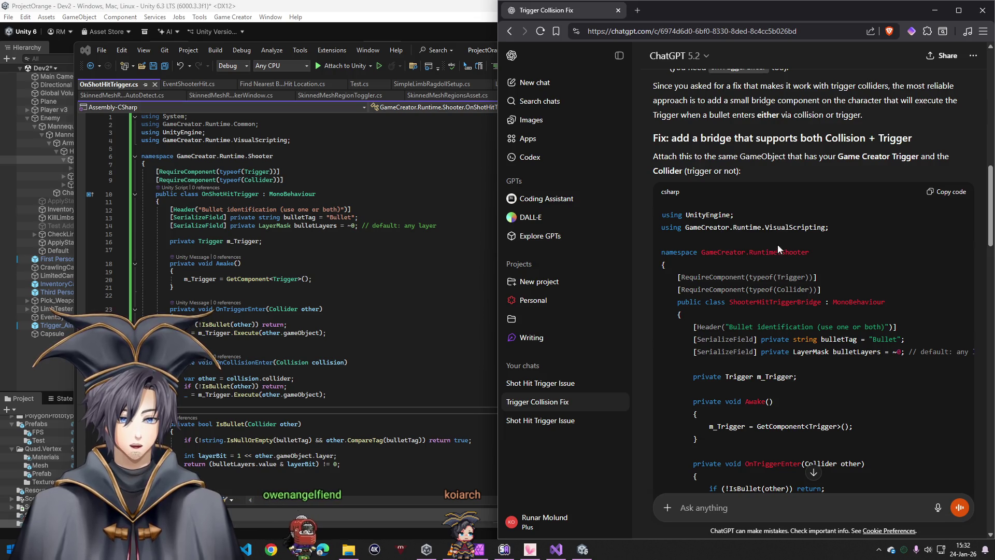
{"action": "double_click", "coordinate": [766, 305]}
{"action": "key", "text": "alt+Tab"}
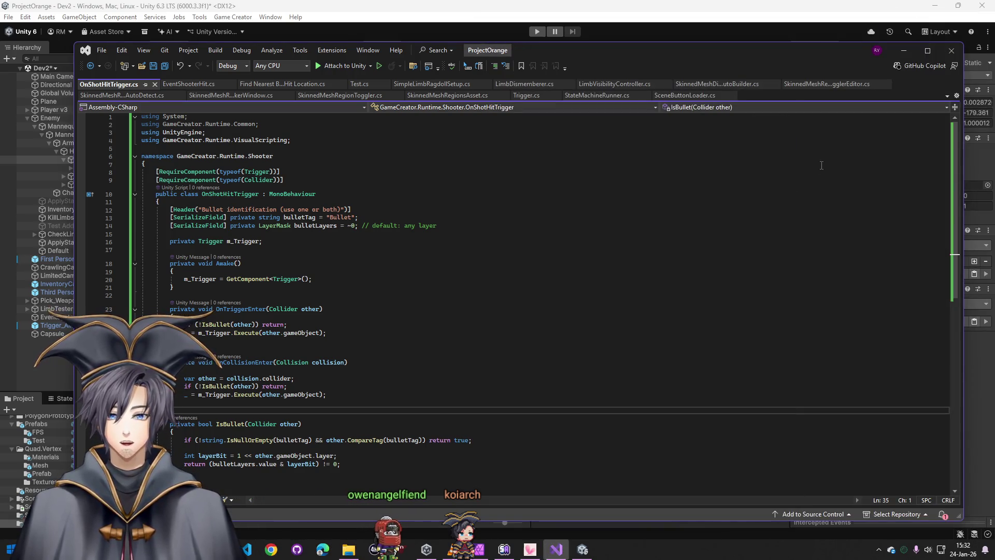
In the Assets/CustomGC folder, create a new ShooterHitTriggerBridge MonoBehaviour script
{"action": "left_click", "coordinate": [926, 39]}
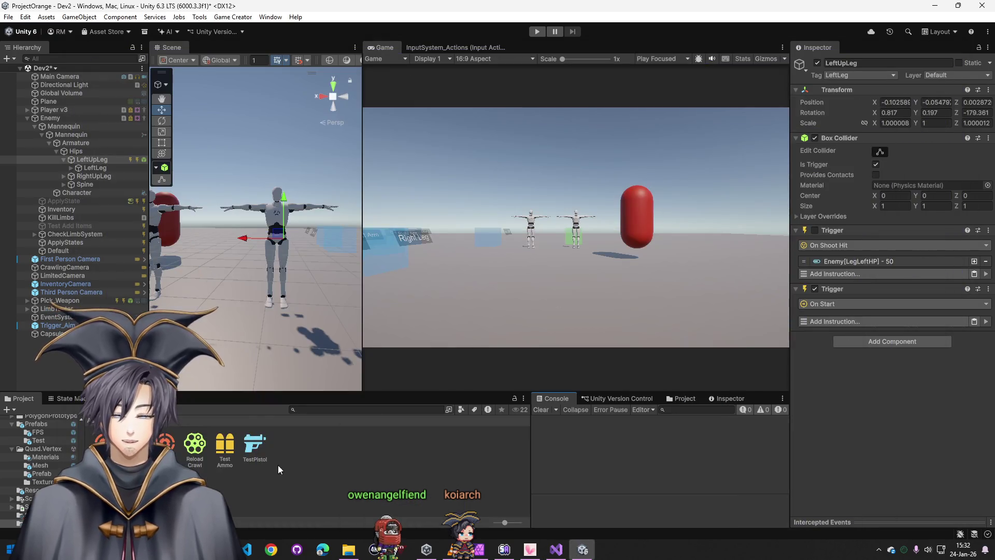
{"action": "left_click", "coordinate": [279, 467]}
{"action": "left_click", "coordinate": [104, 418]}
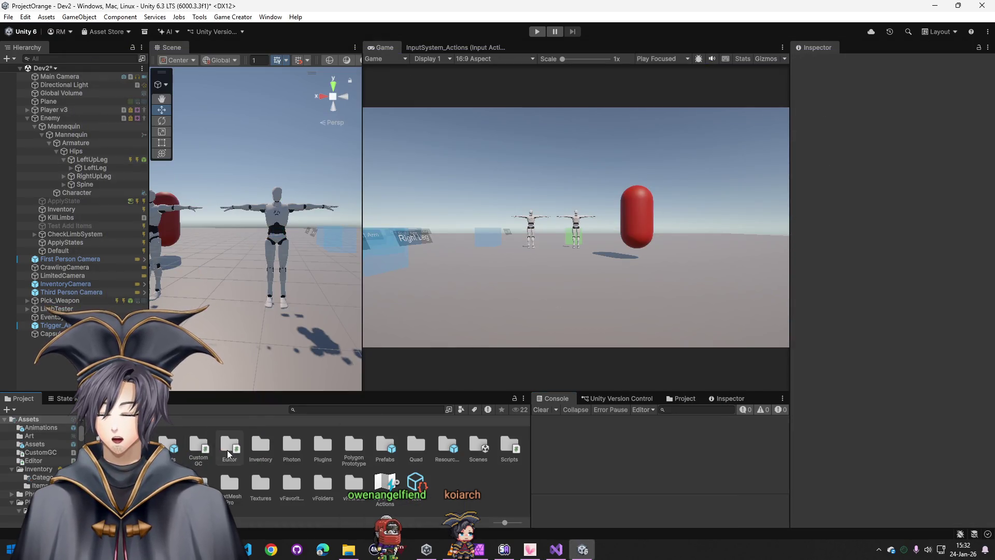
{"action": "double_click", "coordinate": [195, 448]}
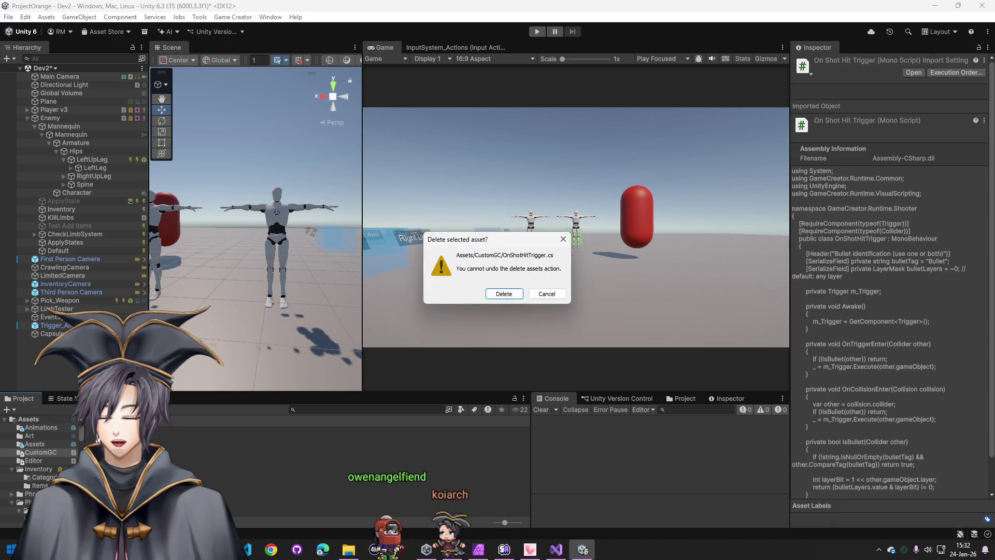
{"action": "right_click", "coordinate": [196, 477]}
{"action": "mouse_move", "coordinate": [268, 167]}
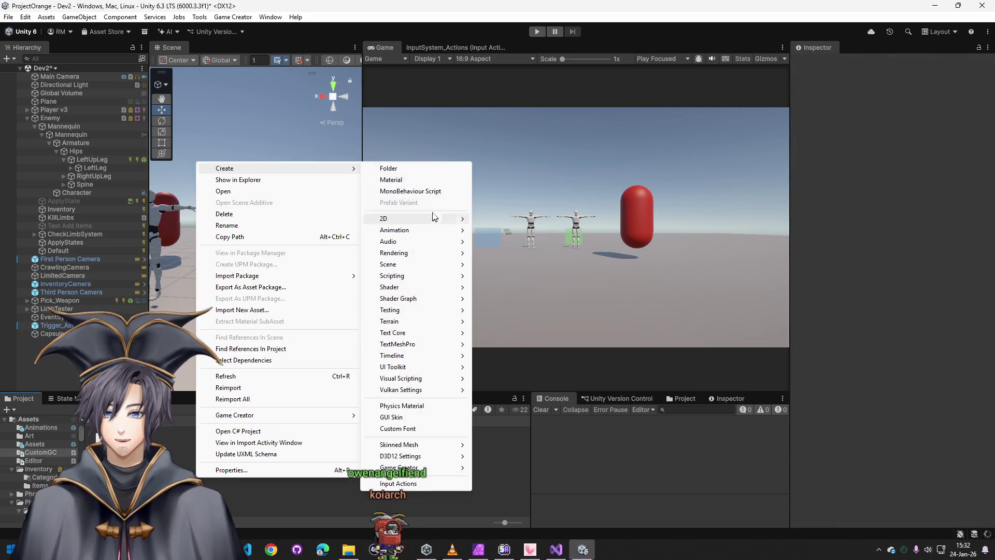
{"action": "left_click", "coordinate": [409, 190]}
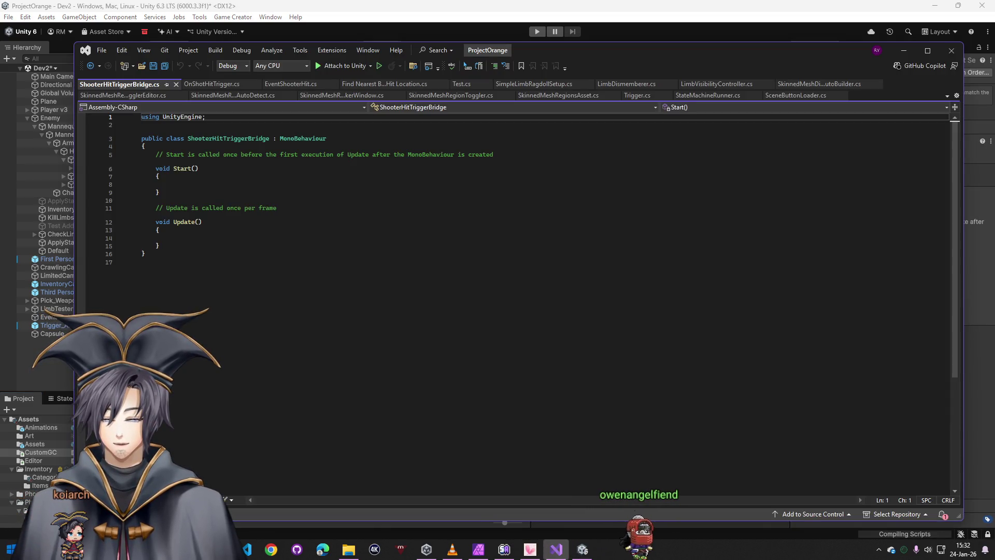
Replace ShooterHitTriggerBridge.cs contents with ChatGPT's bridge code and return to Unity to compile
{"action": "key", "text": "alt+Tab"}
{"action": "left_click", "coordinate": [951, 193]}
{"action": "left_click", "coordinate": [934, 11]}
{"action": "key", "text": "ctrl+a"}
{"action": "key", "text": "ctrl+v"}
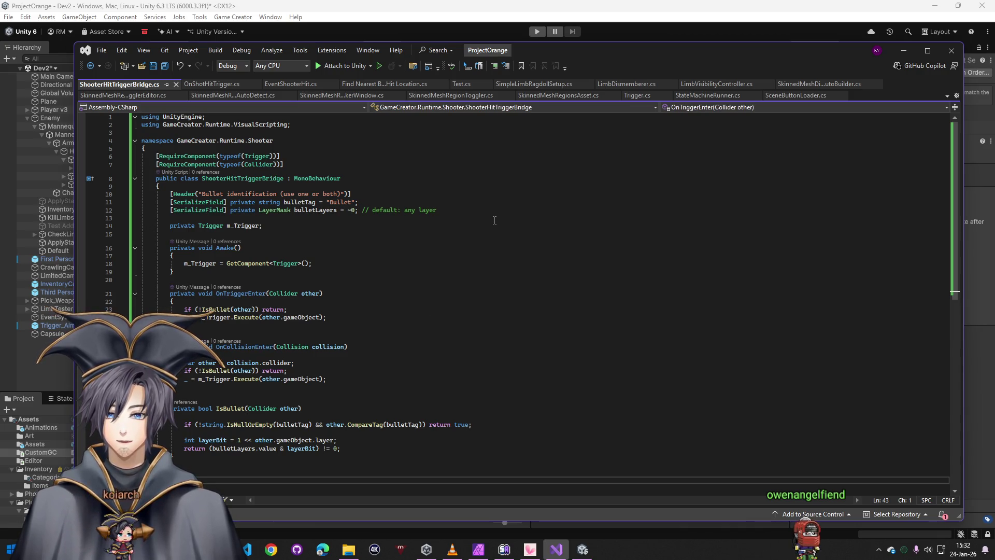
{"action": "left_click", "coordinate": [895, 50]}
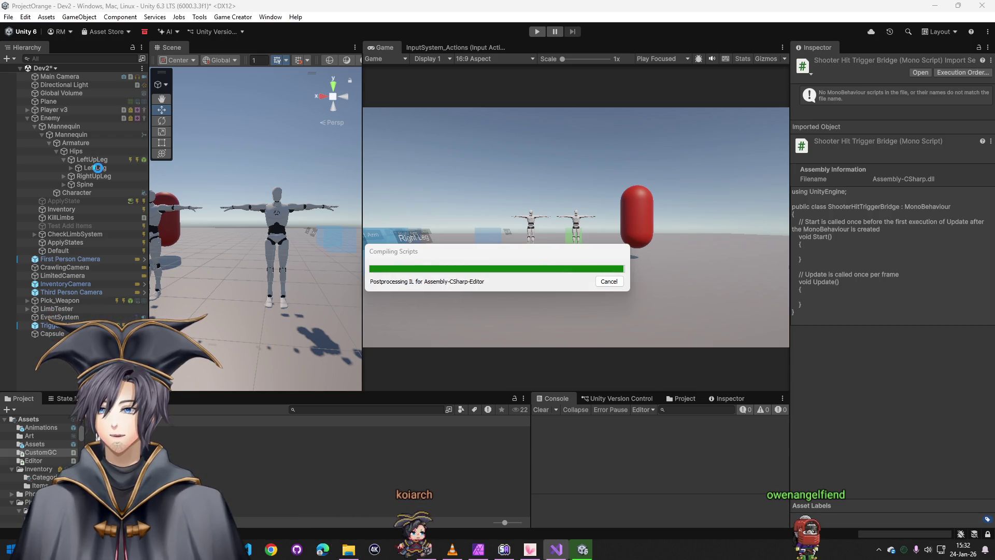
On LeftUpLeg, enable the On Shoot Hit trigger, remove the On Start Trigger, and enter Play mode
{"action": "left_click", "coordinate": [100, 161]}
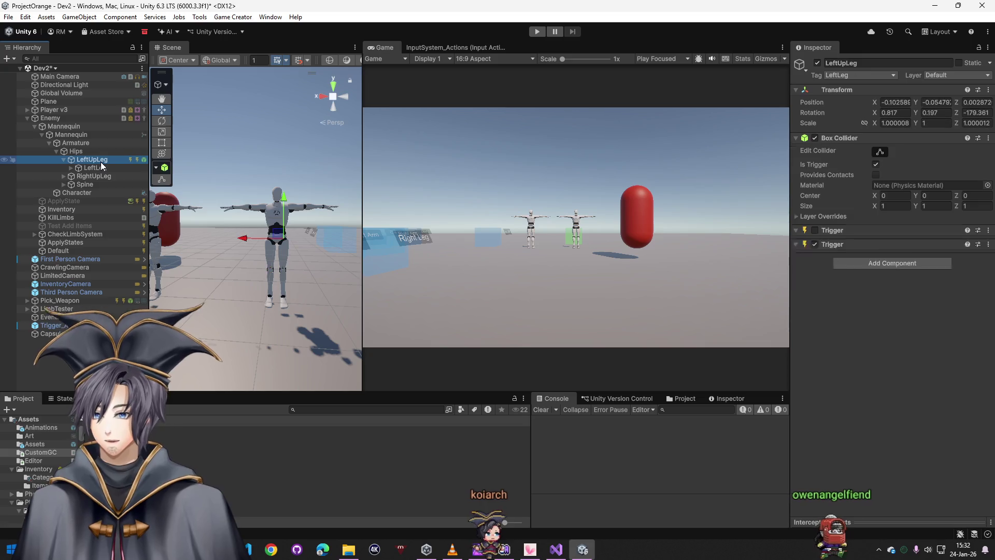
{"action": "mouse_move", "coordinate": [130, 446]}
{"action": "left_mouse_down"}
{"action": "mouse_move", "coordinate": [888, 399]}
{"action": "mouse_move", "coordinate": [854, 346]}
{"action": "left_mouse_up"}
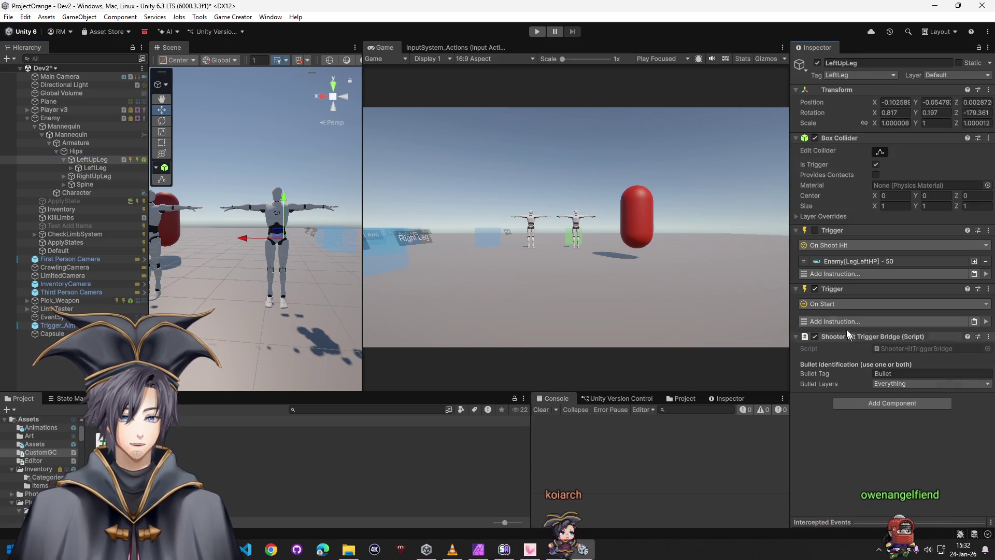
{"action": "left_click", "coordinate": [815, 230]}
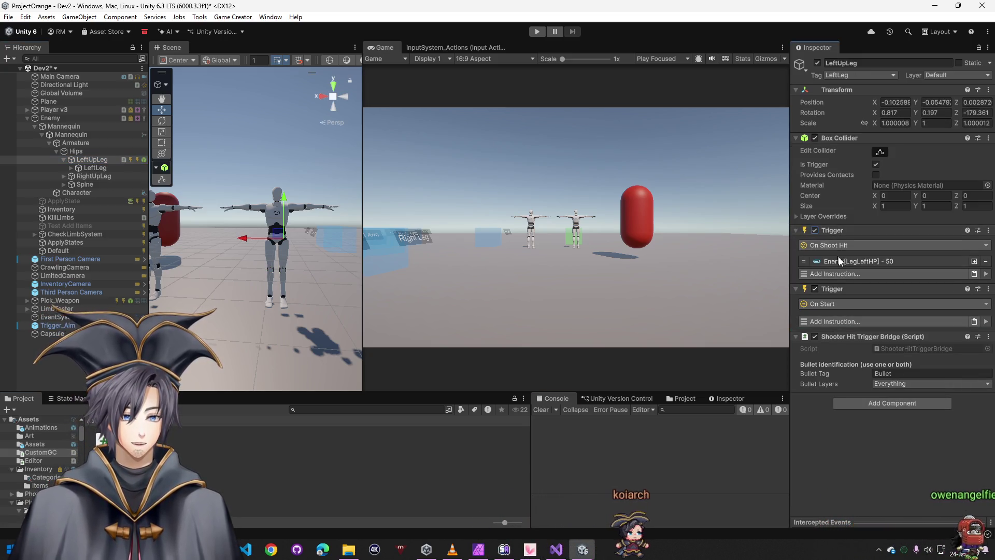
{"action": "right_click", "coordinate": [847, 292]}
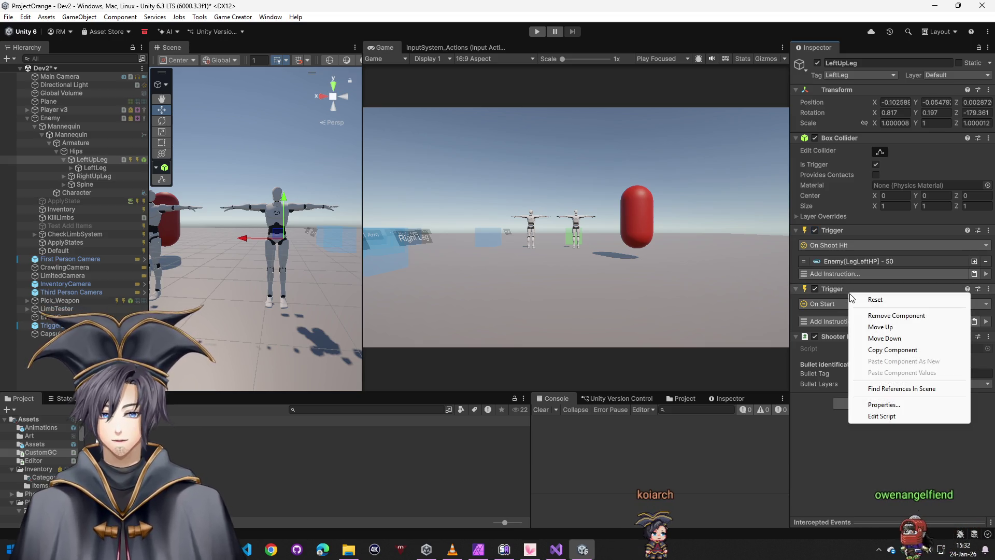
{"action": "left_click", "coordinate": [875, 317]}
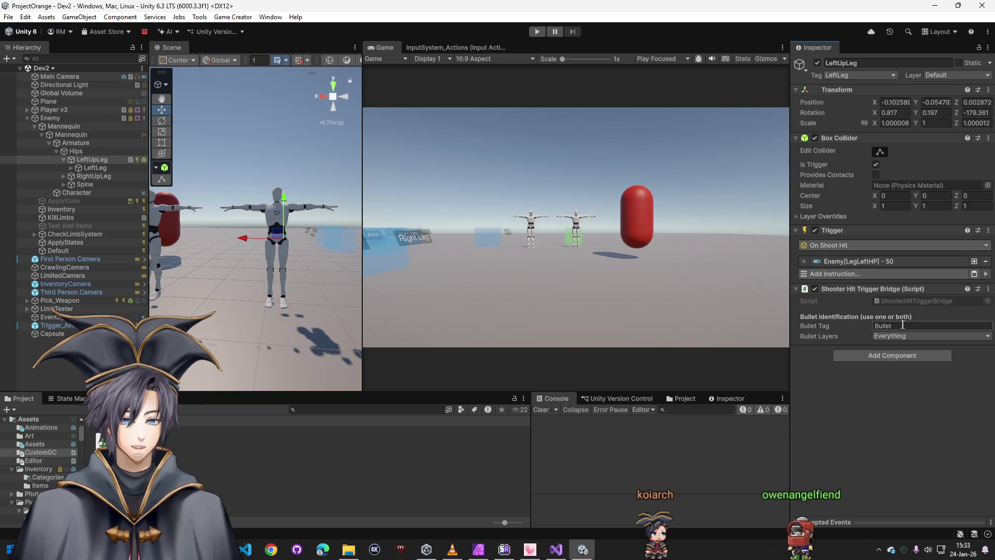
{"action": "left_click", "coordinate": [534, 34]}
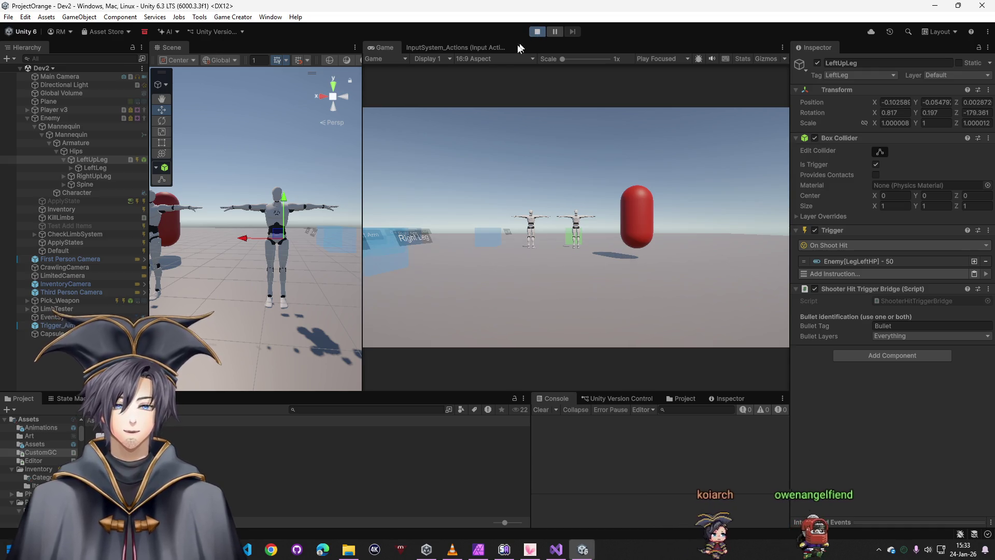
In Play mode, fire several shots at the enemy and the floor
{"action": "left_click", "coordinate": [455, 141]}
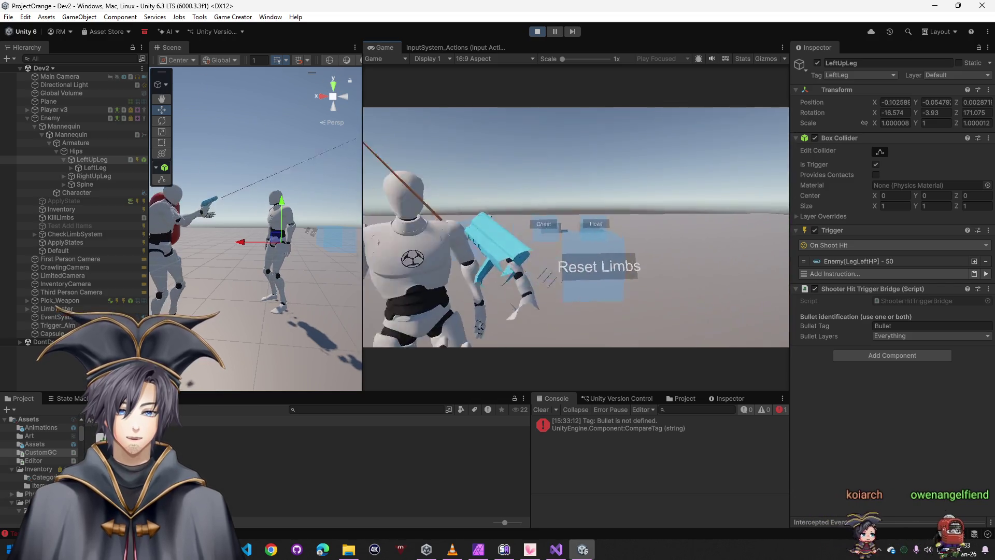
{"action": "left_click", "coordinate": [575, 228]}
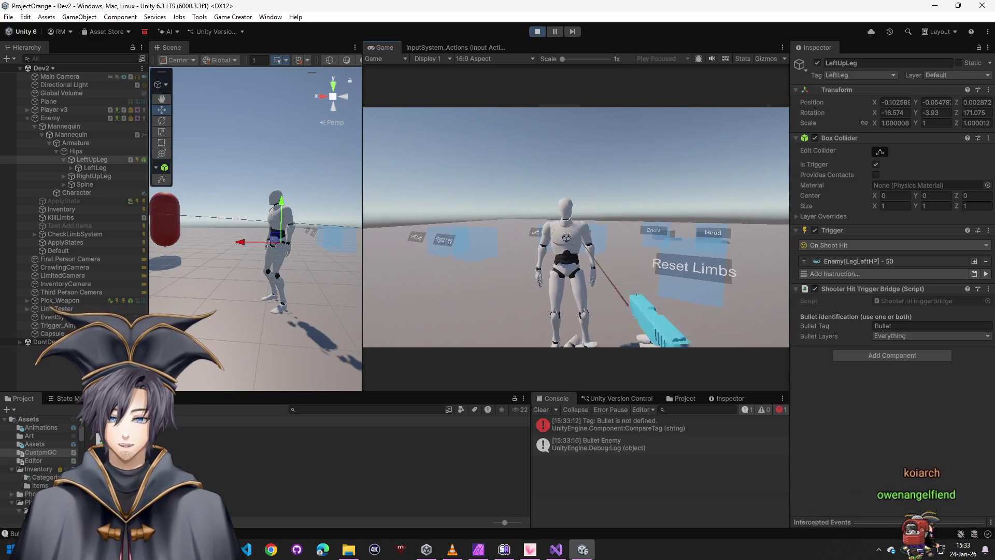
{"action": "key", "text": "super"}
{"action": "left_click", "coordinate": [541, 406]}
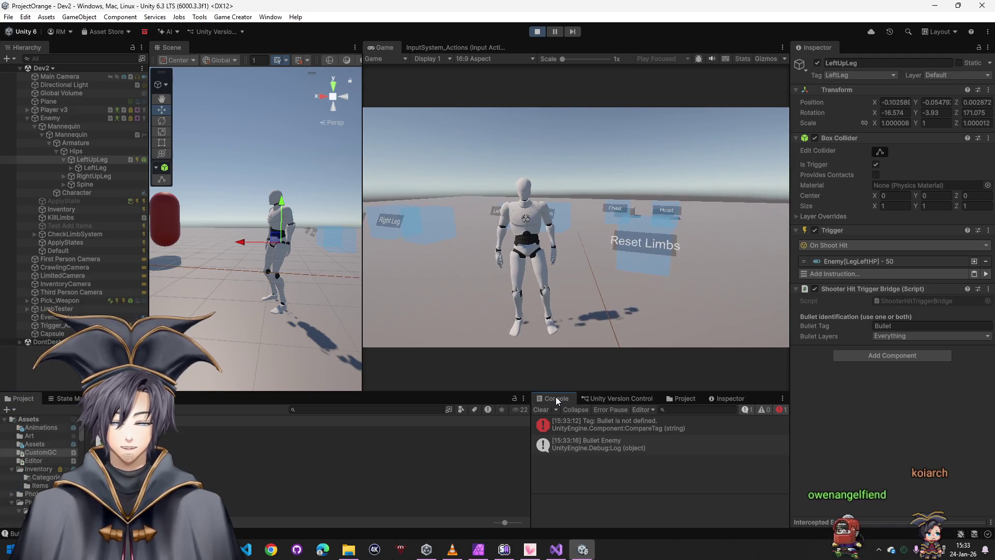
{"action": "left_click", "coordinate": [601, 267]}
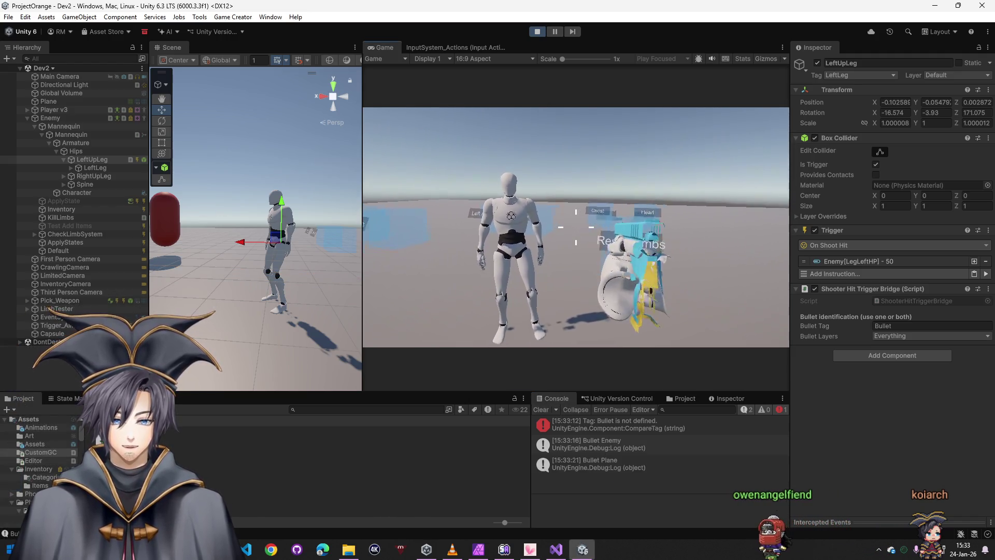
{"action": "left_click", "coordinate": [575, 226]}
{"action": "left_click", "coordinate": [576, 227]}
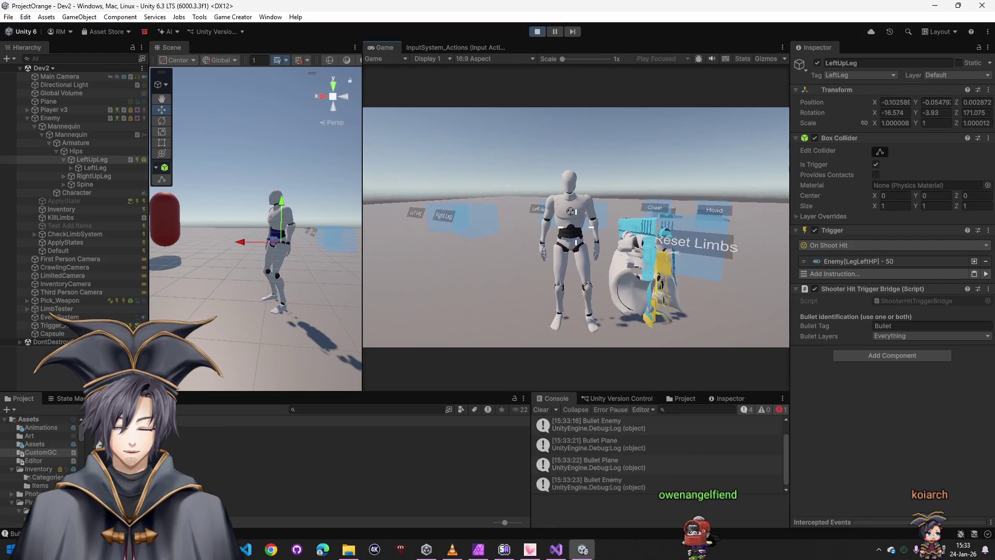
Inspect the Bullet Plane log and the 'Tag: Bullet is not defined' error details in the Console
{"action": "left_click", "coordinate": [639, 462]}
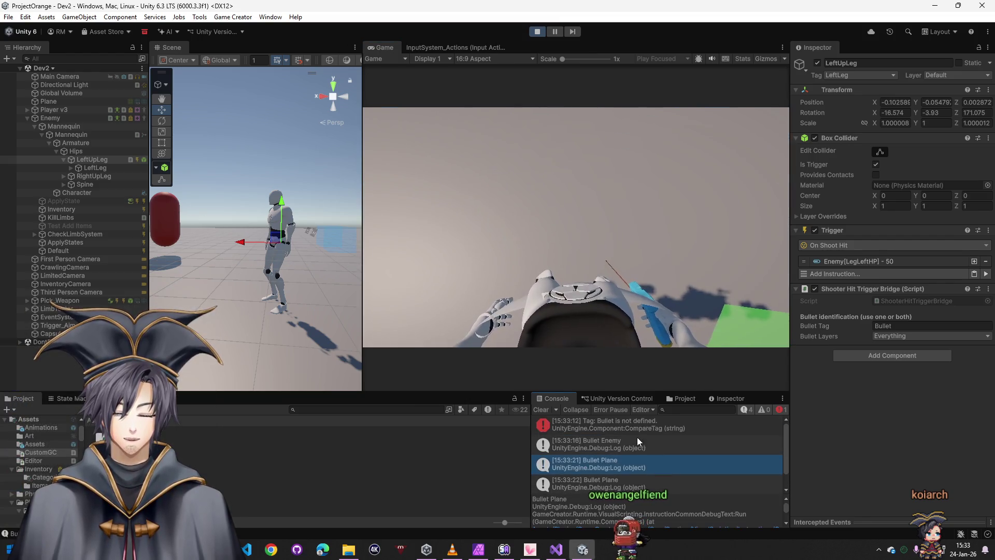
{"action": "scroll", "coordinate": [639, 446], "scroll_direction": "up", "scroll_amount": 1}
{"action": "left_click", "coordinate": [622, 424]}
{"action": "left_click", "coordinate": [453, 473]}
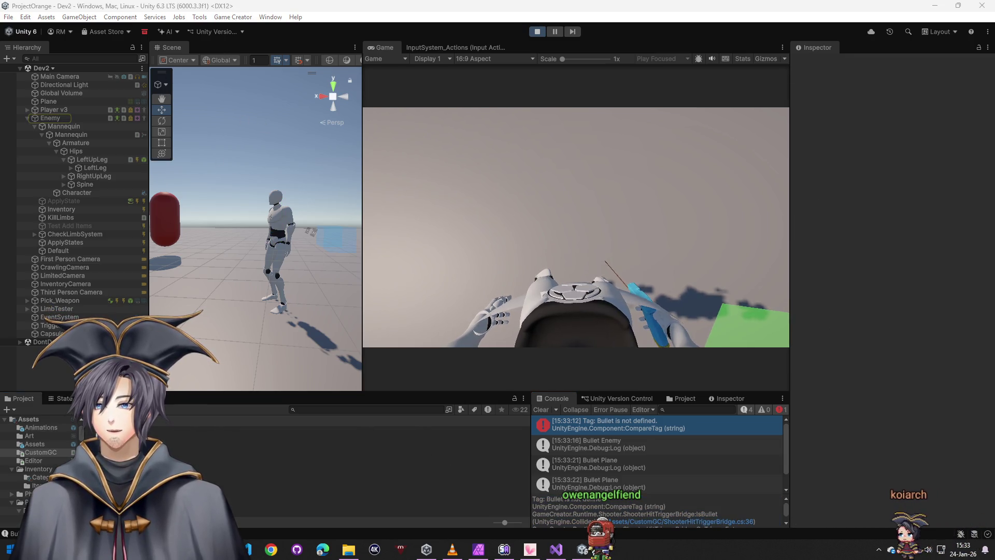
{"action": "key", "text": "alt+Tab"}
{"action": "key", "text": "alt+Tab"}
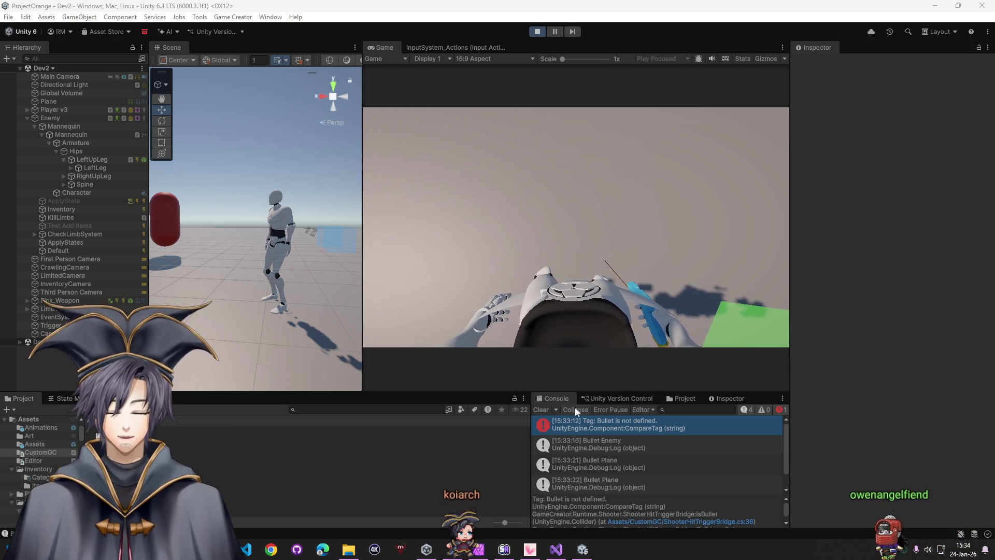
Clear the Console of the Bullet Enemy/Plane hit logs and the undefined Bullet tag error
{"action": "left_click", "coordinate": [383, 410]}
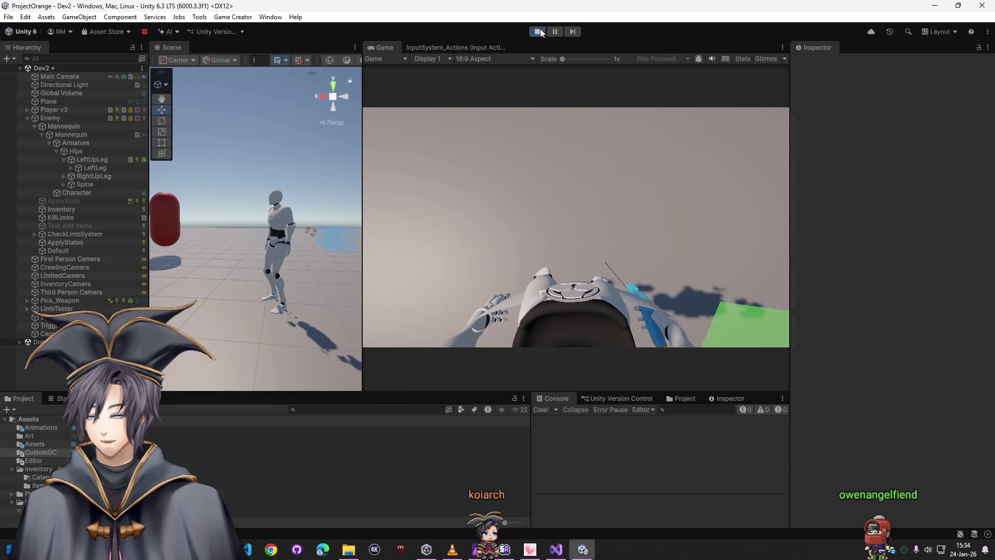
Stop play mode so the scene returns to editing
{"action": "left_click", "coordinate": [539, 31]}
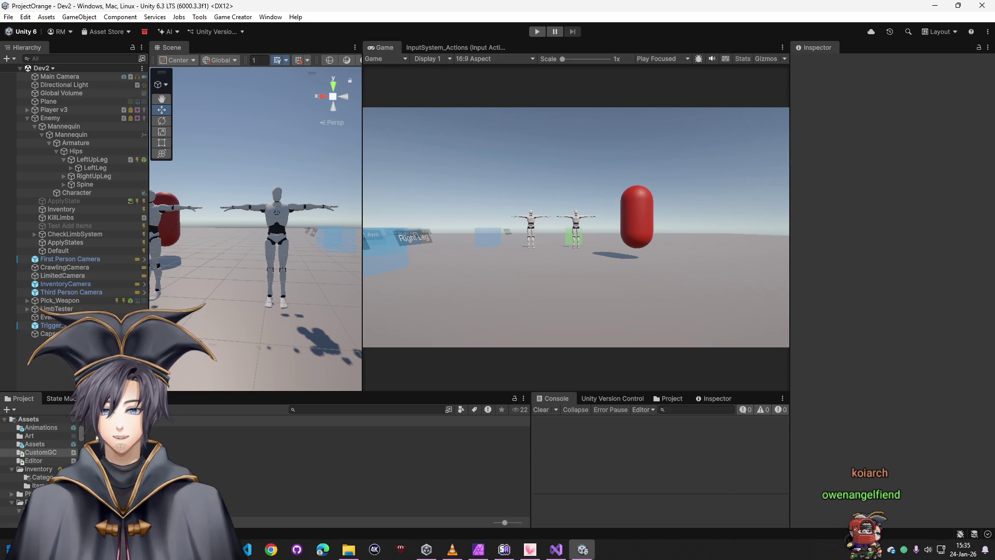
Inspect the Enemy's AlphaRobot traits and per-limb HP attributes, then switch to Discord
{"action": "left_click", "coordinate": [53, 110]}
{"action": "left_click", "coordinate": [52, 118]}
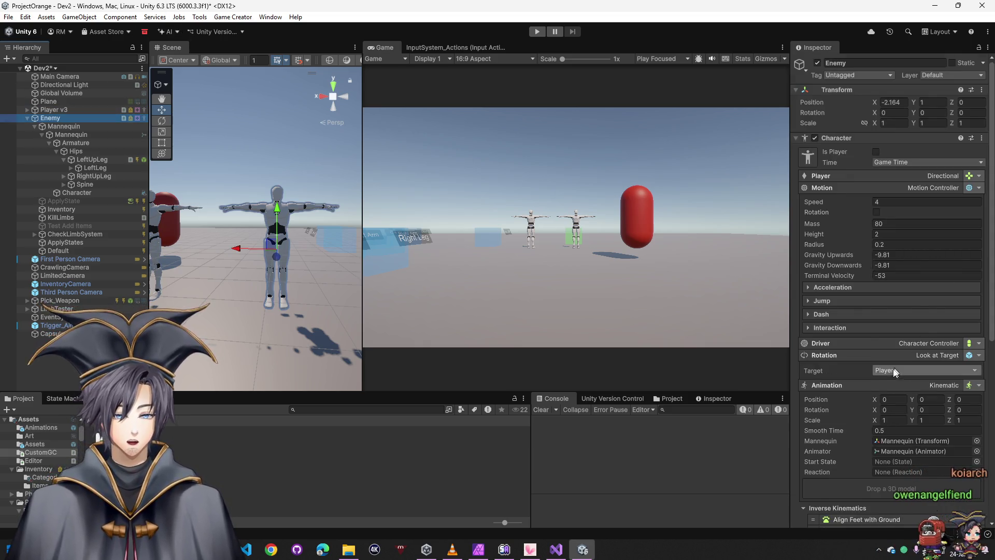
{"action": "scroll", "coordinate": [875, 394], "scroll_direction": "down", "scroll_amount": 10}
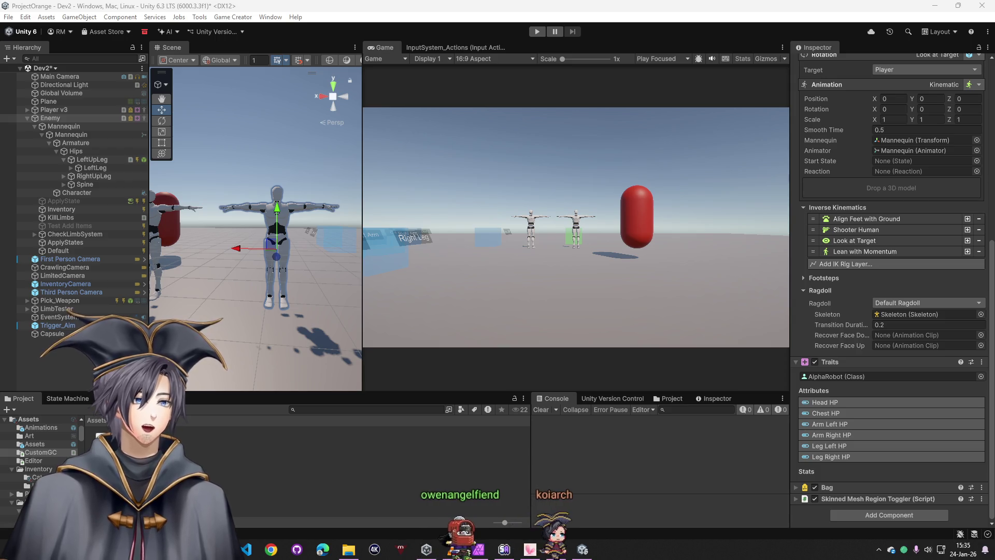
{"action": "key", "text": "alt+Tab"}
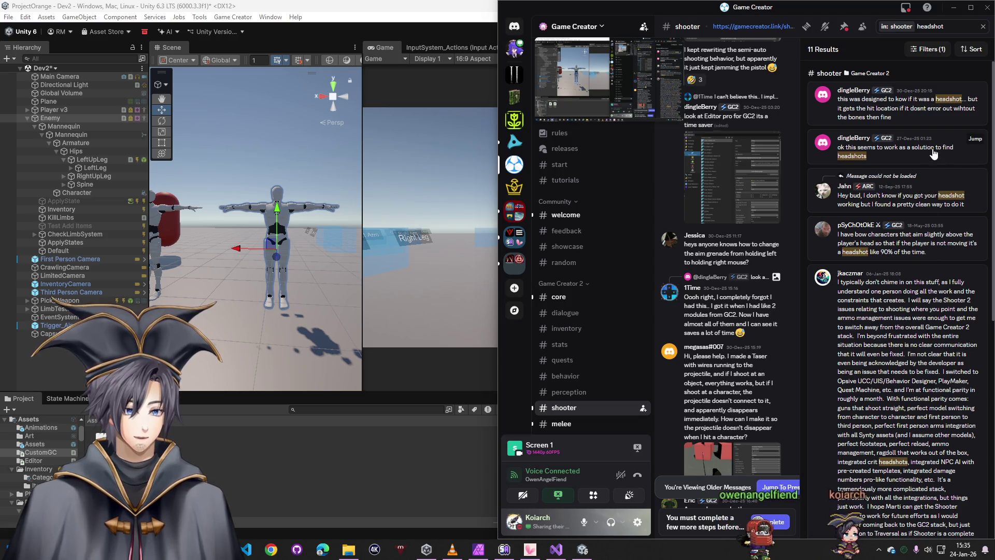
Read the 'ok this seems to work as a solution to find headshots' message, then the localized headshot question
{"action": "left_click", "coordinate": [963, 150]}
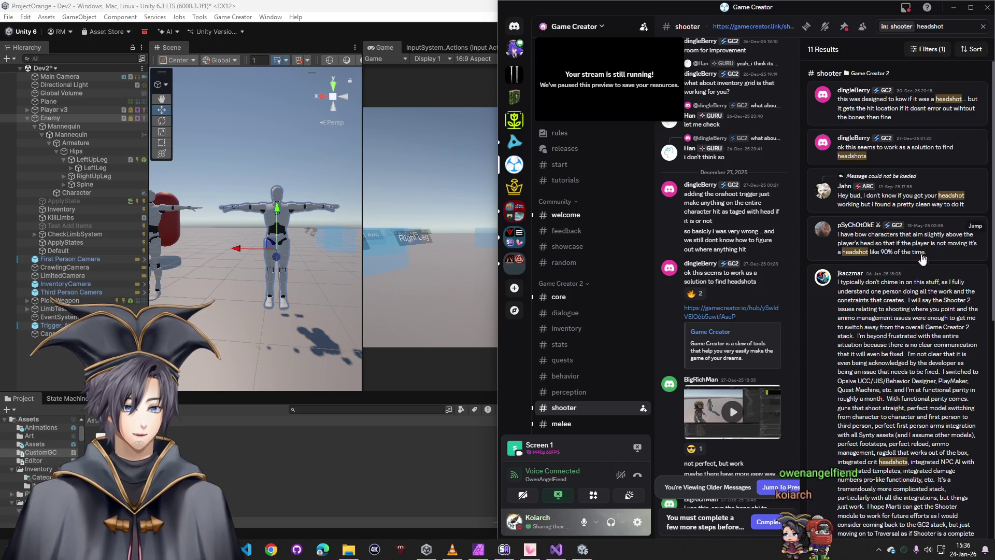
{"action": "scroll", "coordinate": [927, 247], "scroll_direction": "down", "scroll_amount": 4}
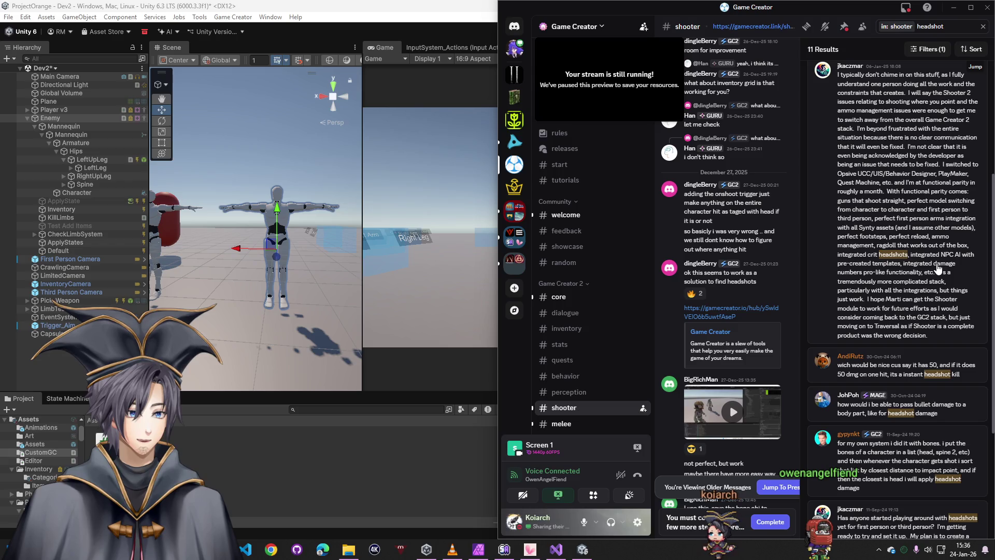
{"action": "scroll", "coordinate": [938, 267], "scroll_direction": "down", "scroll_amount": 4}
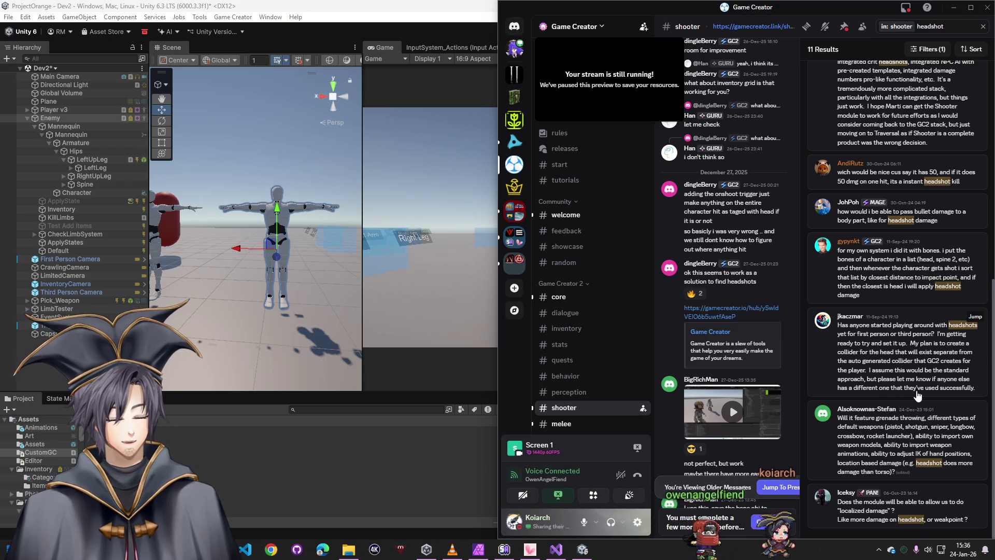
{"action": "left_click", "coordinate": [904, 513]}
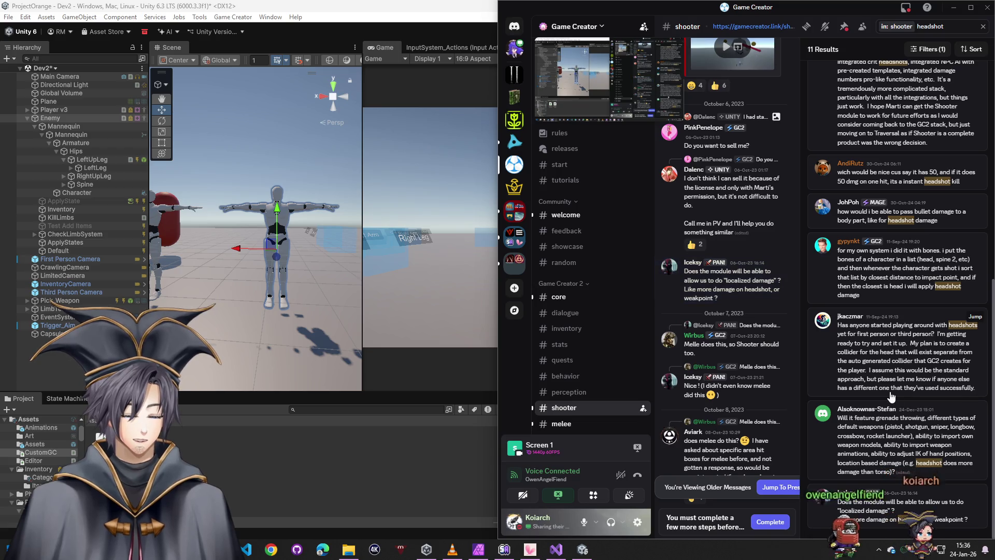
Read the September 2024 head-collider headshot discussion, then the December 30 hit-location message
{"action": "left_click", "coordinate": [904, 364]}
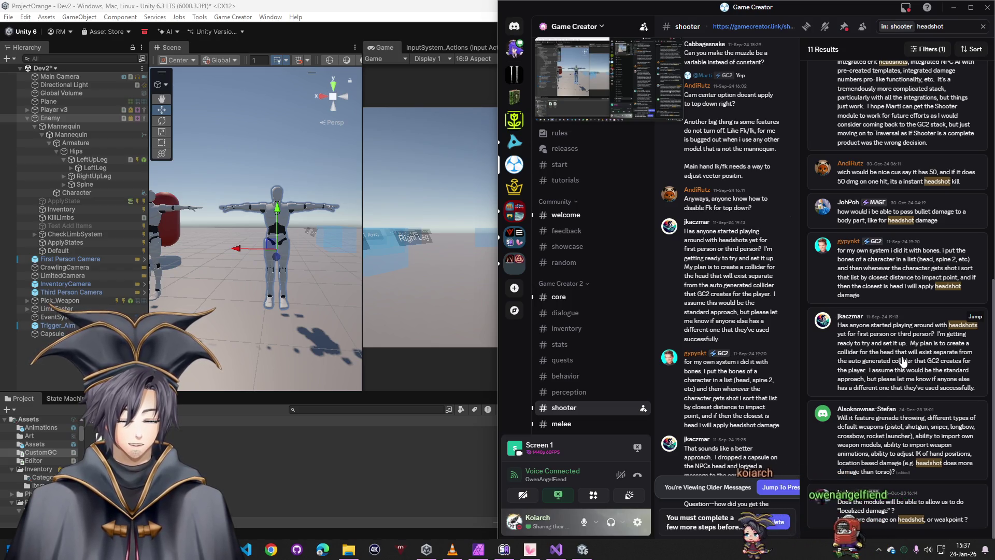
{"action": "scroll", "coordinate": [902, 361], "scroll_direction": "up", "scroll_amount": 1}
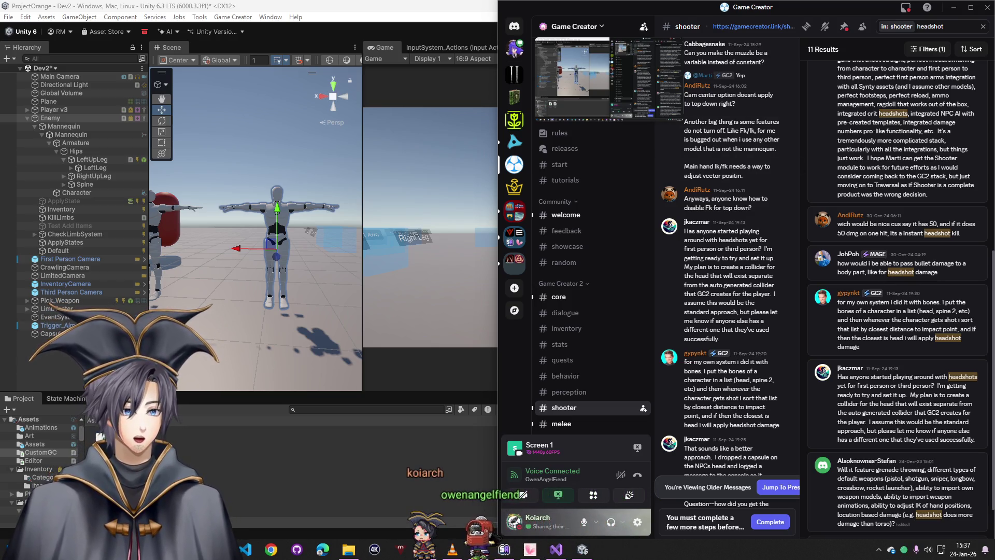
{"action": "scroll", "coordinate": [896, 155], "scroll_direction": "up", "scroll_amount": 2}
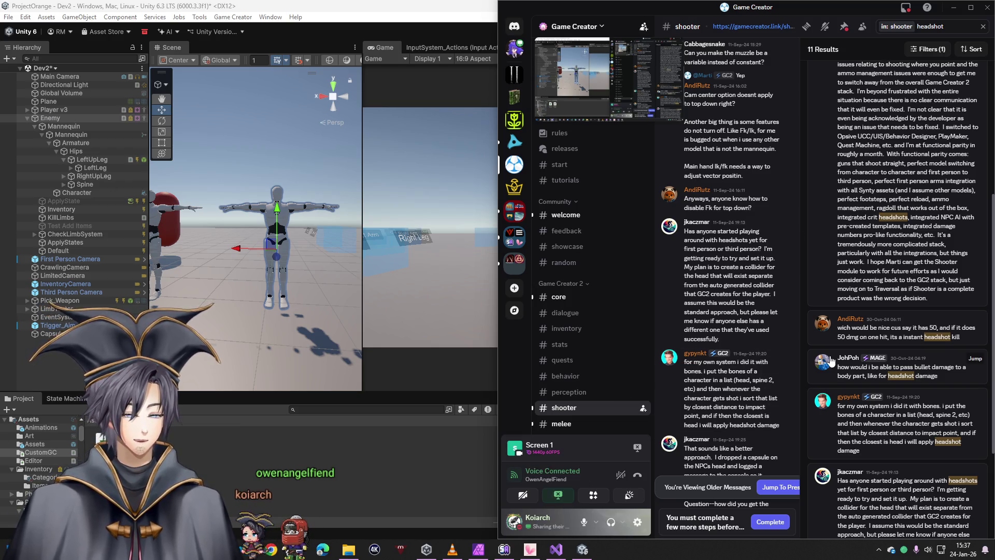
{"action": "scroll", "coordinate": [885, 359], "scroll_direction": "up", "scroll_amount": 3}
{"action": "scroll", "coordinate": [890, 353], "scroll_direction": "up", "scroll_amount": 2}
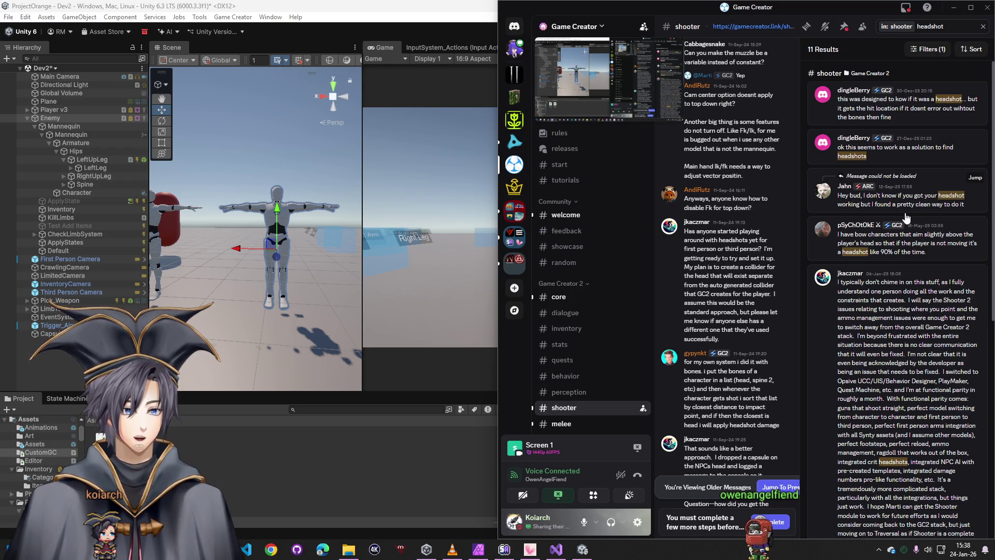
{"action": "left_click", "coordinate": [893, 114]}
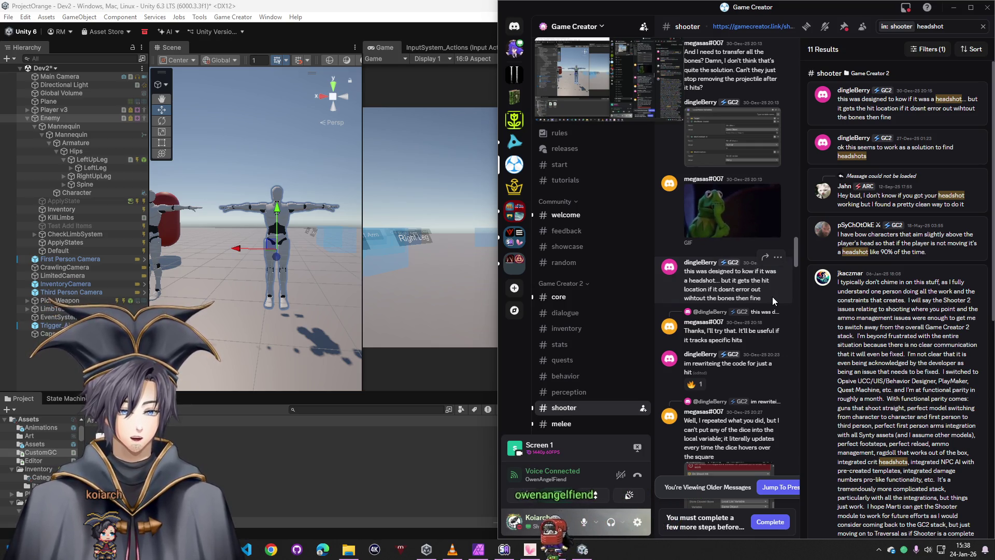
Enlarge a shared variable screenshot and compare it with the Unity editor
{"action": "scroll", "coordinate": [766, 306], "scroll_direction": "down", "scroll_amount": 1}
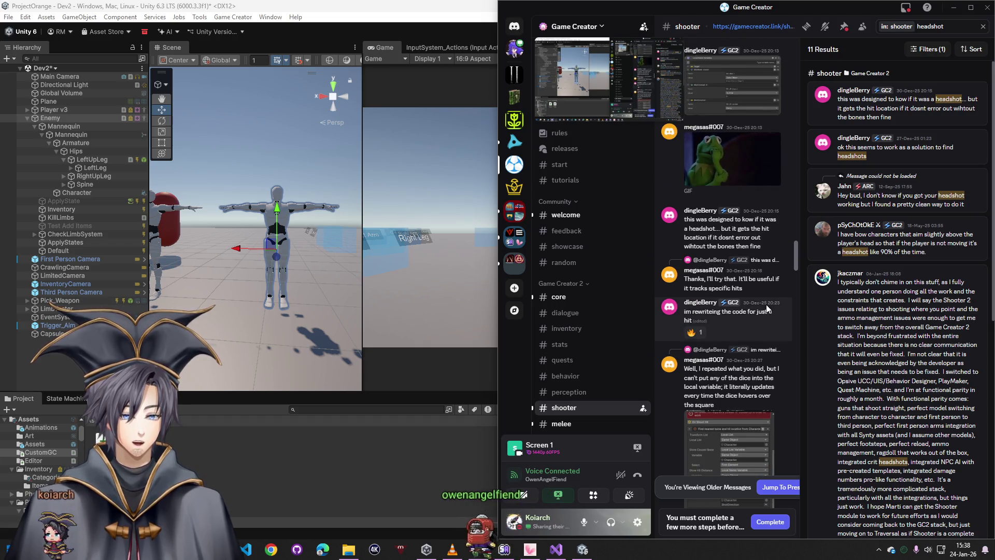
{"action": "scroll", "coordinate": [766, 304], "scroll_direction": "up", "scroll_amount": 5}
{"action": "left_click", "coordinate": [711, 198]}
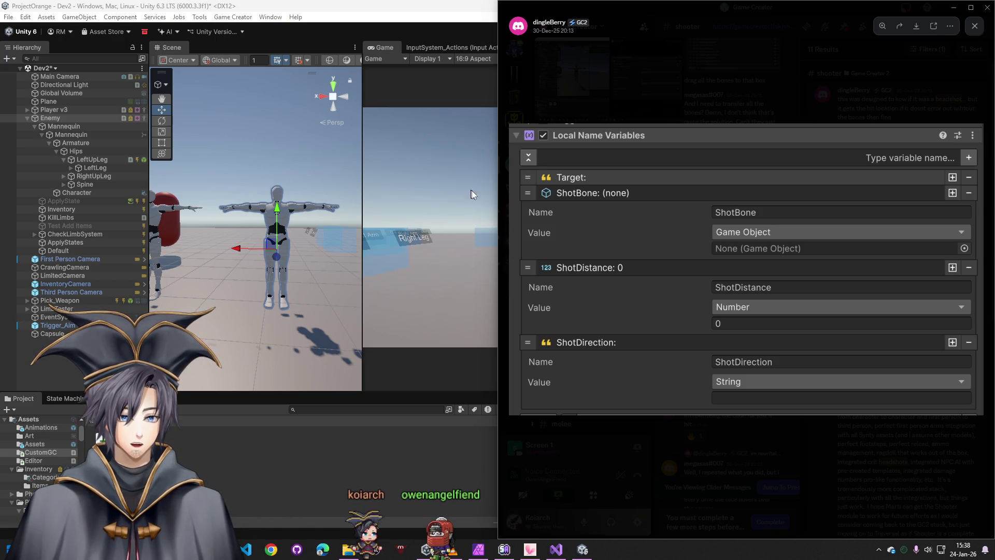
{"action": "key", "text": "alt+Tab"}
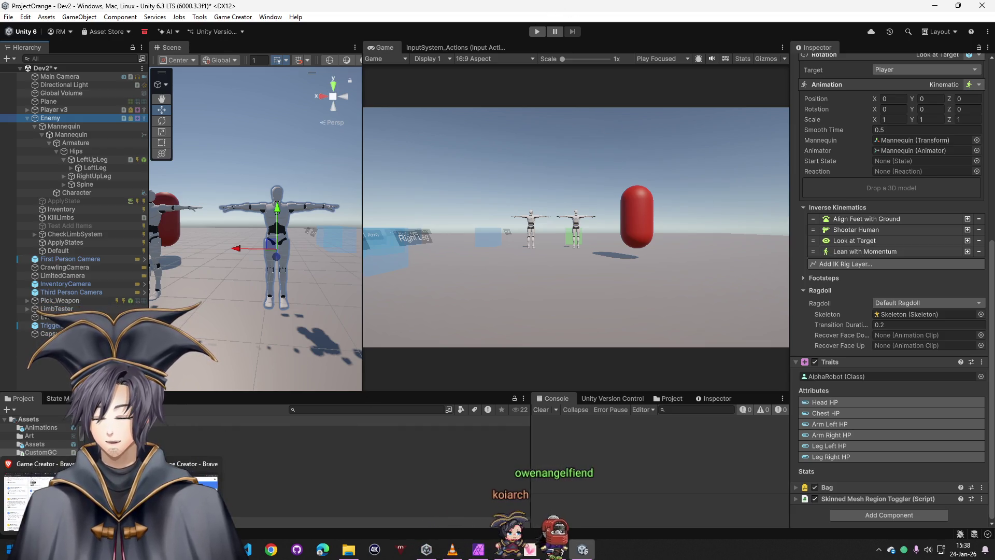
{"action": "key", "text": "alt+Tab"}
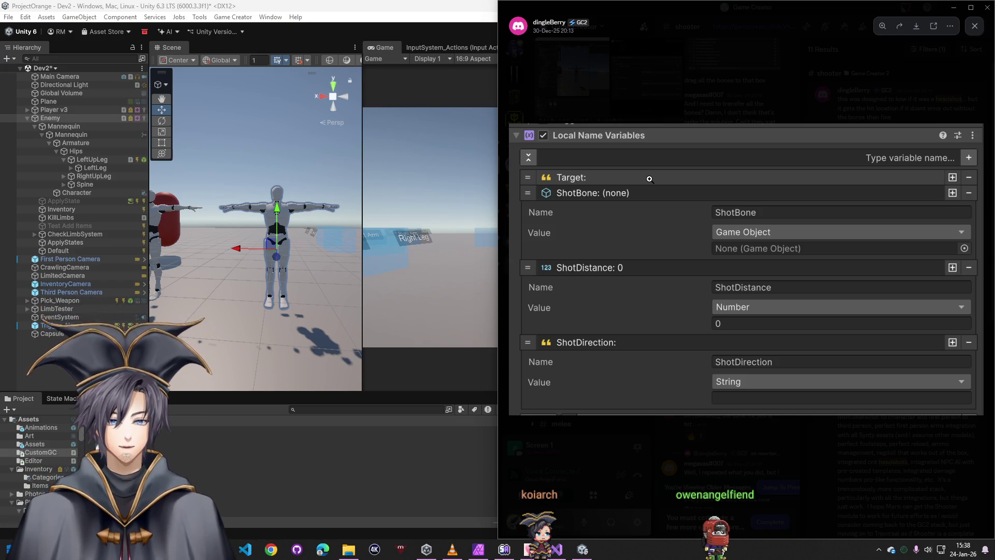
View the Local List Variables screenshot enlarged, then close it
{"action": "left_click", "coordinate": [785, 108]}
{"action": "scroll", "coordinate": [735, 188], "scroll_direction": "up", "scroll_amount": 5}
{"action": "left_click", "coordinate": [733, 177]}
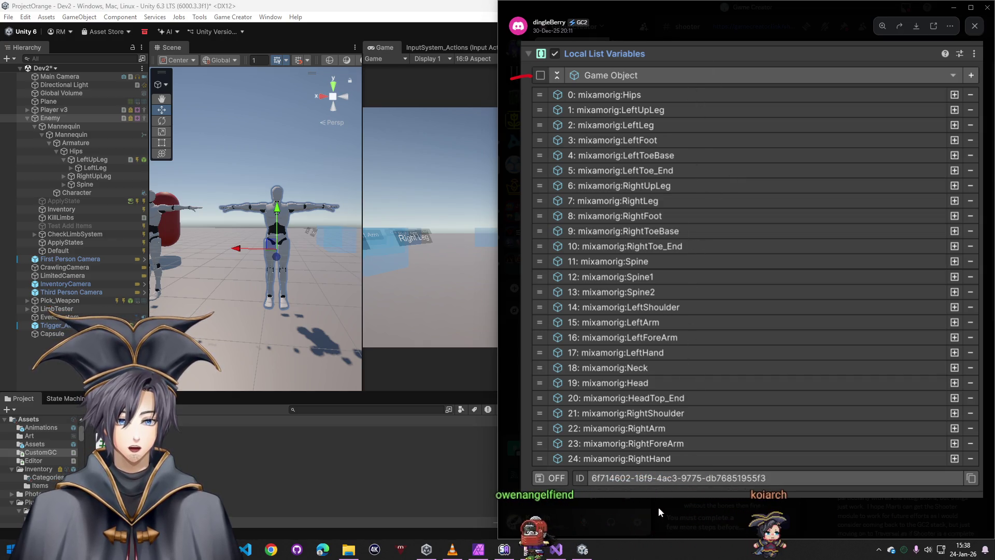
{"action": "key", "text": "Escape"}
{"action": "scroll", "coordinate": [726, 297], "scroll_direction": "up", "scroll_amount": 5}
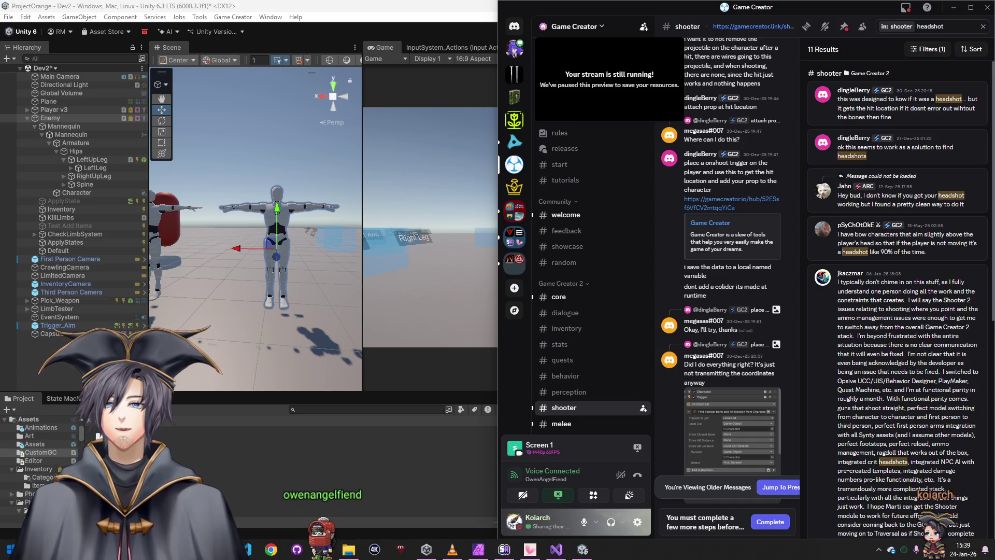
View the shared On Shoot Hit trigger screenshot enlarged, then close it
{"action": "scroll", "coordinate": [742, 312], "scroll_direction": "down", "scroll_amount": 4}
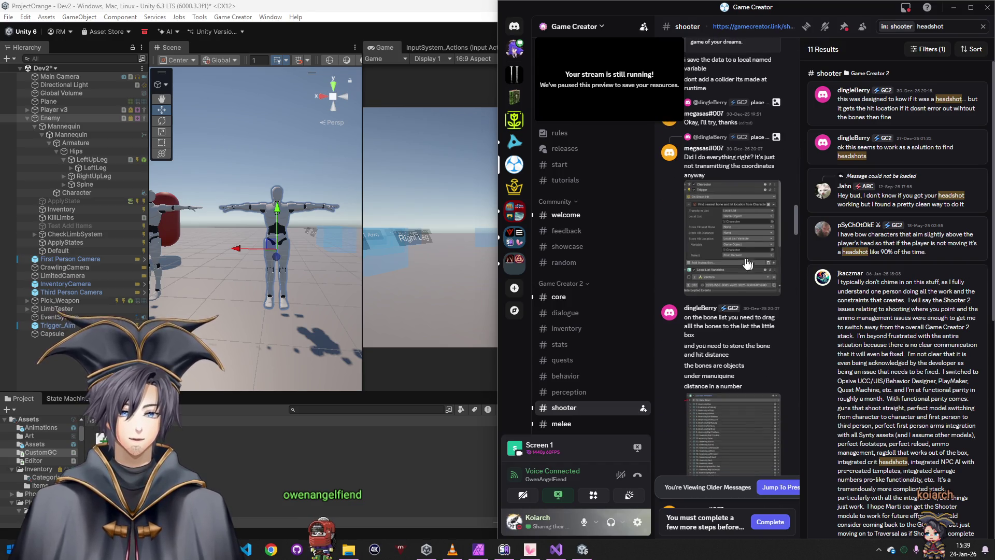
{"action": "scroll", "coordinate": [755, 264], "scroll_direction": "up", "scroll_amount": 3}
{"action": "scroll", "coordinate": [718, 342], "scroll_direction": "down", "scroll_amount": 1}
{"action": "left_click", "coordinate": [718, 335]}
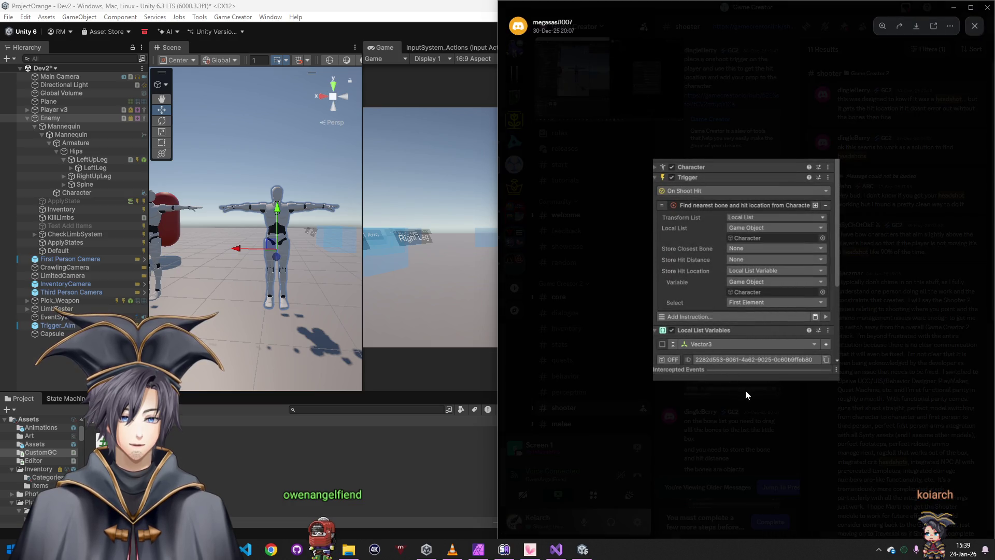
{"action": "left_click", "coordinate": [739, 423]}
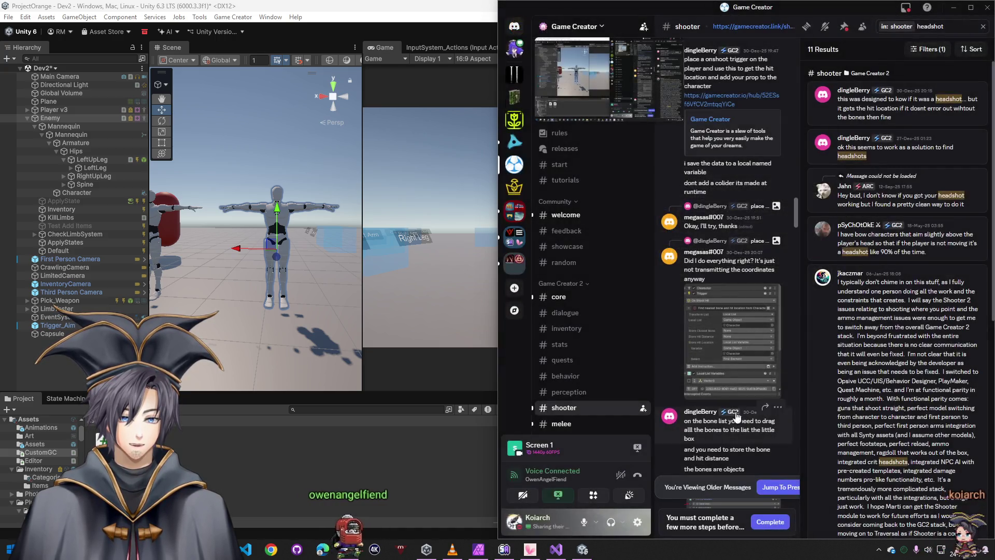
Check the Local Name Variables screenshot, then select Enemy in Unity's Hierarchy
{"action": "scroll", "coordinate": [722, 346], "scroll_direction": "down", "scroll_amount": 4}
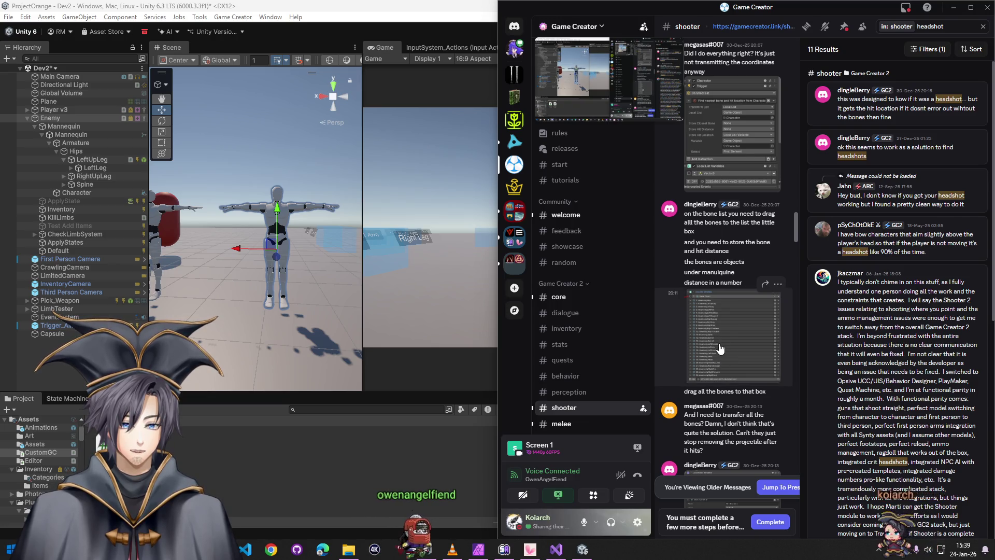
{"action": "scroll", "coordinate": [722, 346], "scroll_direction": "down", "scroll_amount": 6}
{"action": "left_click", "coordinate": [726, 185]}
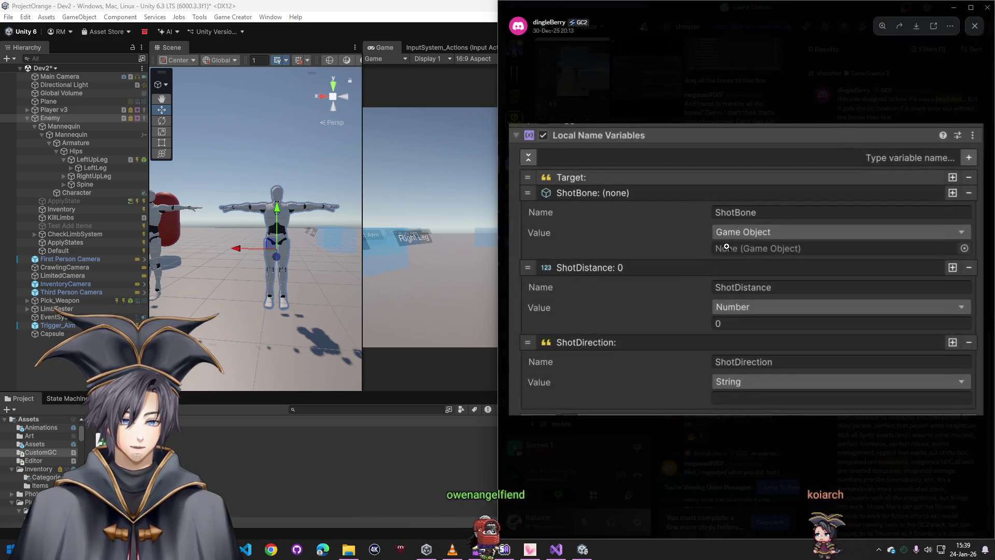
{"action": "left_click", "coordinate": [50, 118]}
{"action": "left_click", "coordinate": [871, 518]}
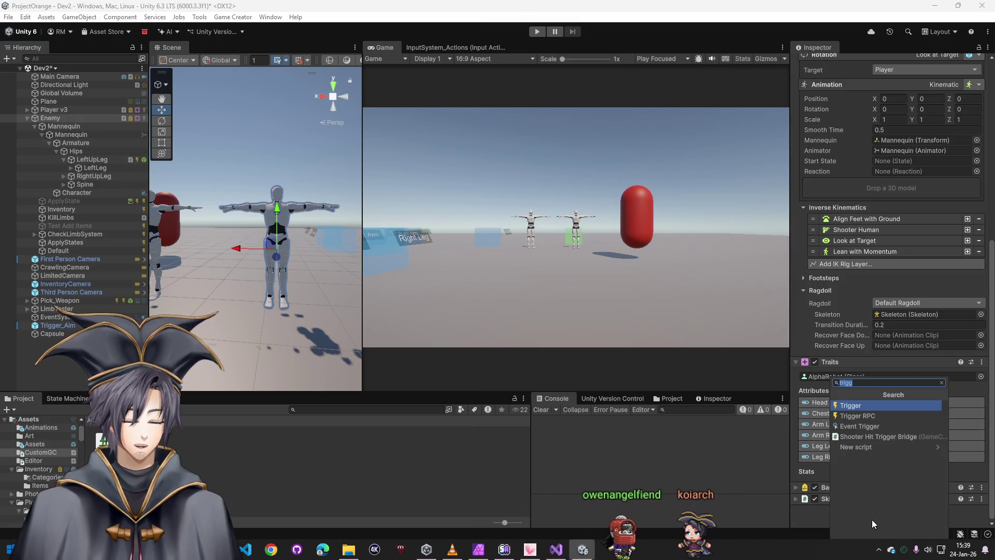
Add a Trigger component to the Enemy
{"action": "type", "text": "on sht"}
{"action": "key", "text": "BackSpace"}
{"action": "key", "text": "BackSpace"}
{"action": "key", "text": "BackSpace"}
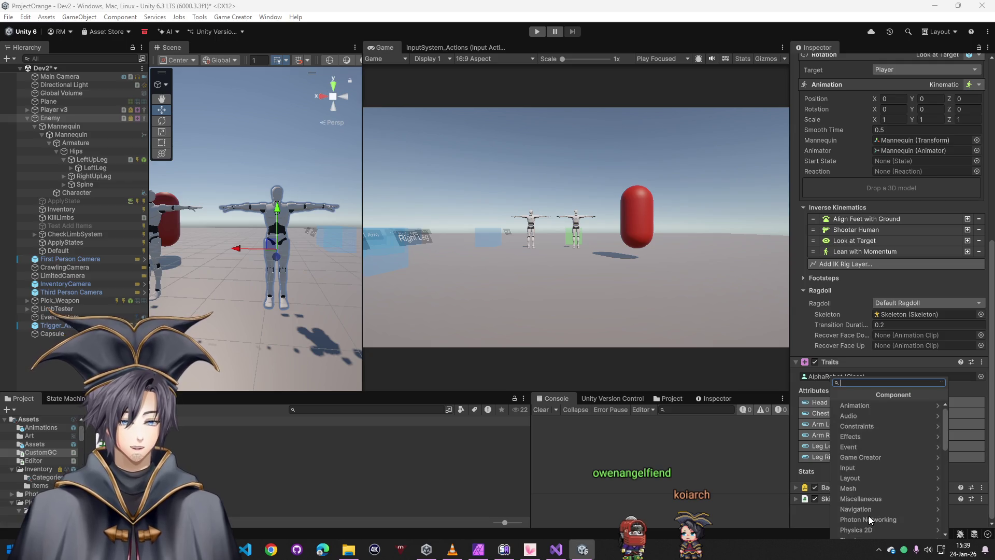
{"action": "type", "text": "trigg"}
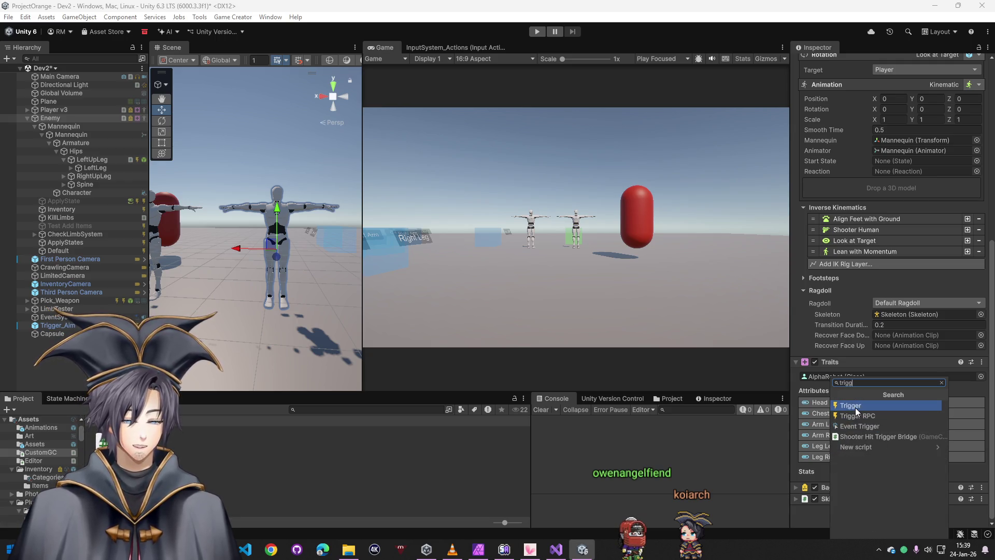
{"action": "key", "text": "Escape"}
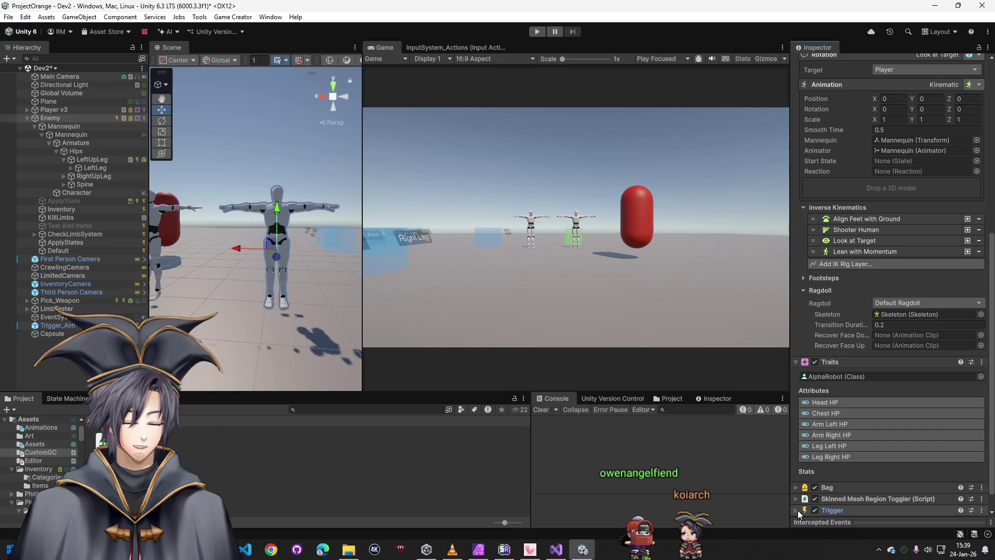
{"action": "scroll", "coordinate": [796, 510], "scroll_direction": "down", "scroll_amount": 1}
{"action": "scroll", "coordinate": [869, 474], "scroll_direction": "down", "scroll_amount": 2}
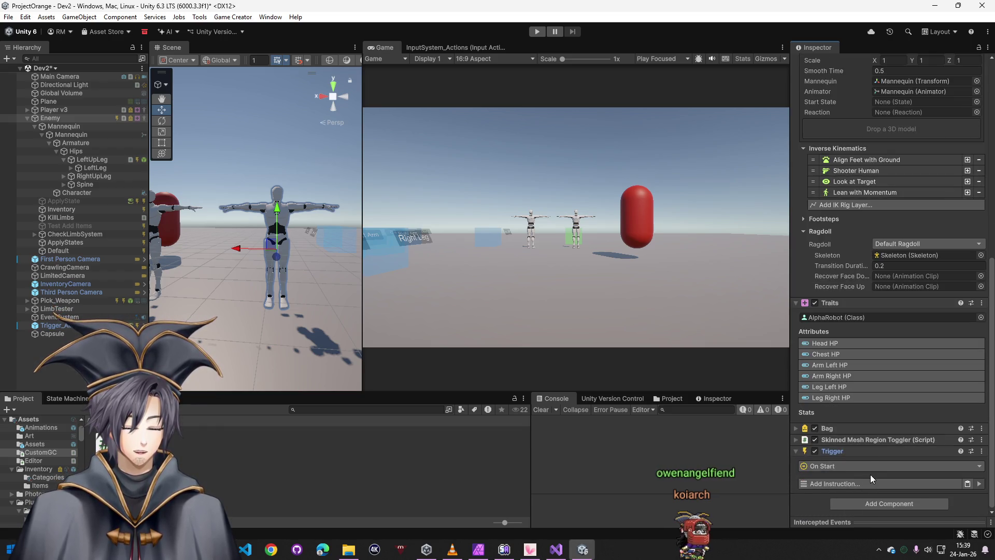
Set the Trigger's event to On Shoot Hit
{"action": "left_click", "coordinate": [856, 468]}
{"action": "type", "text": "shoot"}
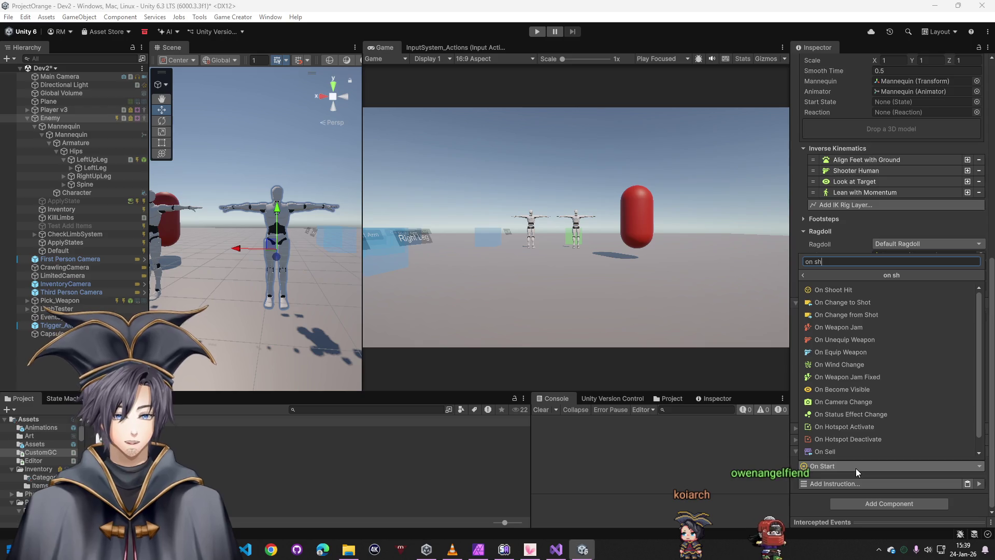
{"action": "left_click", "coordinate": [837, 290]}
{"action": "scroll", "coordinate": [867, 464], "scroll_direction": "down", "scroll_amount": 1}
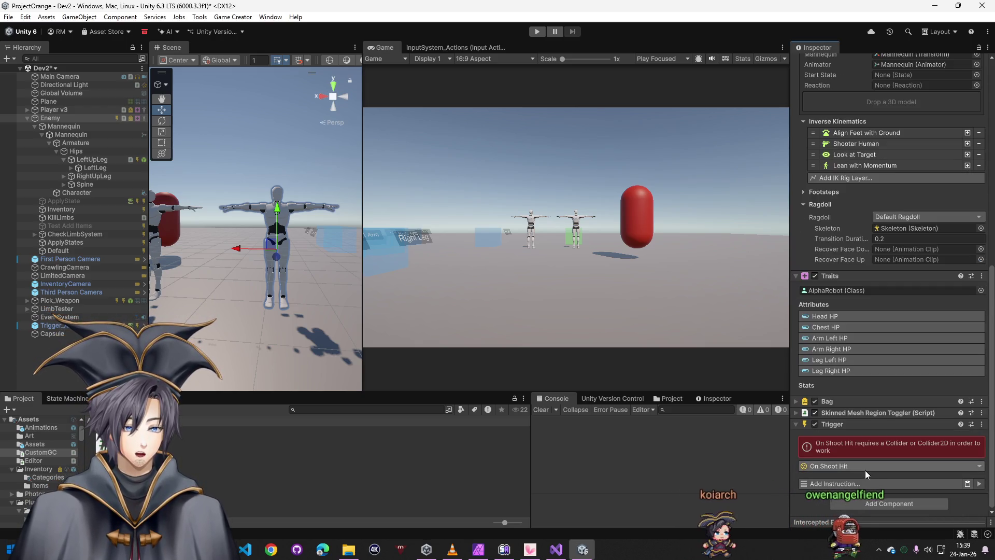
{"action": "left_click", "coordinate": [841, 484]}
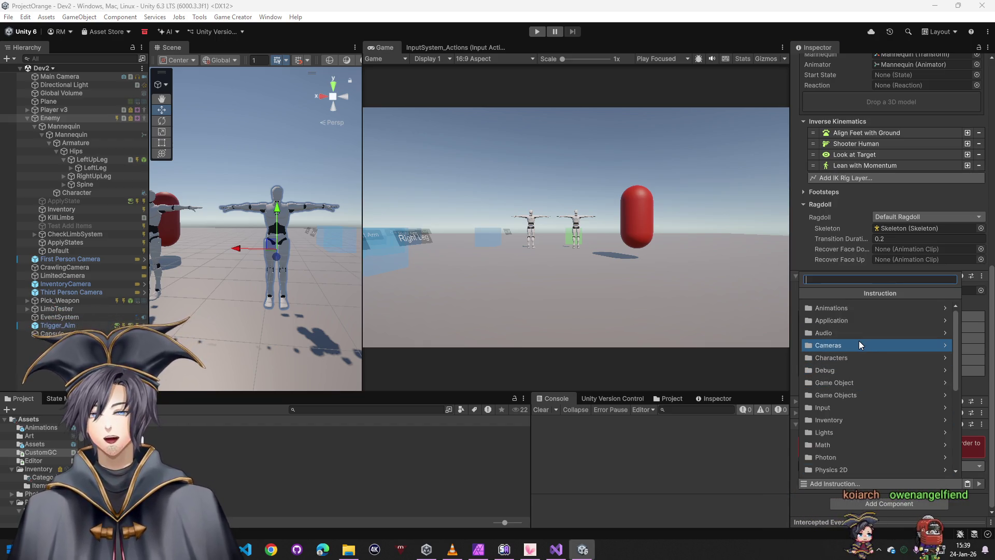
Add the Find Nearest Bone and Hit Location instruction, checking the Local Name Variables screenshot
{"action": "type", "text": "b"}
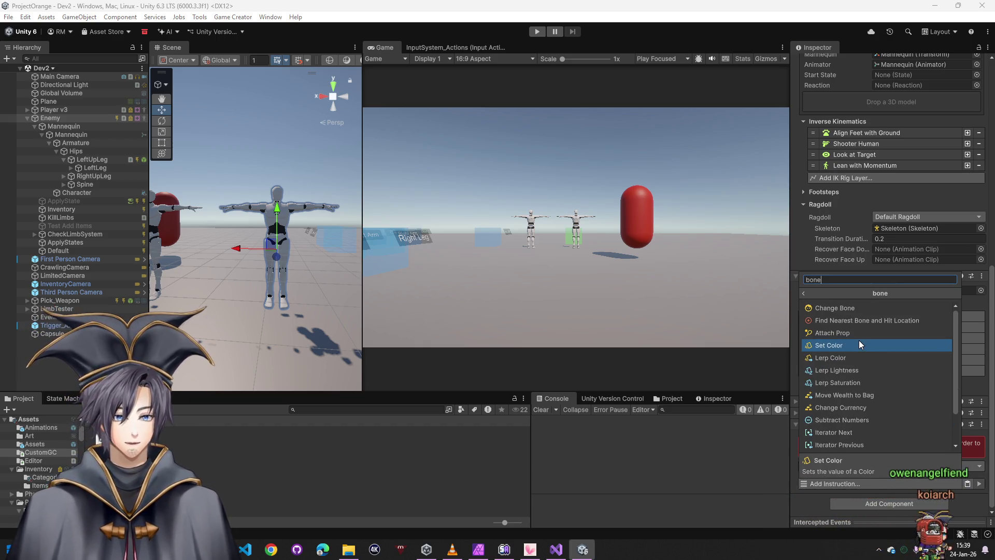
{"action": "type", "text": "one"}
{"action": "left_click", "coordinate": [860, 322]}
{"action": "left_click", "coordinate": [848, 499]}
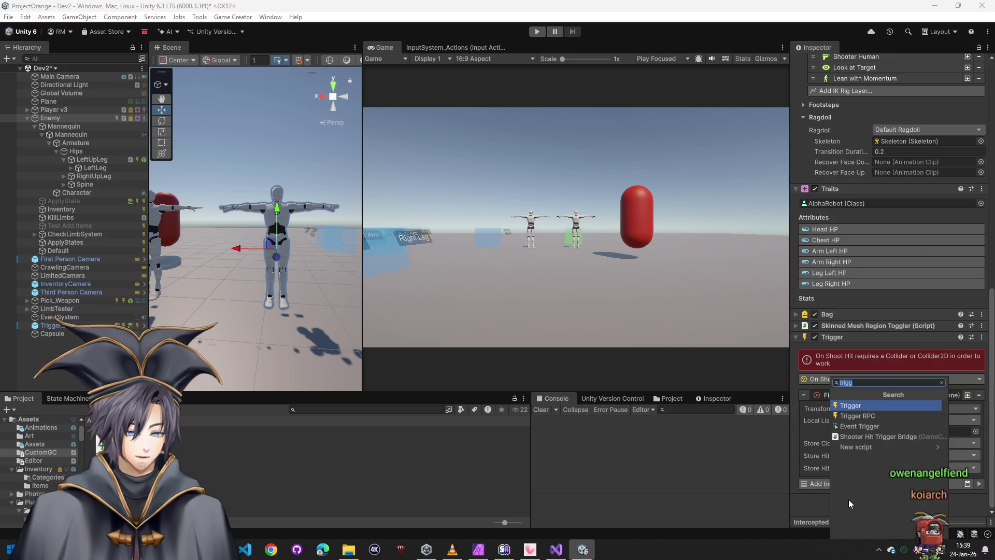
{"action": "type", "text": "local"}
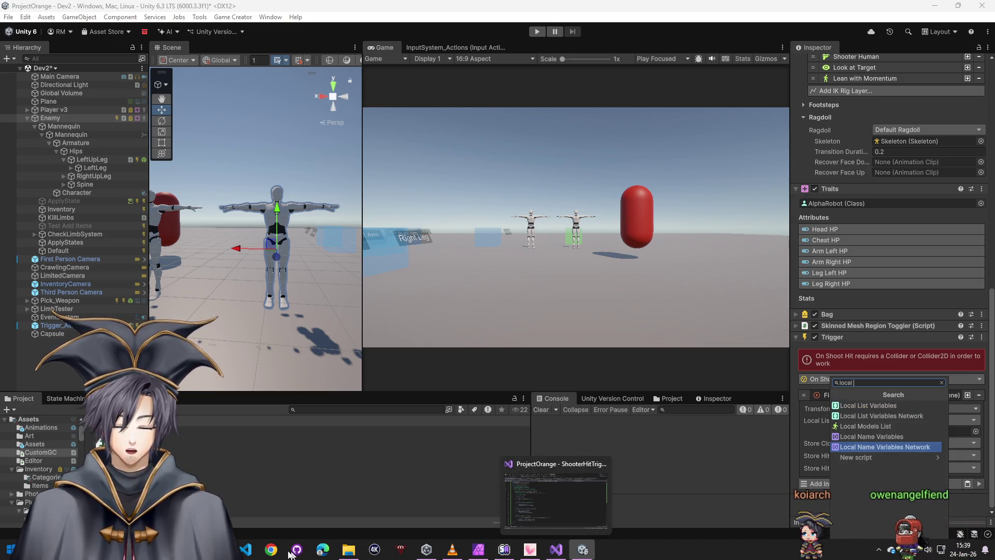
{"action": "left_click", "coordinate": [529, 550]}
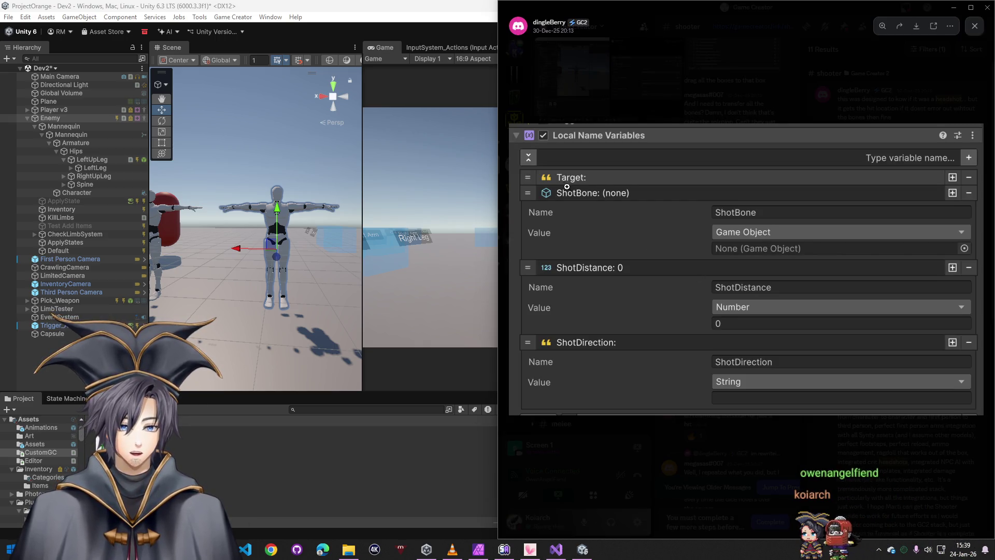
{"action": "left_click", "coordinate": [884, 523]}
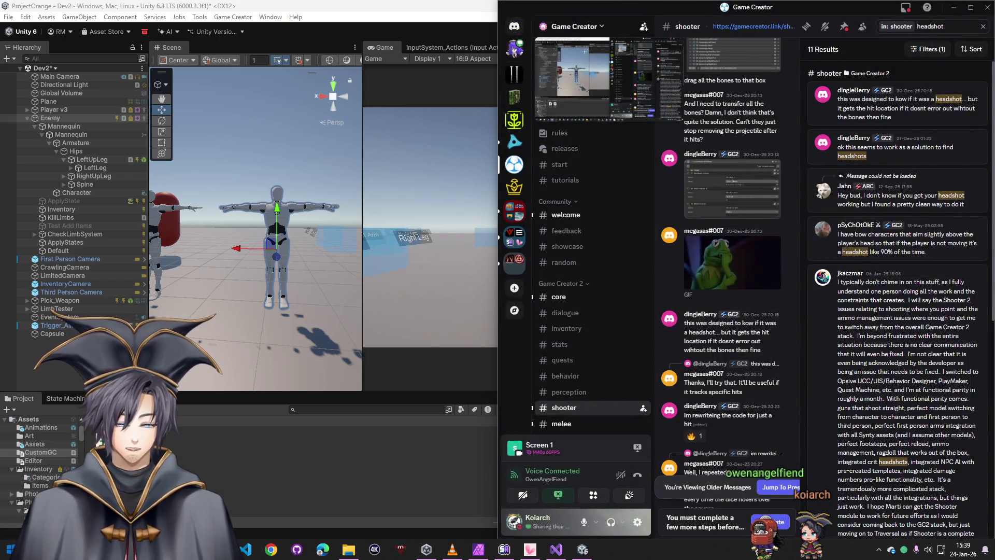
{"action": "left_click", "coordinate": [270, 479]}
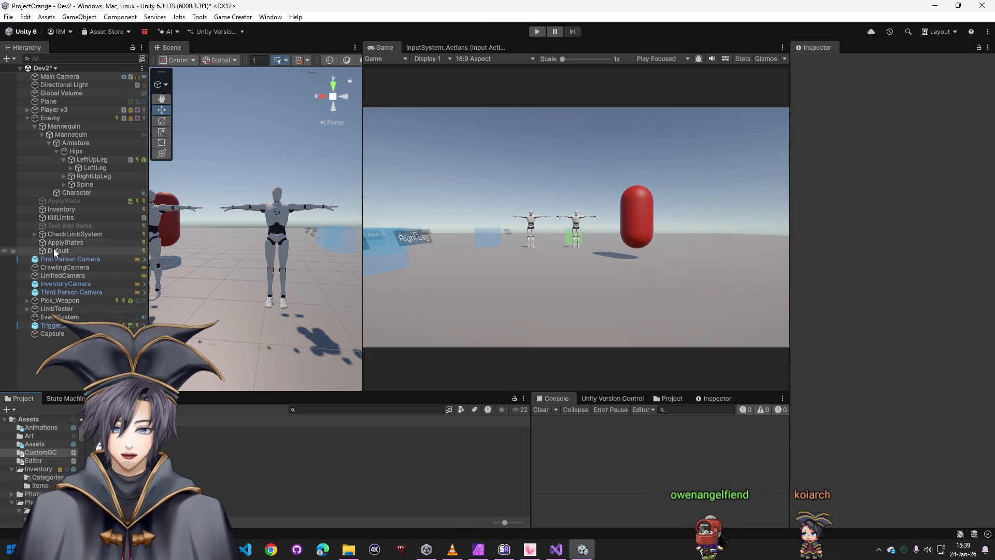
Add a Local Name Variables component to the Enemy
{"action": "left_click", "coordinate": [63, 118]}
{"action": "scroll", "coordinate": [855, 466], "scroll_direction": "down", "scroll_amount": 15}
{"action": "left_click", "coordinate": [867, 503]}
{"action": "type", "text": "local name"}
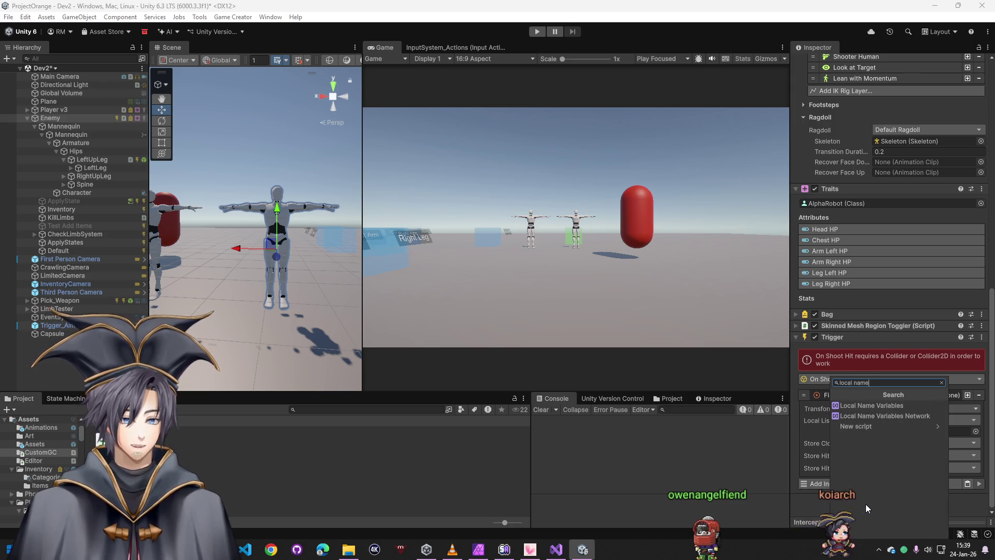
{"action": "left_click", "coordinate": [855, 405]}
{"action": "scroll", "coordinate": [850, 458], "scroll_direction": "down", "scroll_amount": 2}
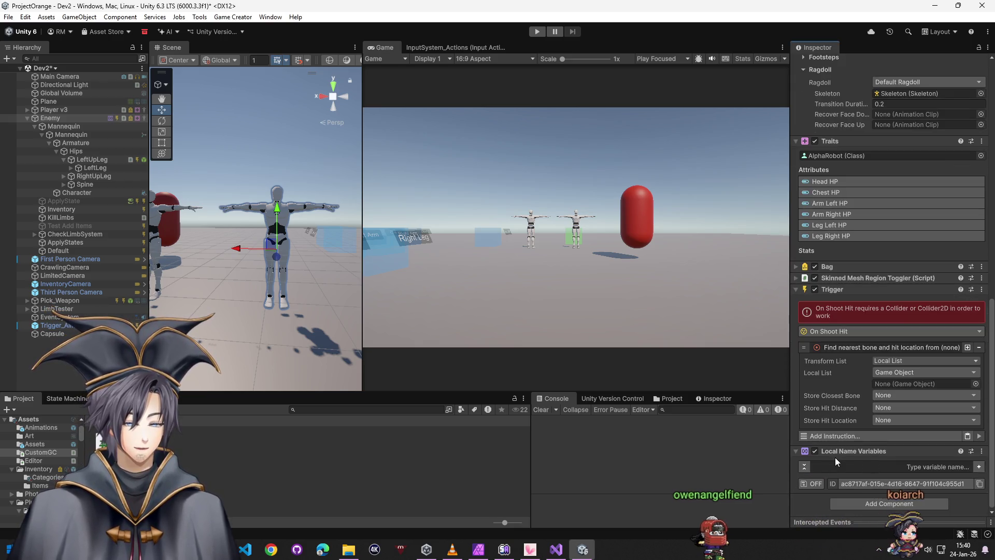
Add a named variable and place Unity beside Discord's enlarged variable-setup screenshot
{"action": "left_click", "coordinate": [978, 466]}
{"action": "scroll", "coordinate": [899, 465], "scroll_direction": "down", "scroll_amount": 2}
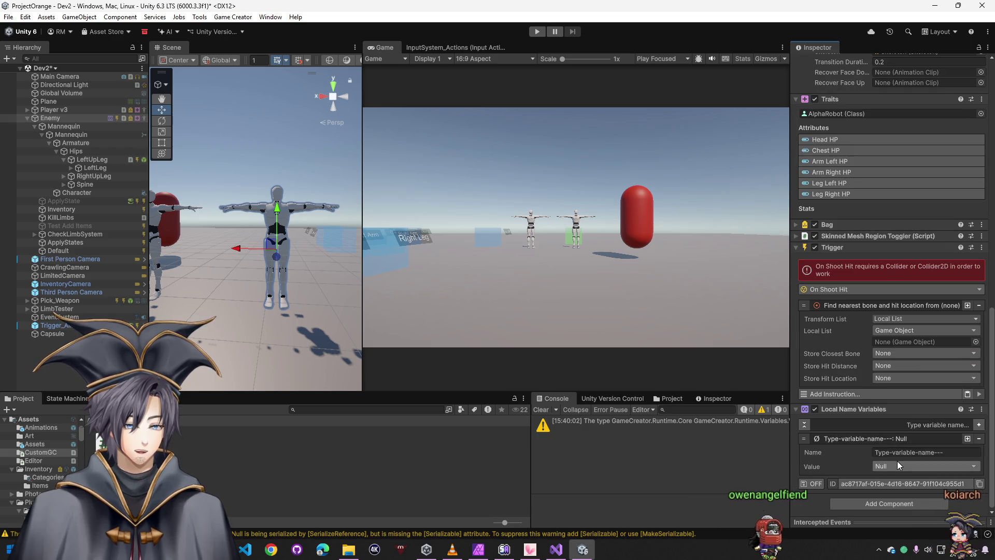
{"action": "left_click", "coordinate": [908, 452]}
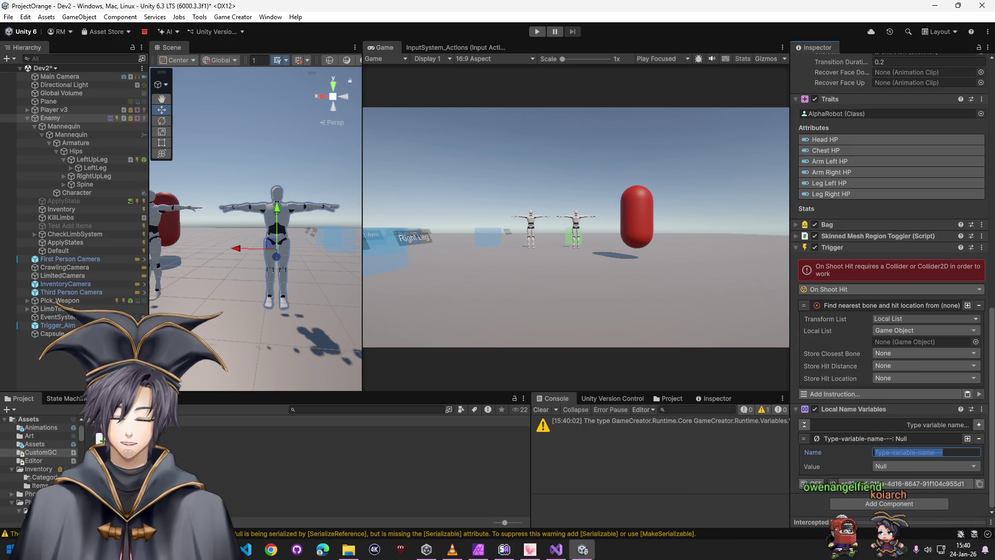
{"action": "key", "text": "alt+Tab"}
{"action": "left_click", "coordinate": [423, 10]}
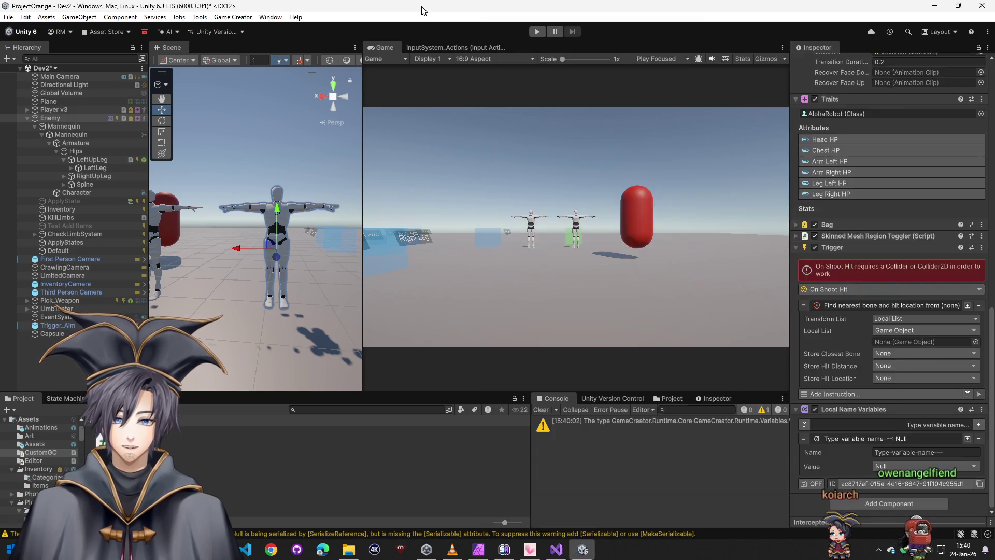
{"action": "key", "text": "super+Left"}
{"action": "scroll", "coordinate": [453, 450], "scroll_direction": "down", "scroll_amount": 1}
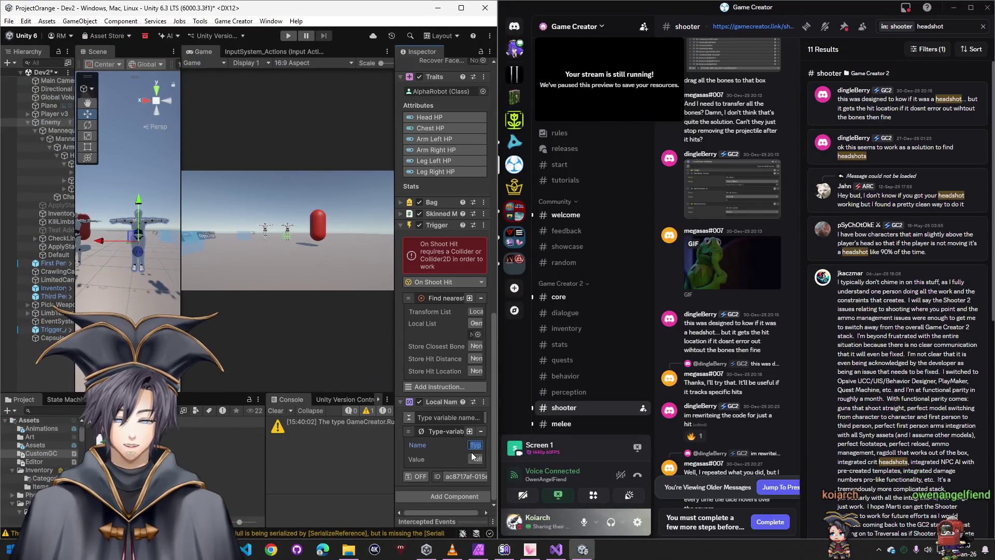
{"action": "left_click", "coordinate": [732, 189]}
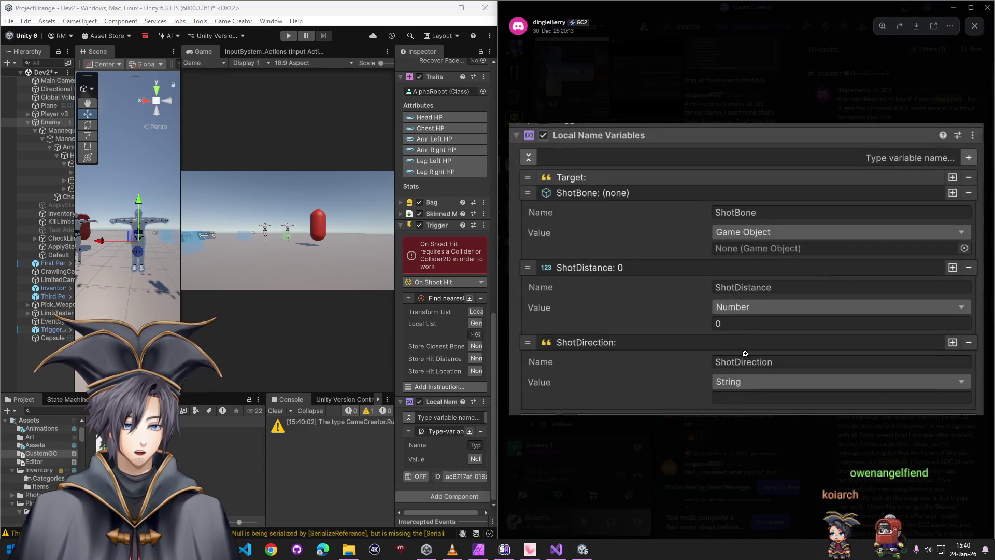
Create and name variables ShotBone, ShotDstance and ShotDirection, widening the Inspector
{"action": "left_click", "coordinate": [479, 447]}
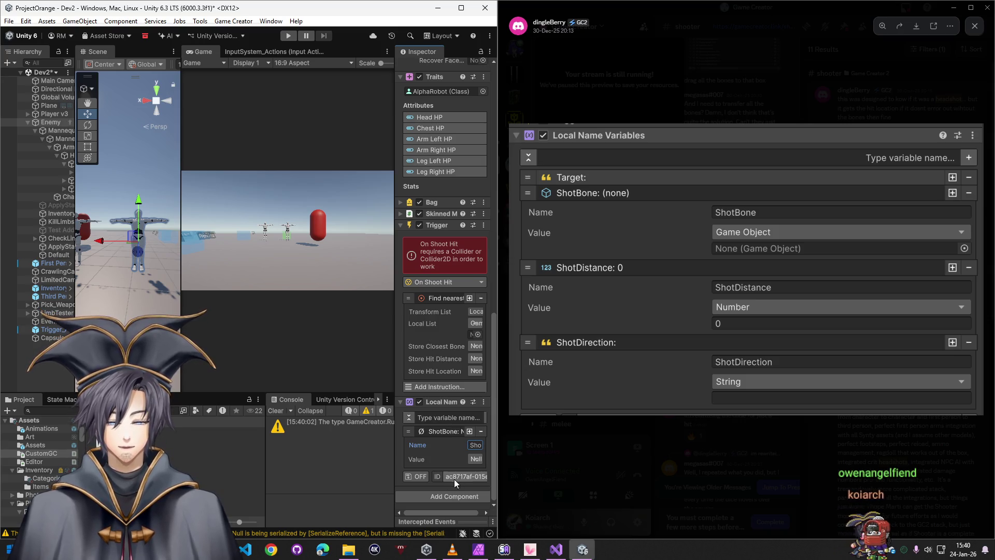
{"action": "left_click_drag", "start_coordinate": [396, 447], "coordinate": [301, 446]}
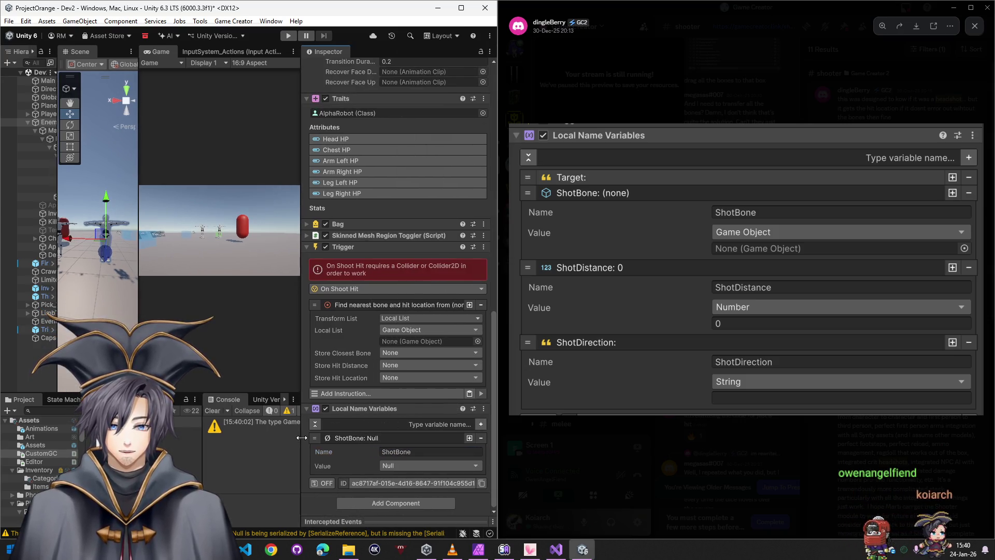
{"action": "left_click", "coordinate": [481, 424]}
{"action": "left_click", "coordinate": [427, 493]}
{"action": "type", "text": "Shotdistance"}
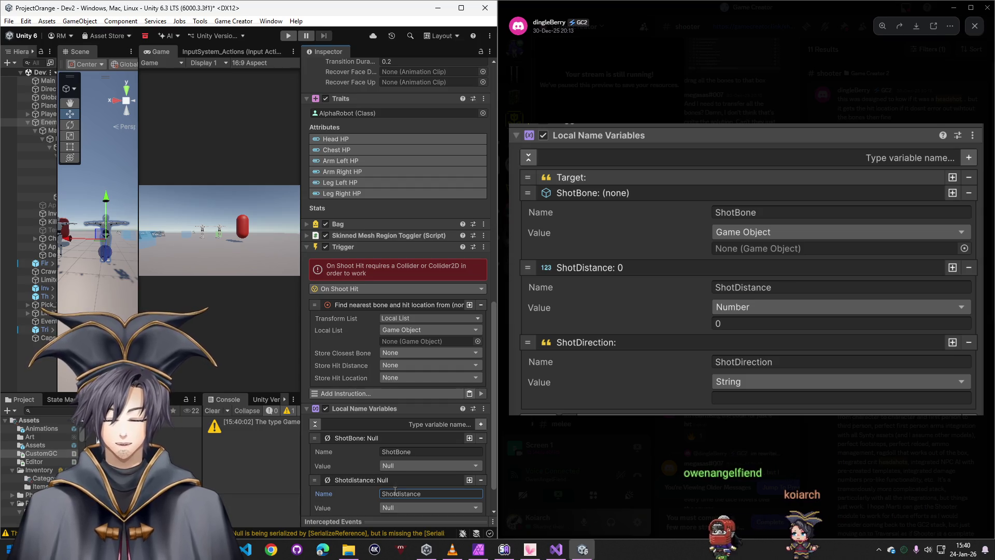
{"action": "type", "text": "D"}
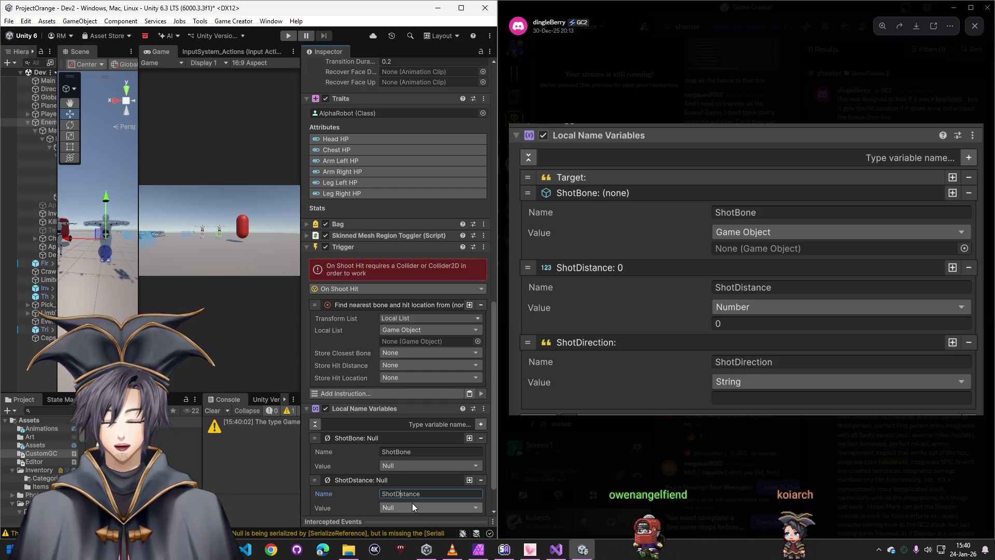
{"action": "left_click", "coordinate": [481, 424]}
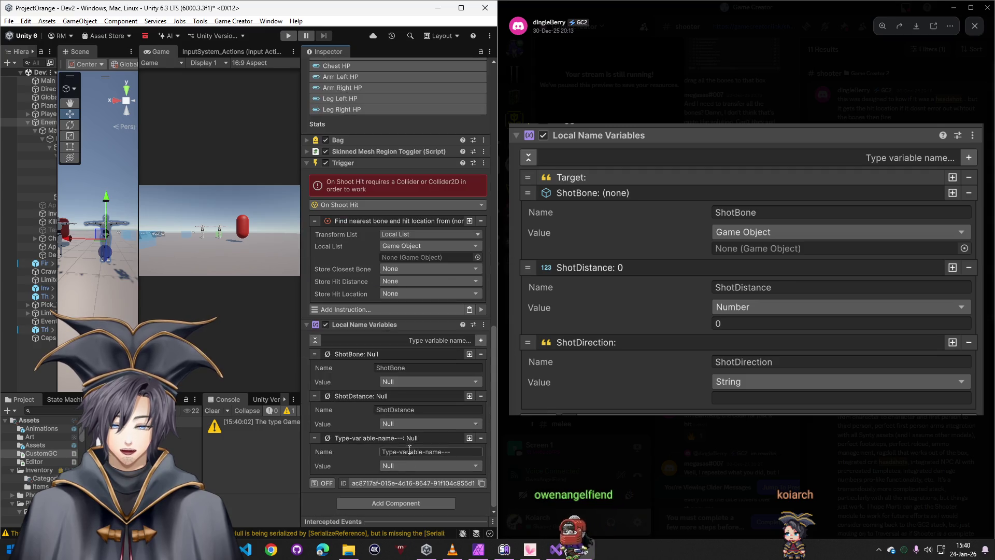
{"action": "type", "text": "ShotDirection"}
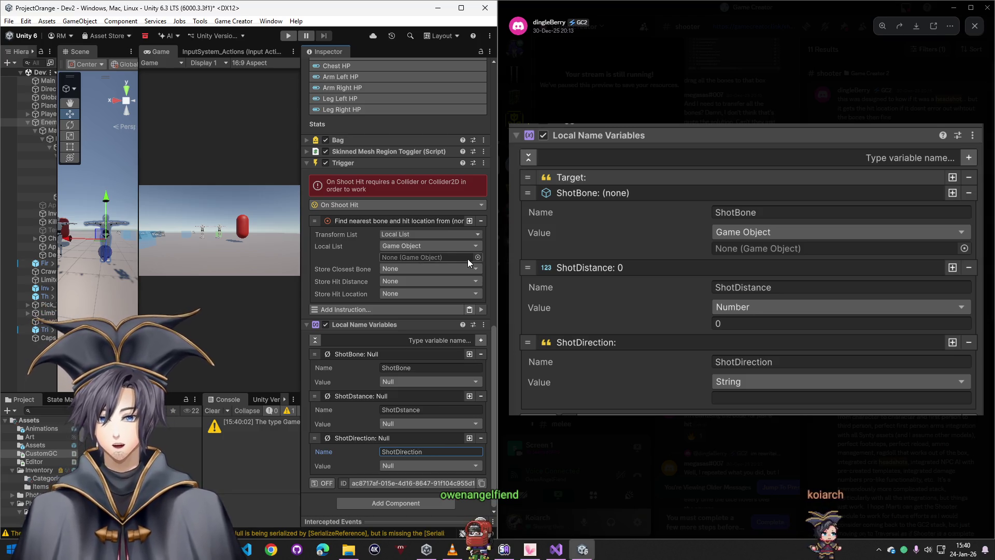
{"action": "left_click", "coordinate": [415, 241]}
{"action": "left_click", "coordinate": [329, 250]}
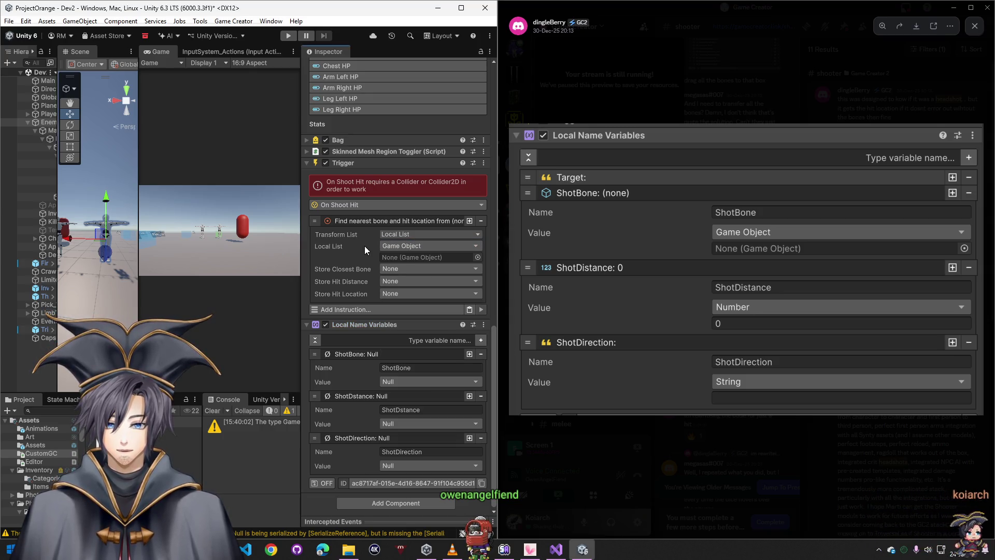
{"action": "left_click", "coordinate": [409, 245]}
Set the Find nearest bone instruction's Local List to Self
{"action": "left_click", "coordinate": [409, 246]}
{"action": "left_click_drag", "start_coordinate": [385, 323], "coordinate": [409, 258]}
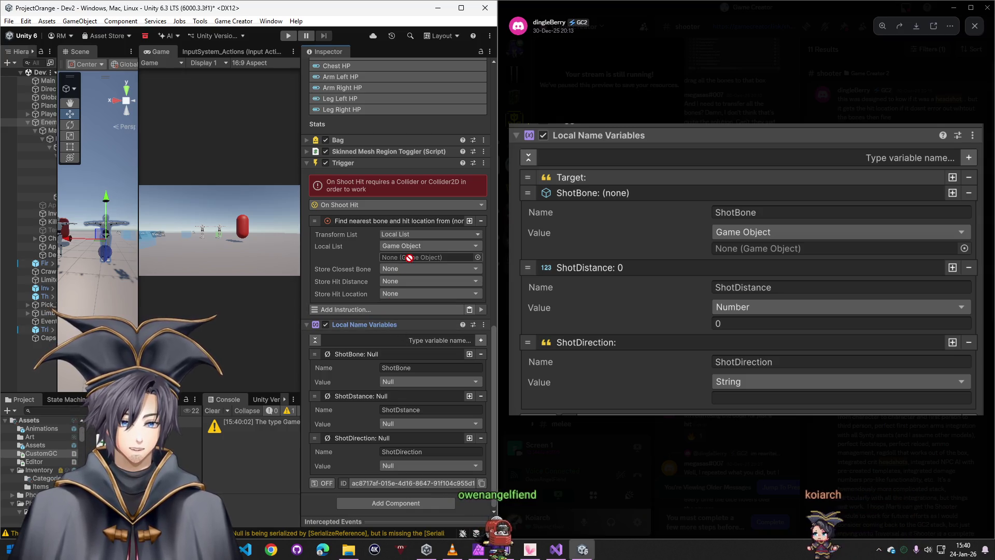
{"action": "left_click", "coordinate": [408, 234]}
{"action": "left_click", "coordinate": [406, 245]}
{"action": "left_click", "coordinate": [407, 245]}
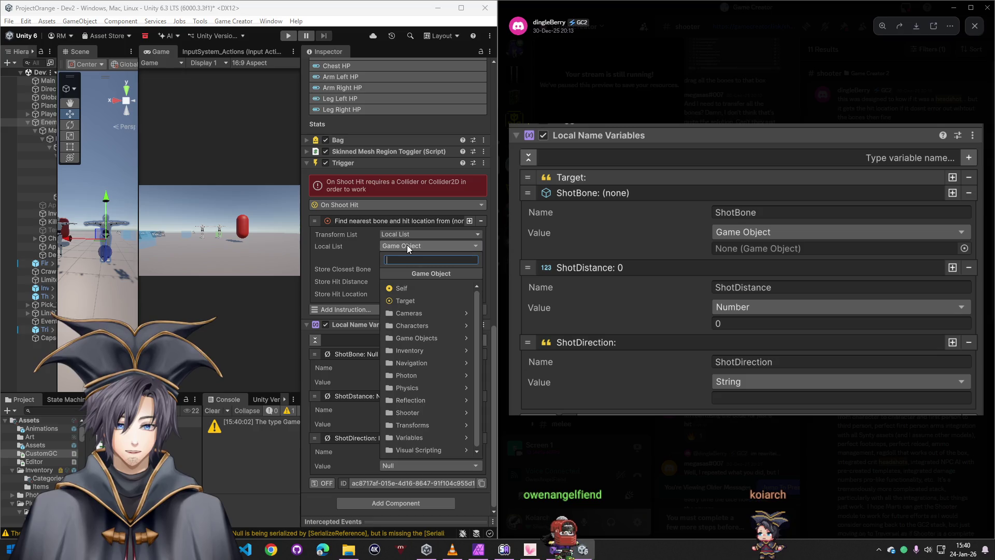
{"action": "left_click", "coordinate": [408, 288]}
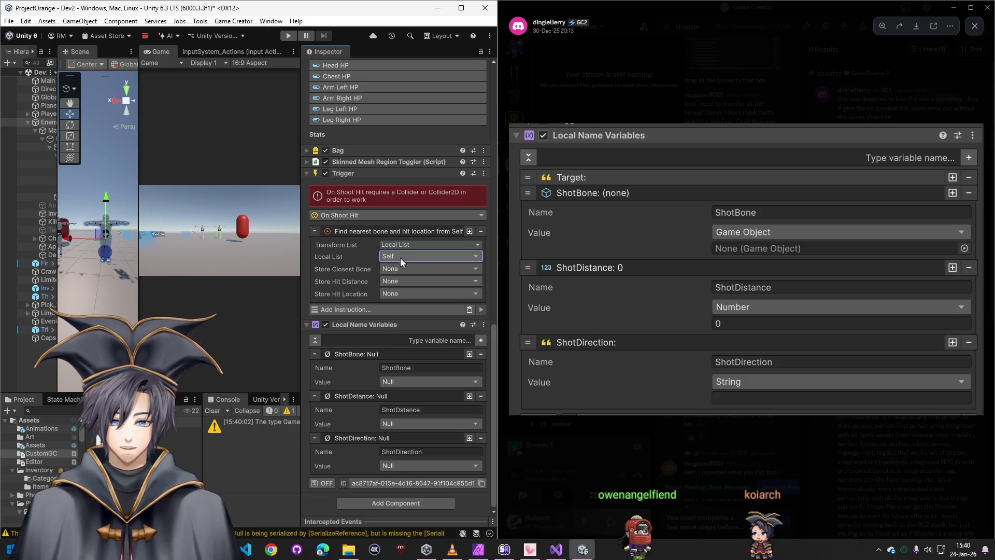
Try storing the closest bone in a Local Name Variable on Self
{"action": "left_click", "coordinate": [399, 282]}
{"action": "left_click", "coordinate": [412, 335]}
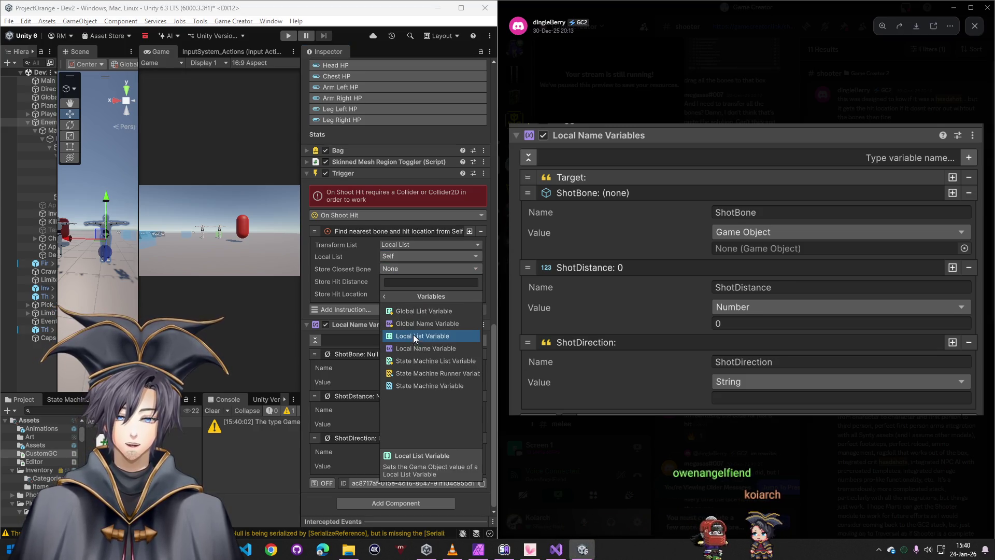
{"action": "left_click", "coordinate": [428, 348]}
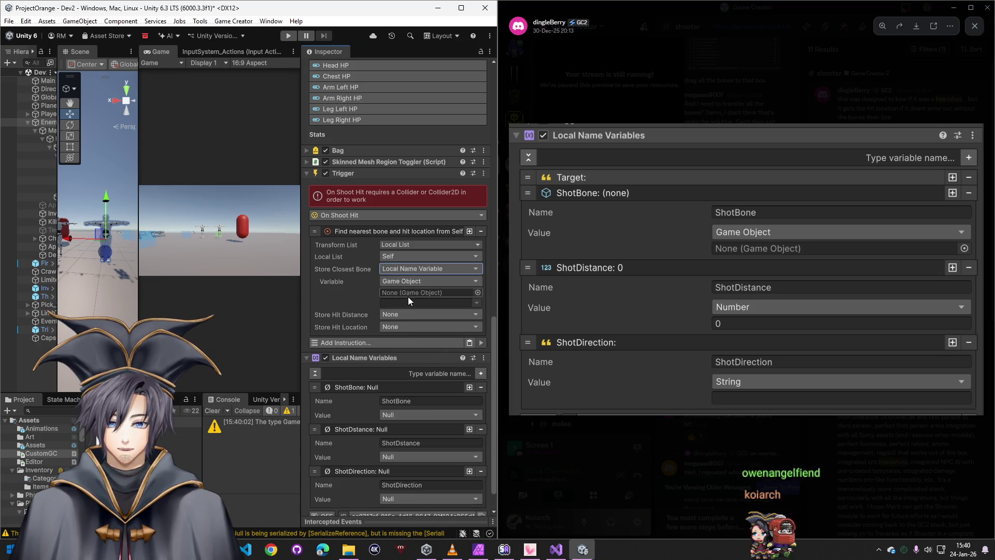
{"action": "left_click", "coordinate": [396, 255]}
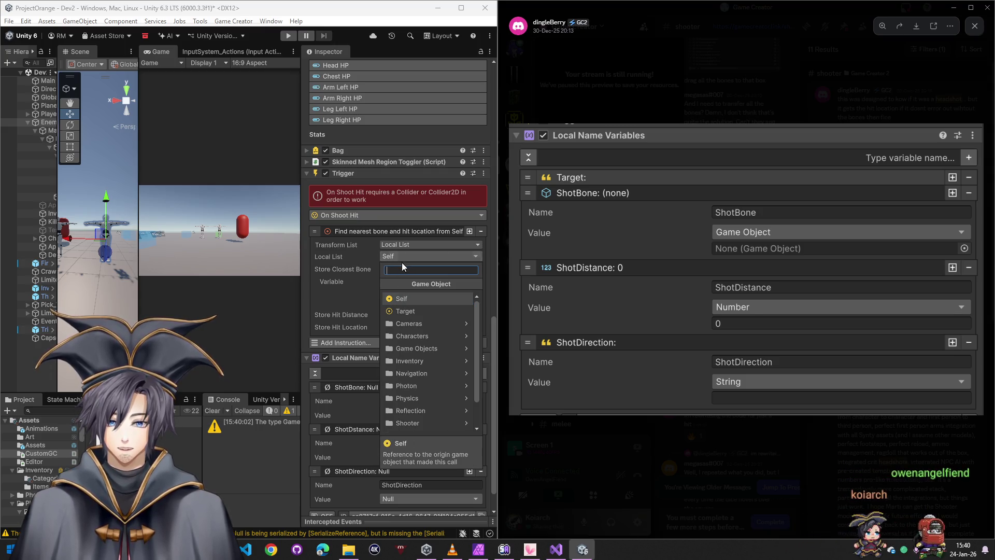
{"action": "left_click", "coordinate": [406, 299]}
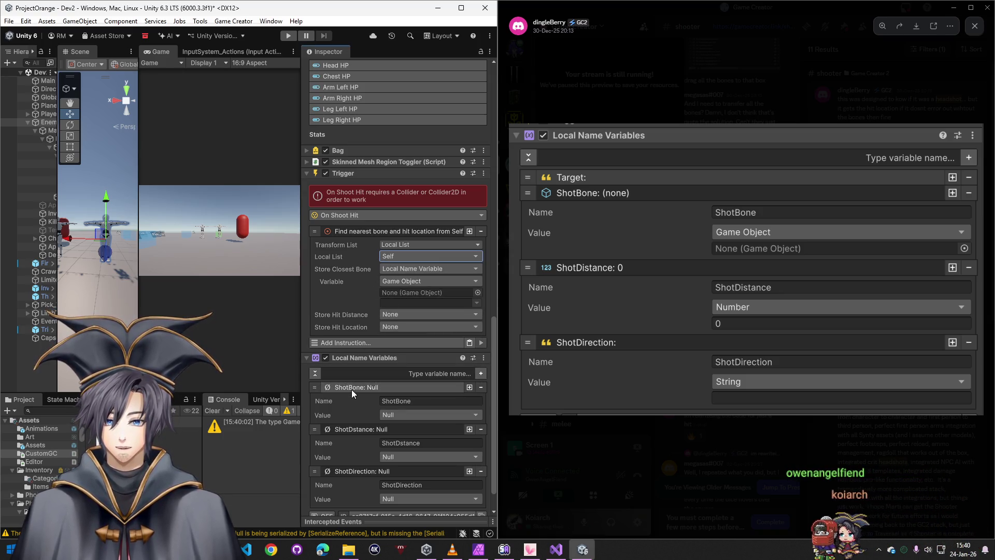
{"action": "left_click_drag", "start_coordinate": [359, 357], "coordinate": [406, 292]}
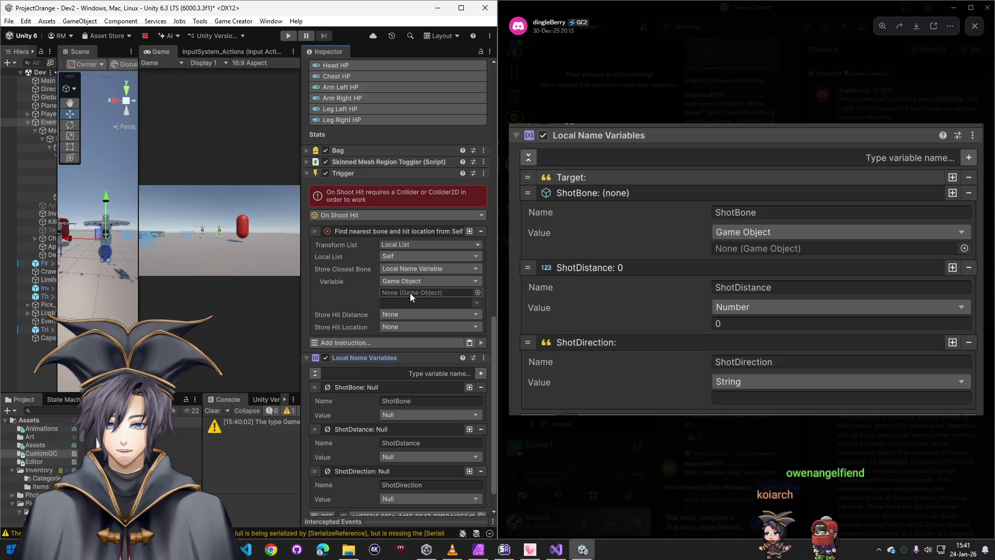
{"action": "left_click", "coordinate": [477, 292]}
{"action": "left_click", "coordinate": [726, 284]}
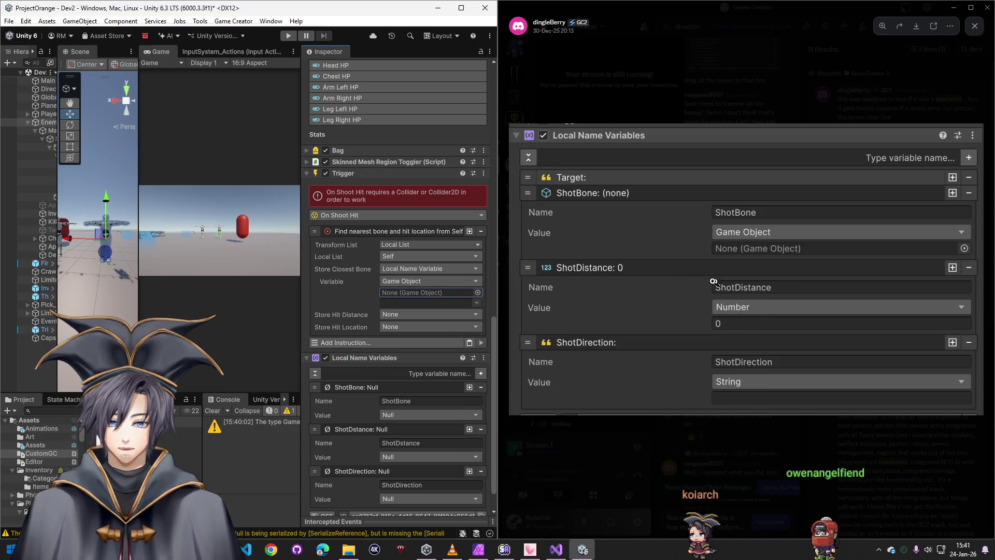
Try storing the closest bone in a Local List Variable instead
{"action": "left_click", "coordinate": [414, 271]}
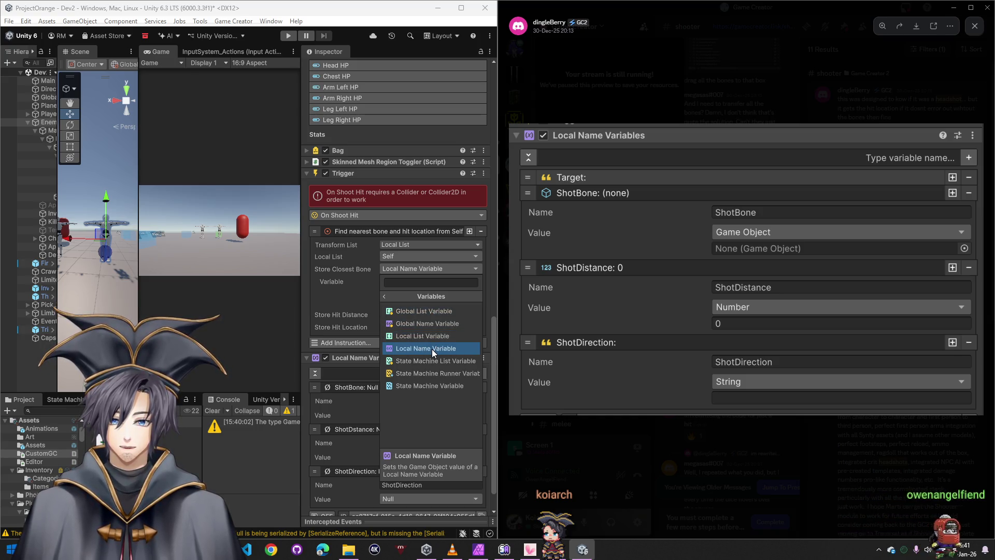
{"action": "left_click", "coordinate": [389, 296]}
{"action": "left_click", "coordinate": [403, 311]}
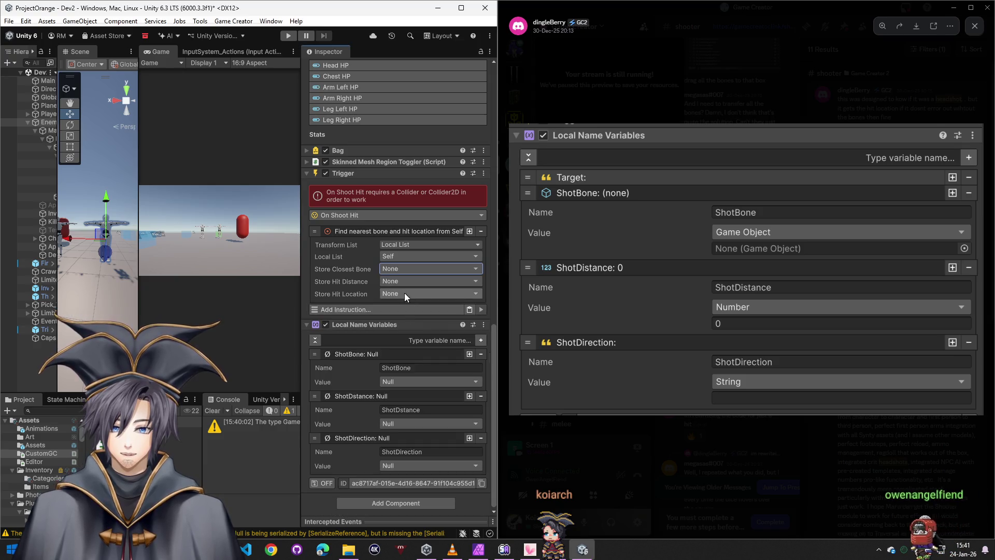
{"action": "left_click", "coordinate": [394, 272]}
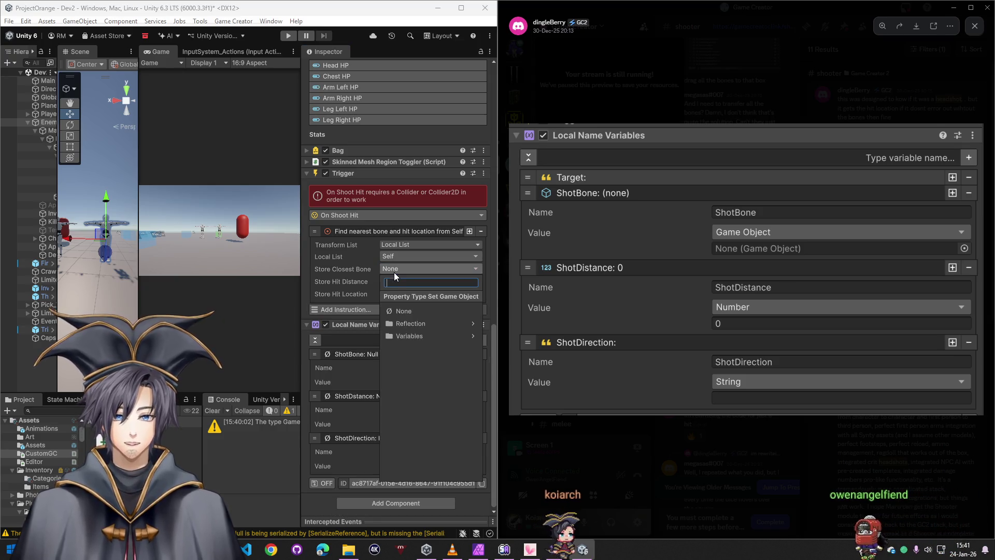
{"action": "left_click", "coordinate": [406, 335]}
{"action": "left_click", "coordinate": [416, 335]}
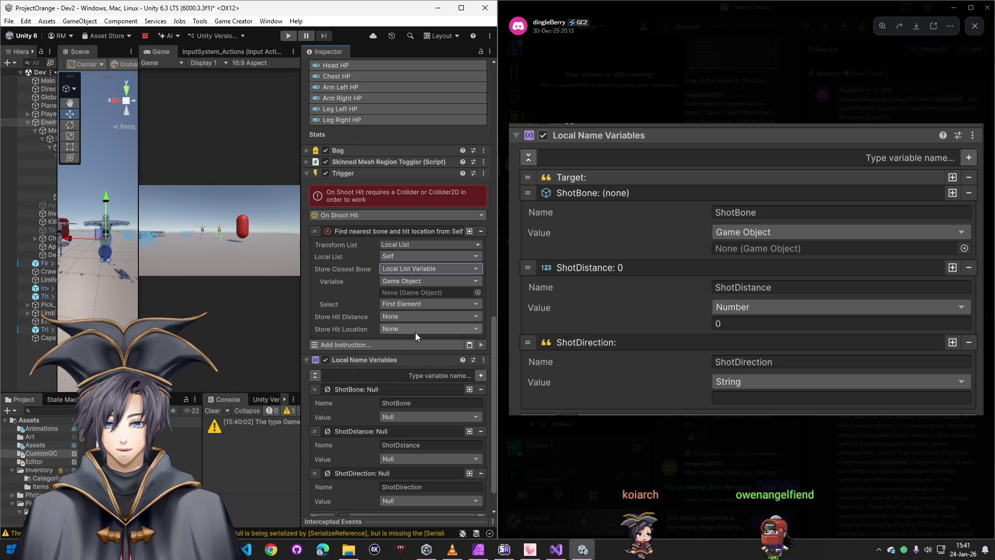
{"action": "left_click", "coordinate": [416, 281]}
{"action": "type", "text": "list"}
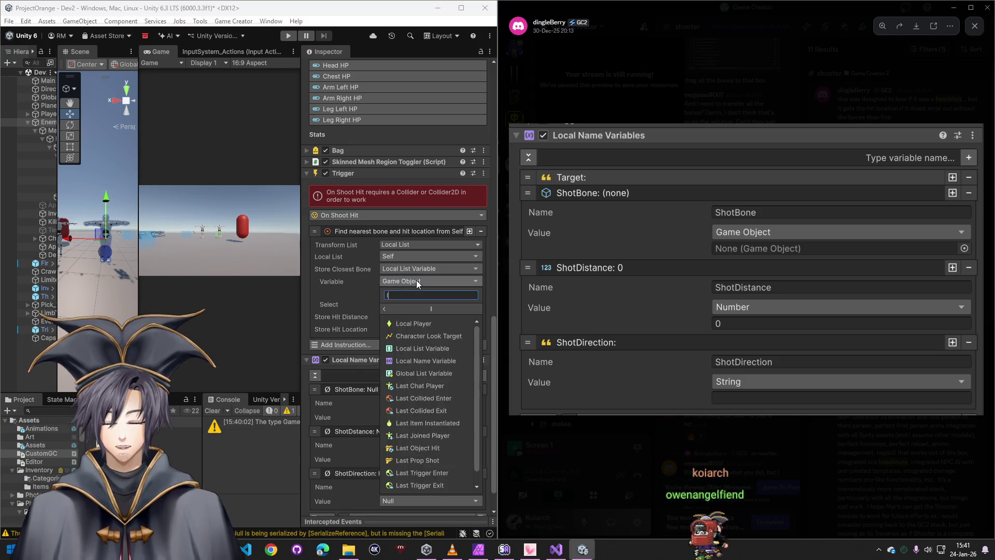
{"action": "left_click", "coordinate": [428, 319]}
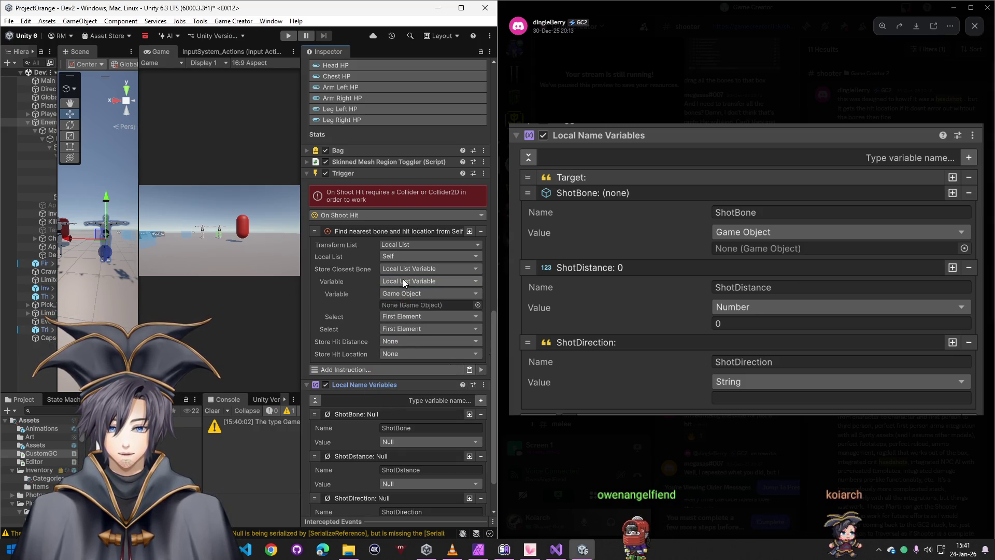
Reset Store Closest Bone to None and close the Discord reference screenshot
{"action": "left_click", "coordinate": [413, 269]}
{"action": "left_click", "coordinate": [409, 309]}
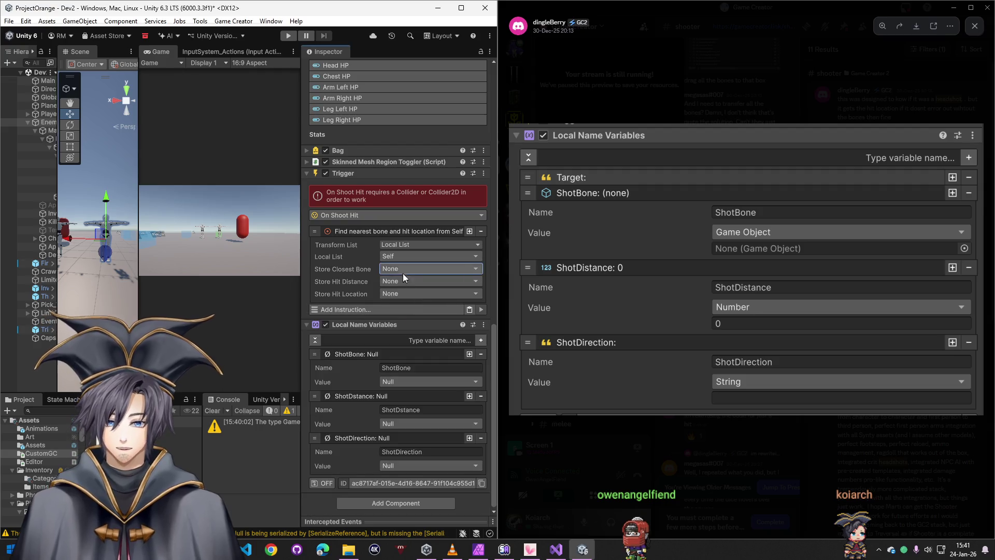
{"action": "left_click", "coordinate": [704, 421]}
{"action": "scroll", "coordinate": [729, 293], "scroll_direction": "up", "scroll_amount": 3}
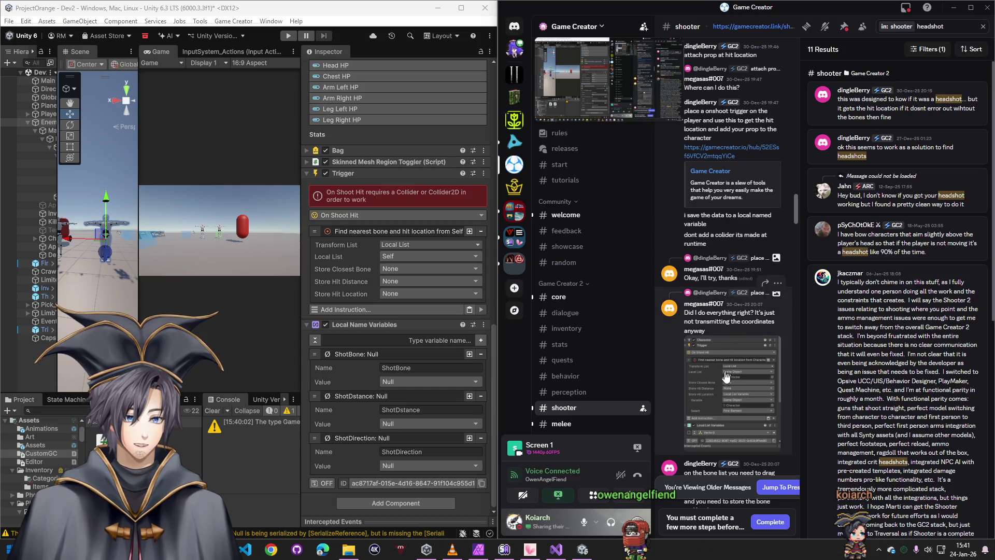
Set the Find nearest bone list source to the Enemy game object
{"action": "left_click", "coordinate": [724, 338]}
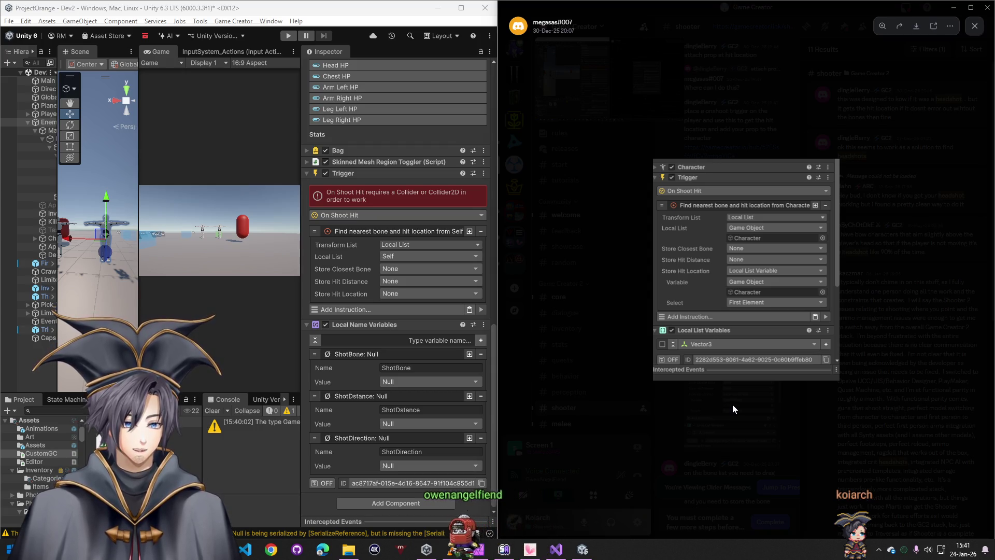
{"action": "left_click", "coordinate": [402, 258]}
{"action": "type", "text": "g"}
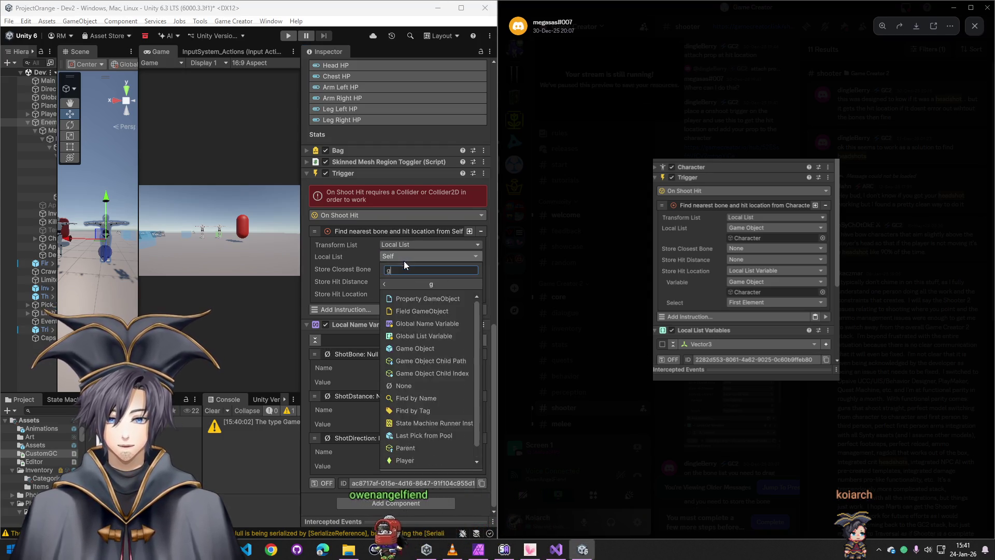
{"action": "left_click", "coordinate": [415, 348]}
{"action": "mouse_move", "coordinate": [44, 126]}
{"action": "left_mouse_down"}
{"action": "mouse_move", "coordinate": [411, 311]}
{"action": "mouse_move", "coordinate": [409, 270]}
{"action": "left_mouse_up"}
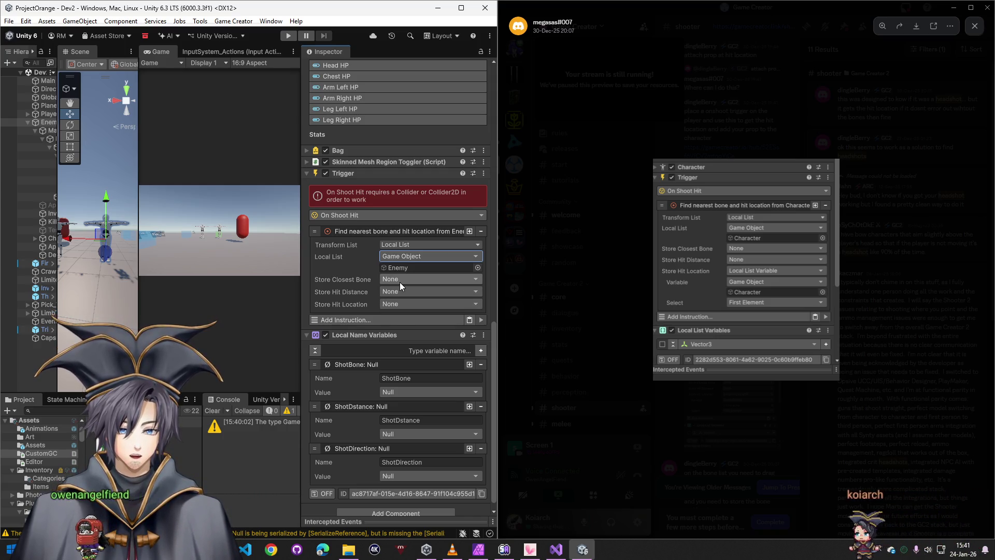
Store the closest bone in a local list variable, keeping First Element
{"action": "left_click", "coordinate": [400, 282]}
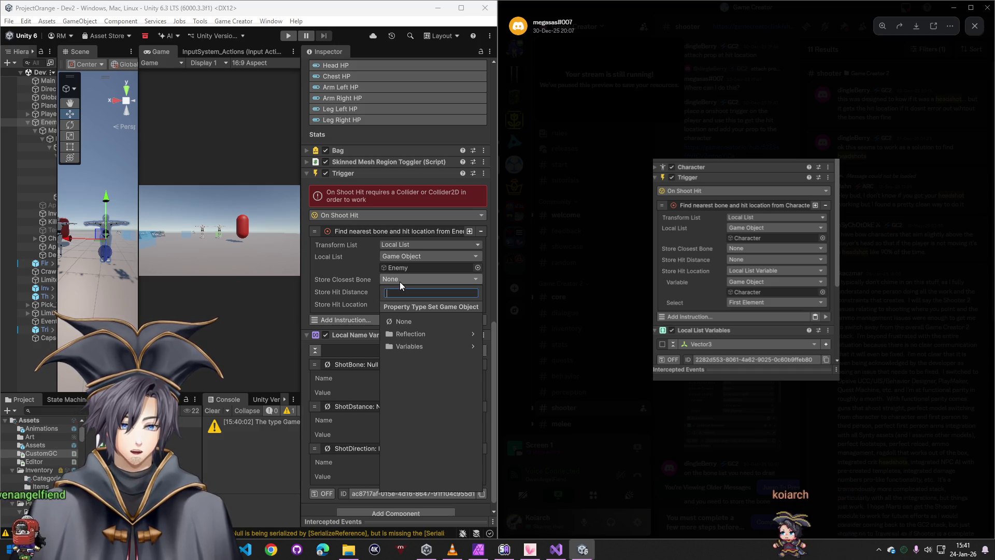
{"action": "type", "text": "lc"}
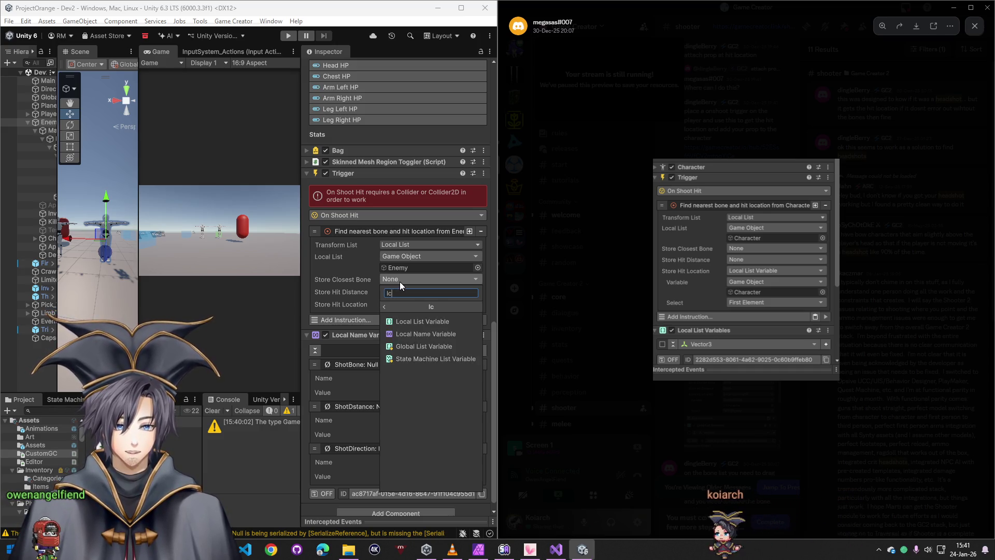
{"action": "left_click", "coordinate": [417, 322]}
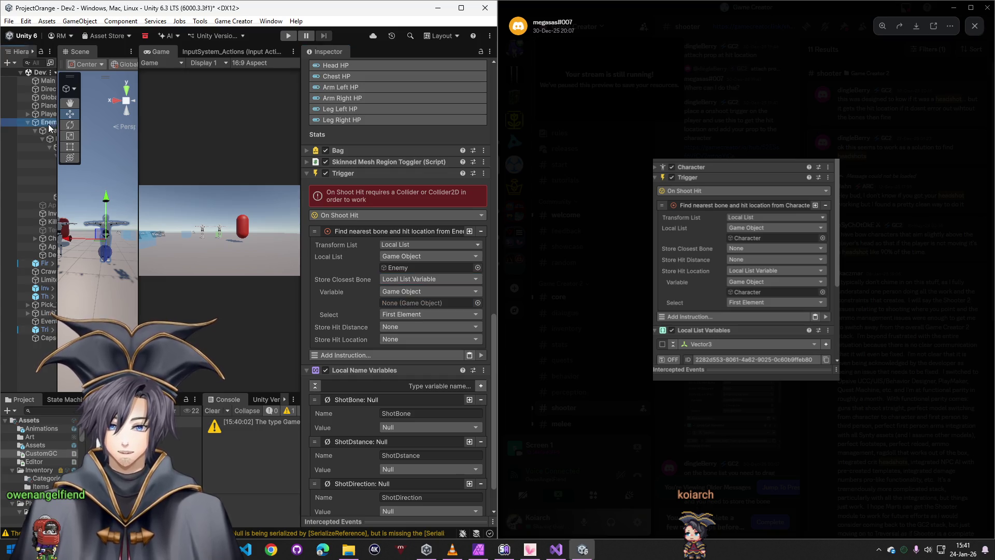
{"action": "left_click", "coordinate": [407, 314]}
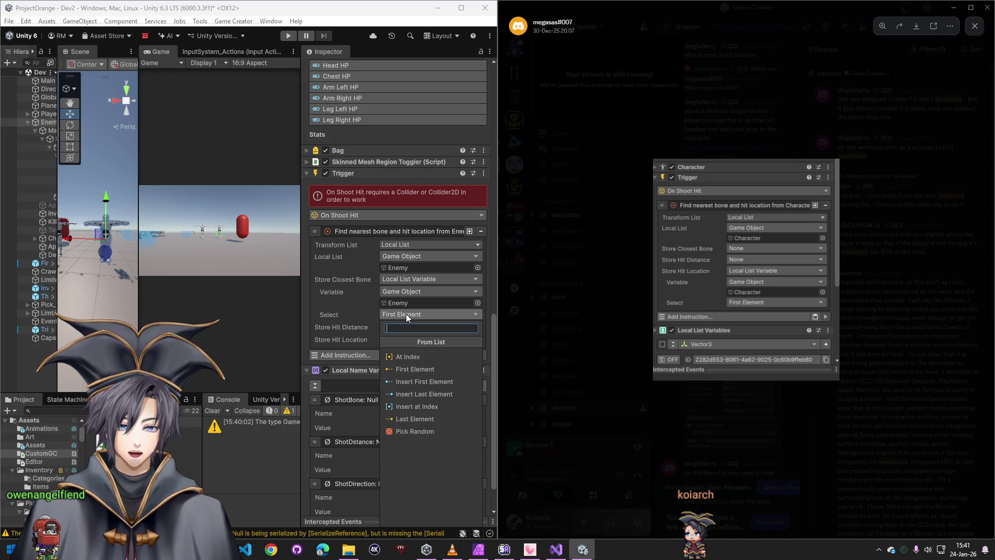
{"action": "left_click", "coordinate": [844, 374]}
Check ShotBone's value types against the enlarged Local Name Variables reference screenshot
{"action": "scroll", "coordinate": [739, 405], "scroll_direction": "down", "scroll_amount": 6}
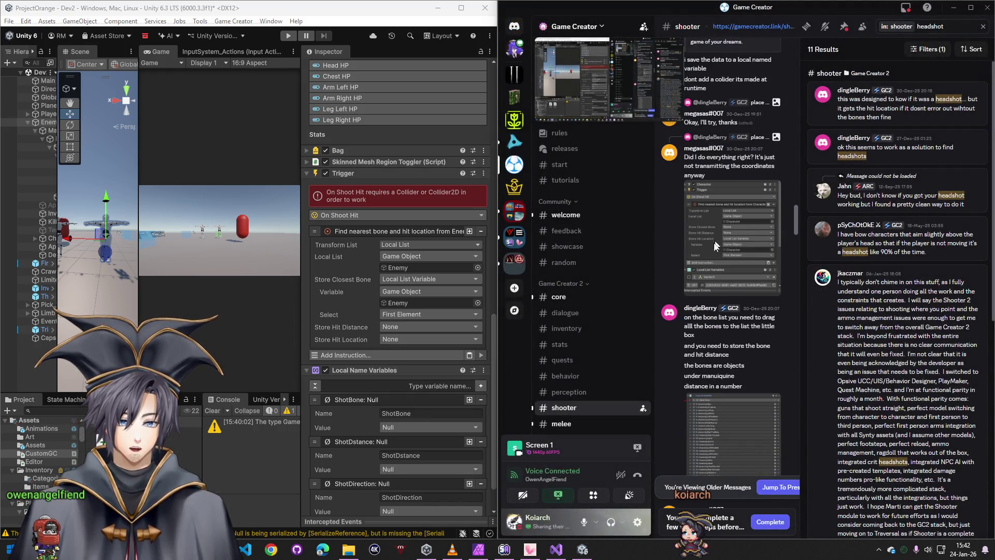
{"action": "left_click", "coordinate": [745, 280]}
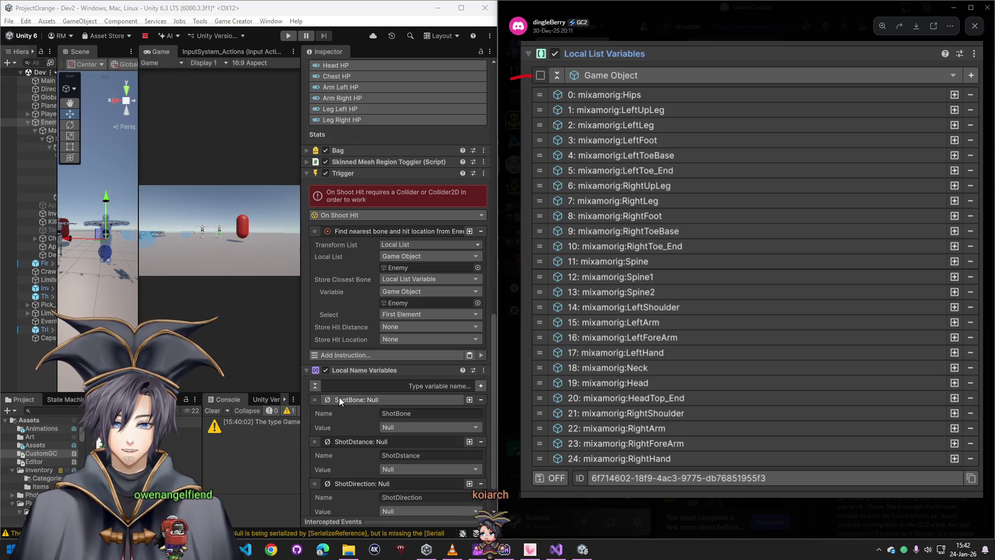
{"action": "left_click", "coordinate": [385, 427]}
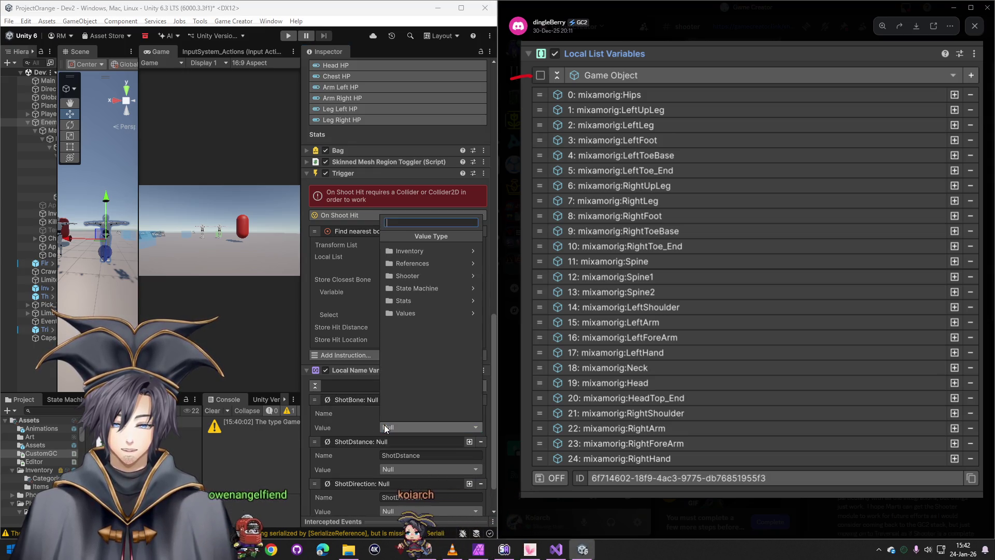
{"action": "left_click", "coordinate": [706, 508]}
{"action": "left_click", "coordinate": [725, 466]}
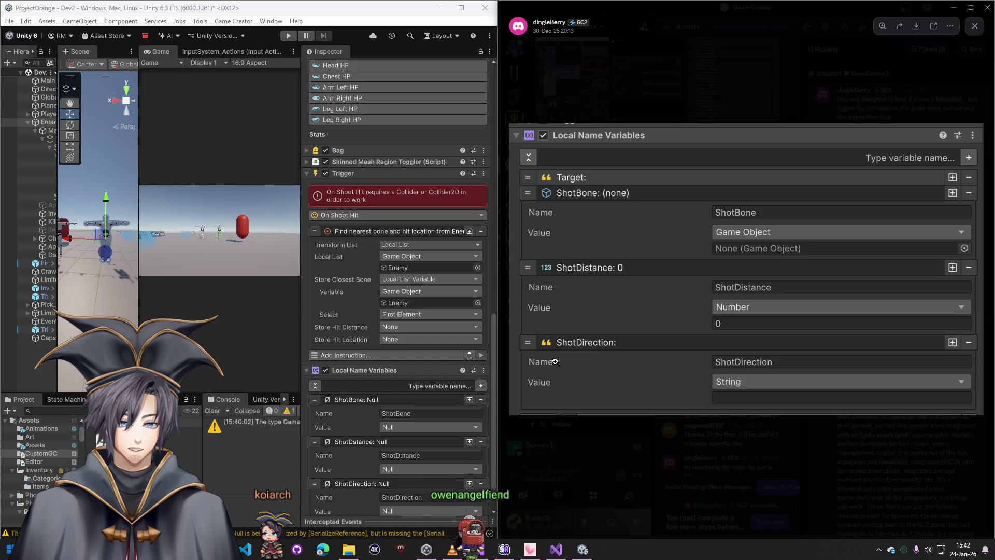
Set ShotBone to Game Object, ShotDstance to Number and ShotDirection to String
{"action": "left_click", "coordinate": [390, 427]}
{"action": "left_click", "coordinate": [420, 259]}
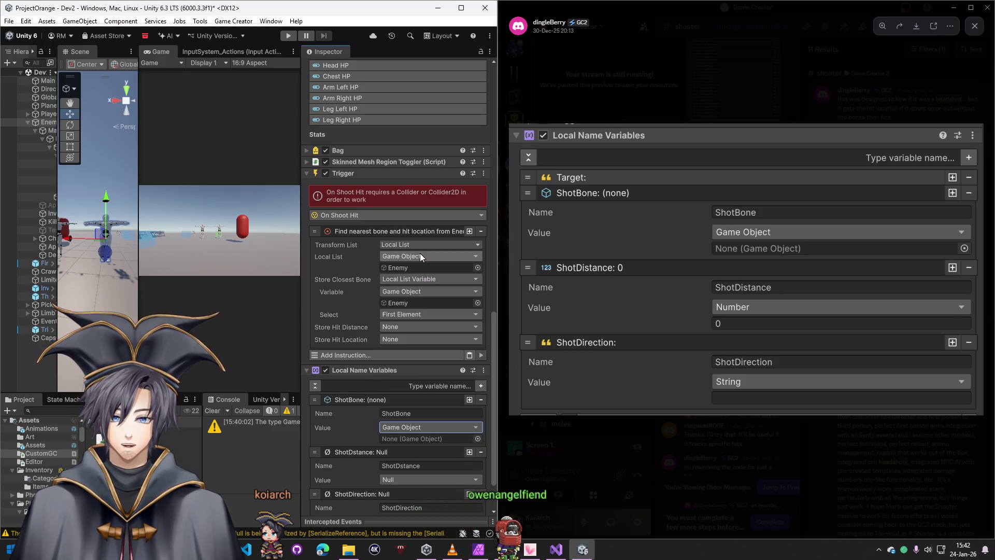
{"action": "left_click", "coordinate": [399, 480]}
{"action": "left_click", "coordinate": [411, 317]}
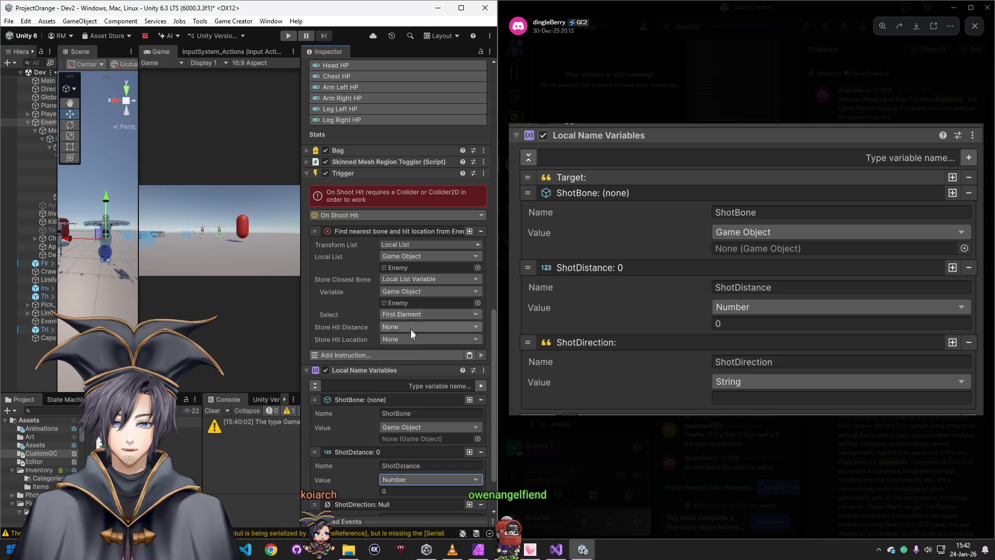
{"action": "scroll", "coordinate": [405, 466], "scroll_direction": "down", "scroll_amount": 2}
{"action": "left_click", "coordinate": [394, 474]}
{"action": "type", "text": "str"}
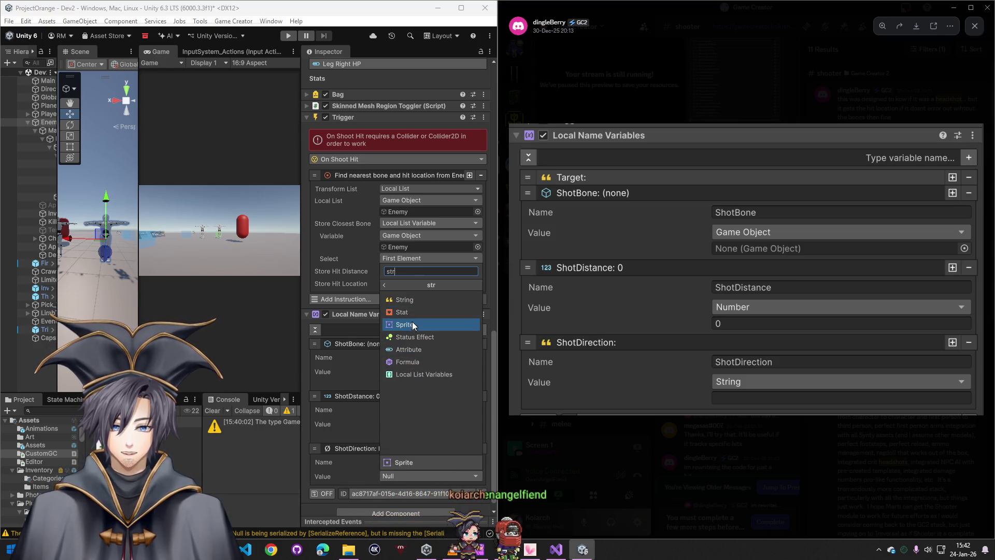
{"action": "left_click", "coordinate": [415, 301]}
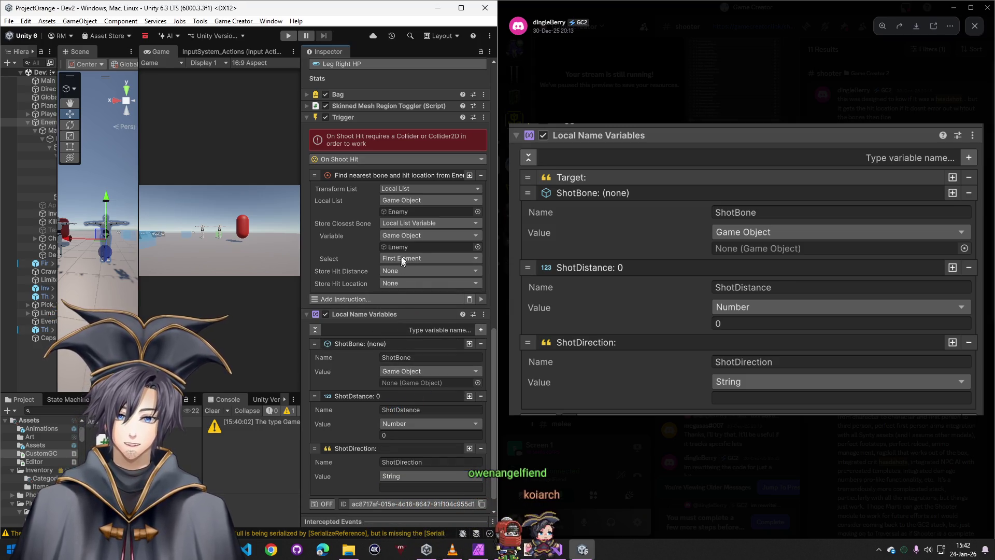
Review the shared reference screenshots of the finished trigger setup
{"action": "left_click", "coordinate": [702, 434]}
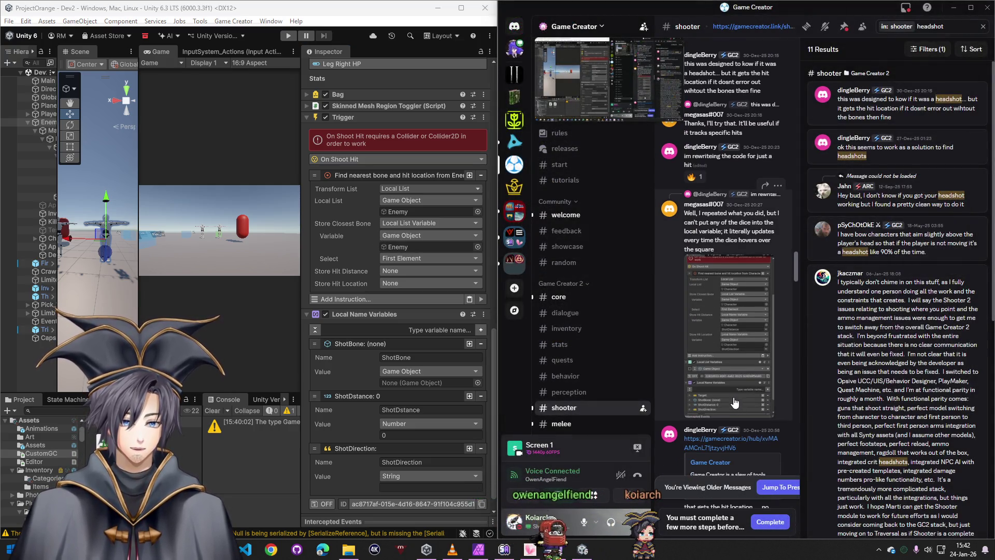
{"action": "left_click", "coordinate": [735, 407]}
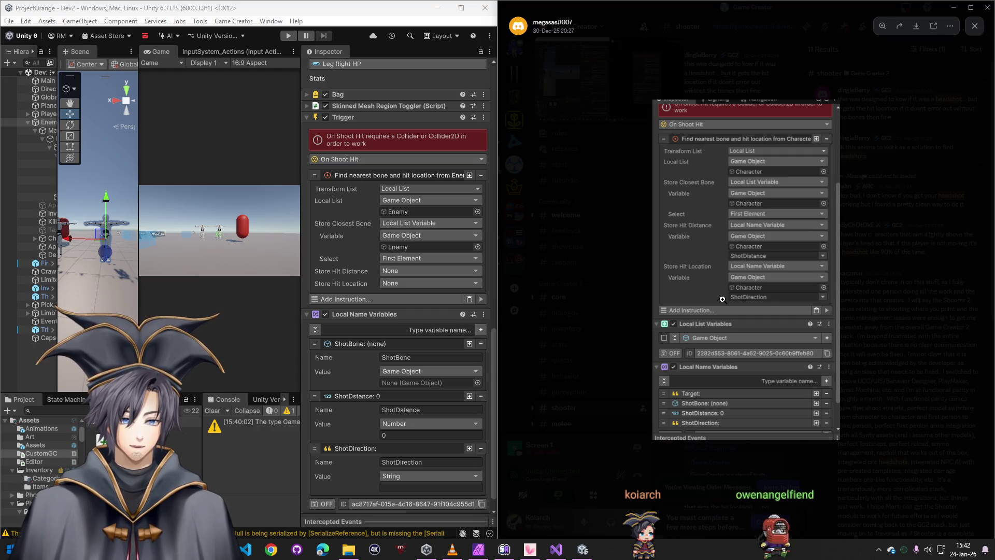
{"action": "key", "text": "Escape"}
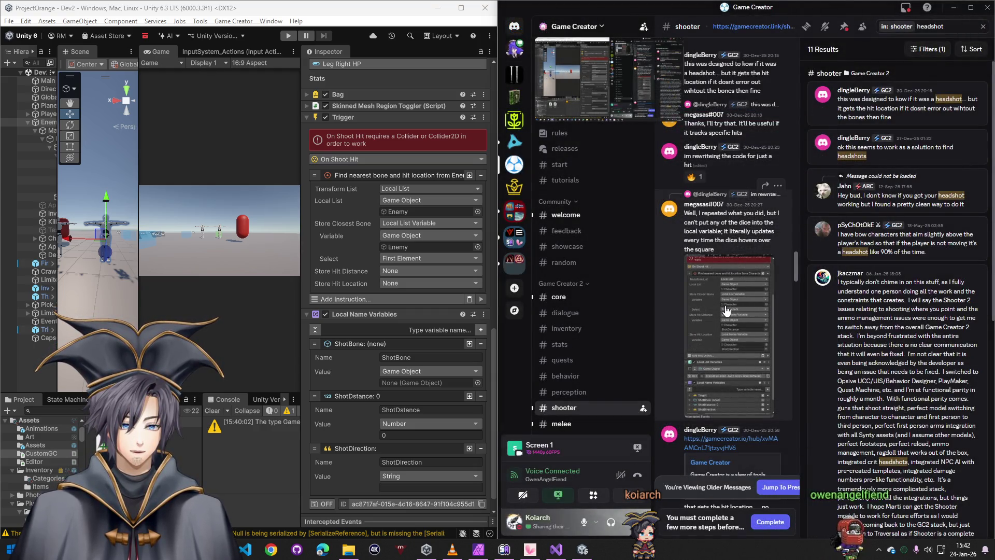
{"action": "scroll", "coordinate": [724, 326], "scroll_direction": "down", "scroll_amount": 3}
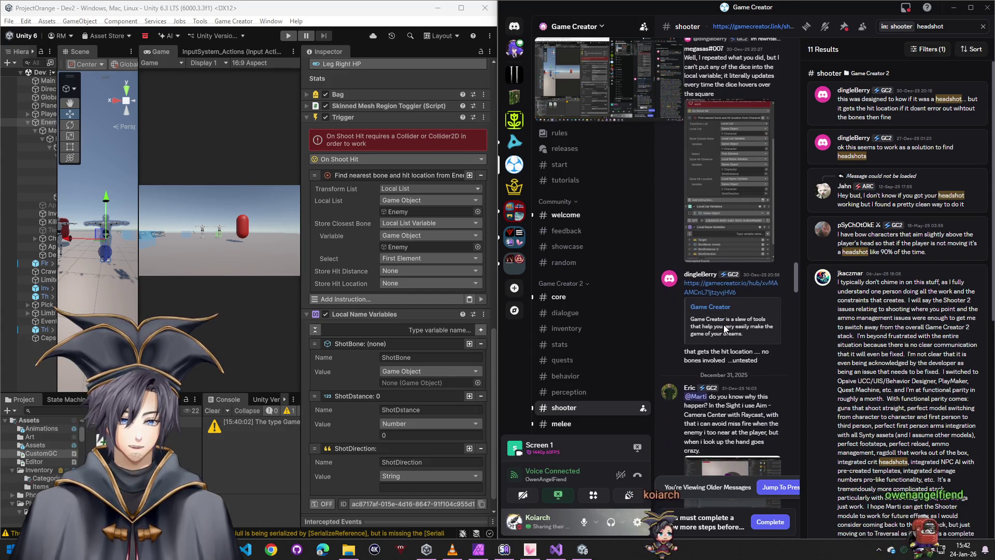
{"action": "scroll", "coordinate": [724, 332], "scroll_direction": "down", "scroll_amount": 2}
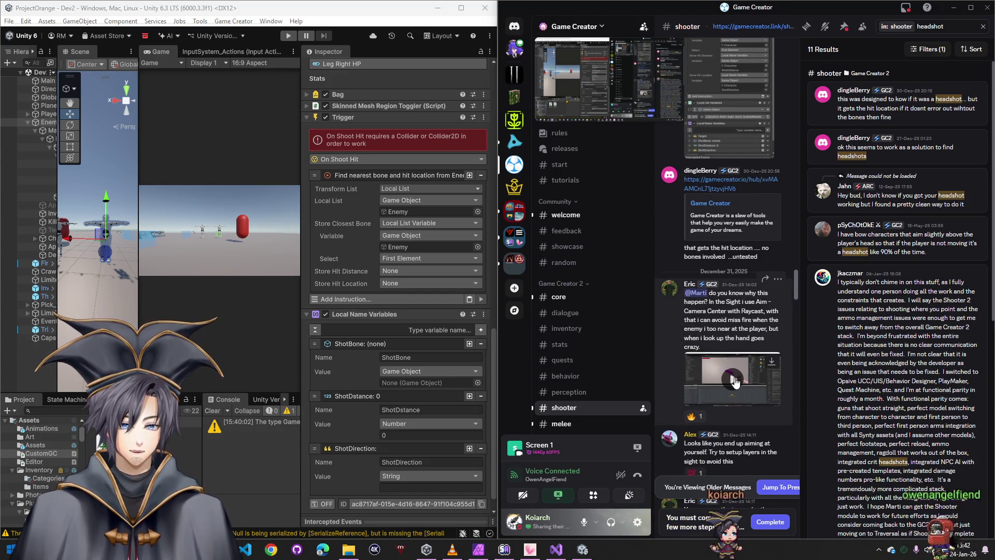
{"action": "scroll", "coordinate": [736, 389], "scroll_direction": "up", "scroll_amount": 4}
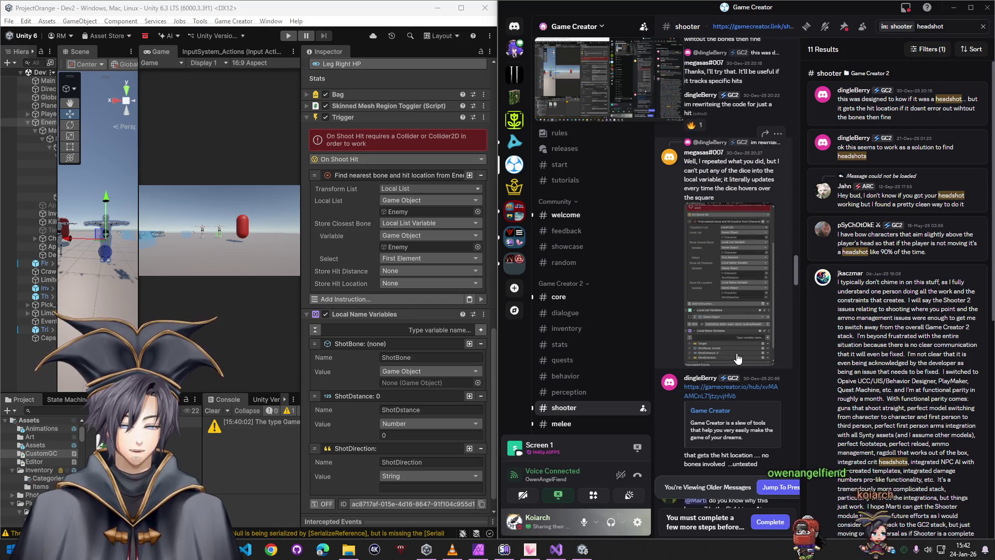
{"action": "left_click", "coordinate": [737, 357]}
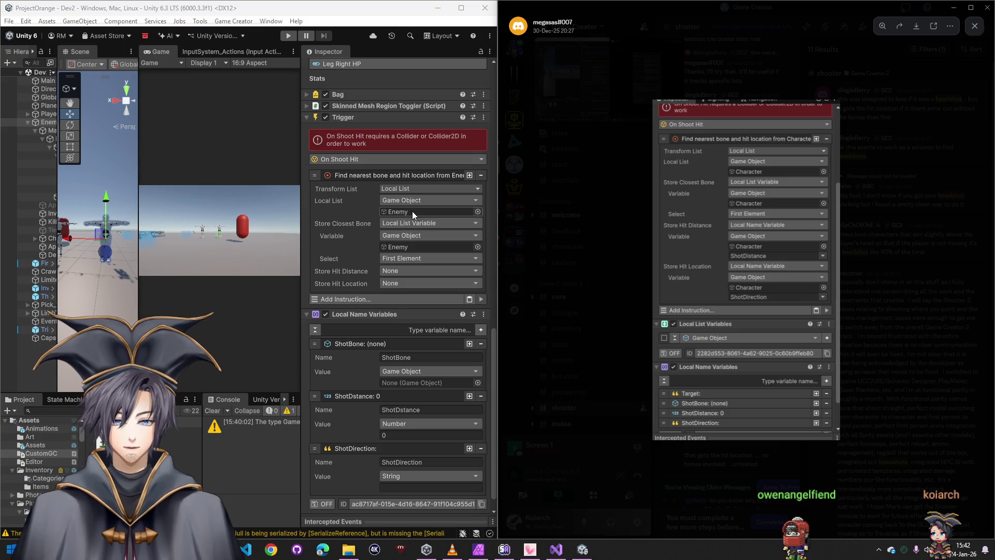
Recheck the list element options, keeping First Element, and leave hit distance storage unchanged
{"action": "left_click", "coordinate": [405, 259]}
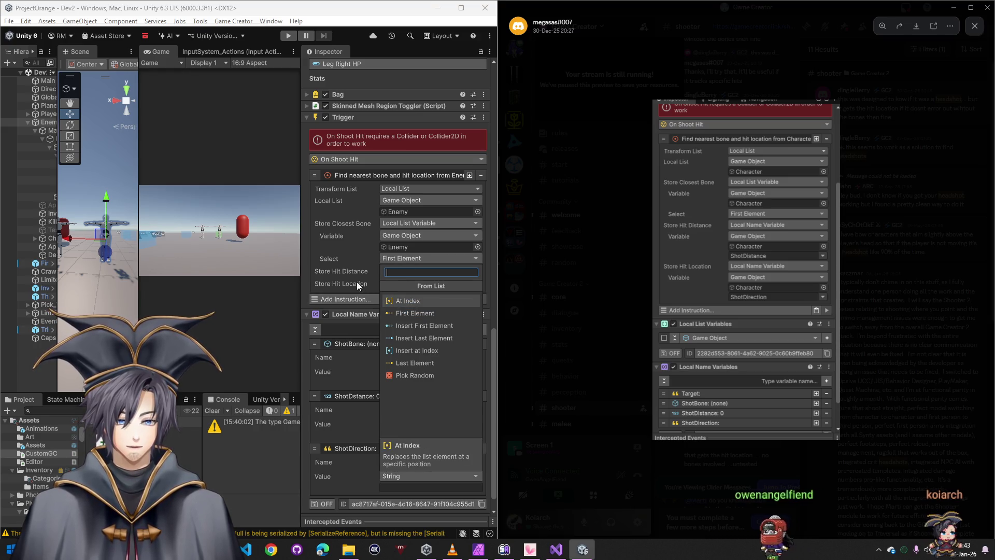
{"action": "left_click", "coordinate": [338, 257]}
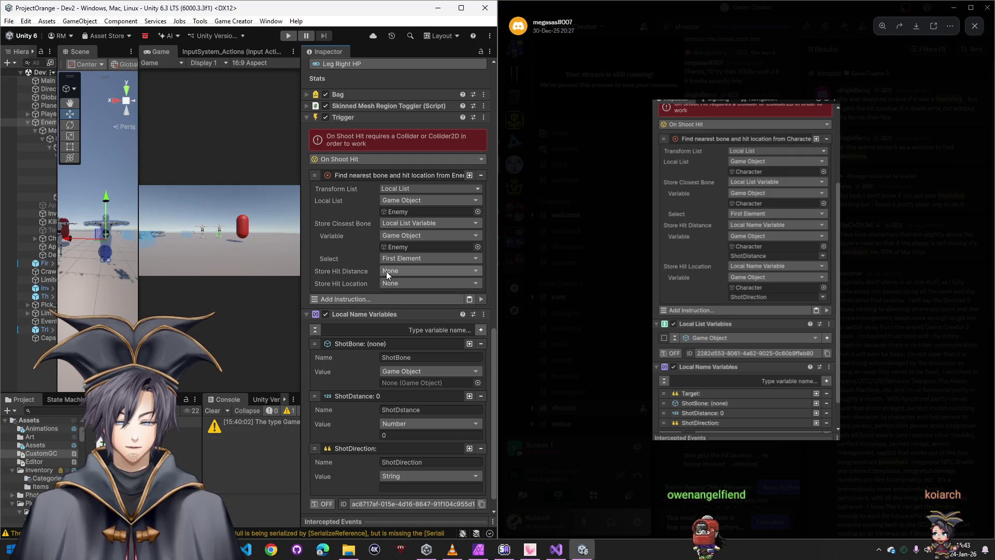
{"action": "left_click", "coordinate": [387, 271]}
{"action": "type", "text": "local"}
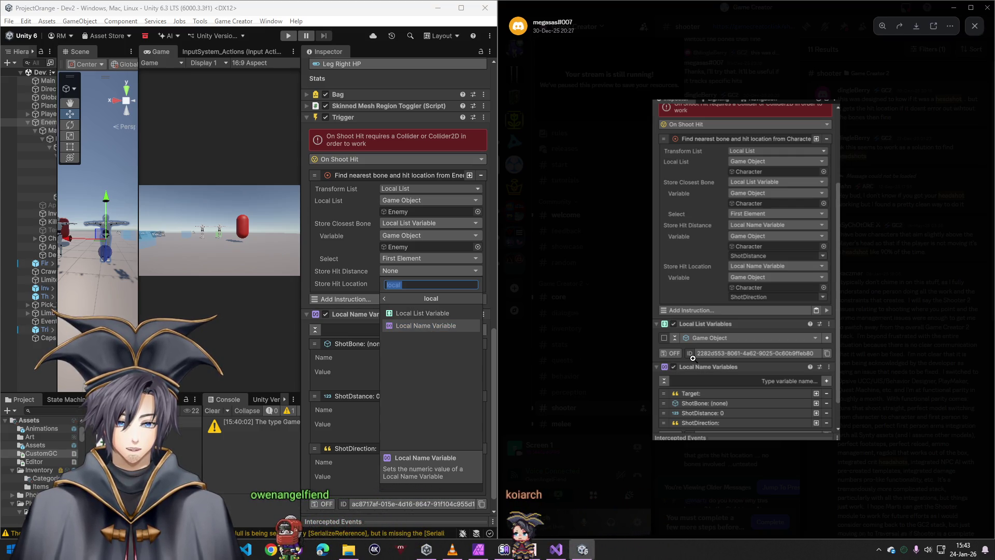
{"action": "left_click", "coordinate": [306, 329]}
{"action": "scroll", "coordinate": [307, 328], "scroll_direction": "down", "scroll_amount": 1}
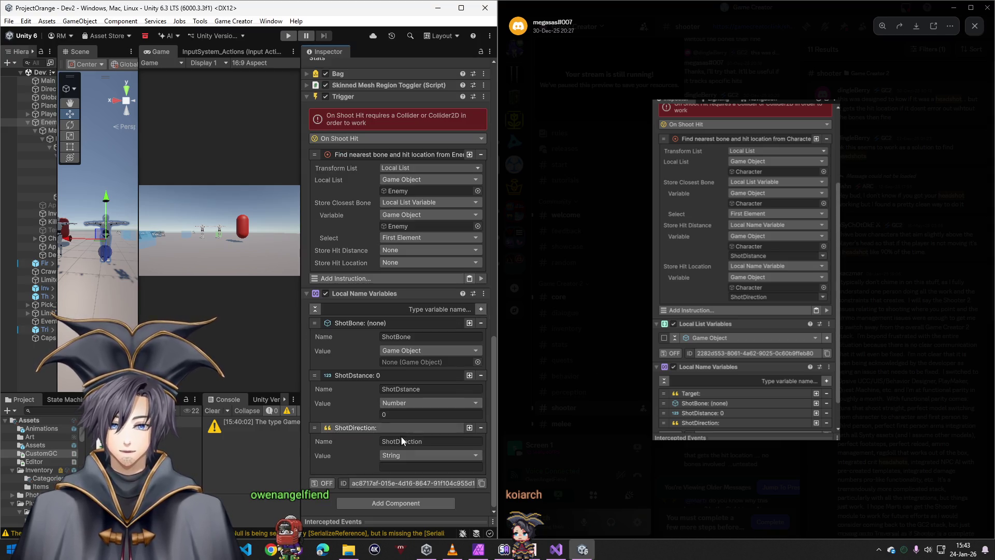
Add Local List Variables via a 'local list' search and set its type to Game Object
{"action": "left_click", "coordinate": [388, 505]}
{"action": "type", "text": "lost"}
{"action": "key", "text": "BackSpace"}
{"action": "key", "text": "BackSpace"}
{"action": "type", "text": "cal list"}
{"action": "left_click", "coordinate": [398, 407]}
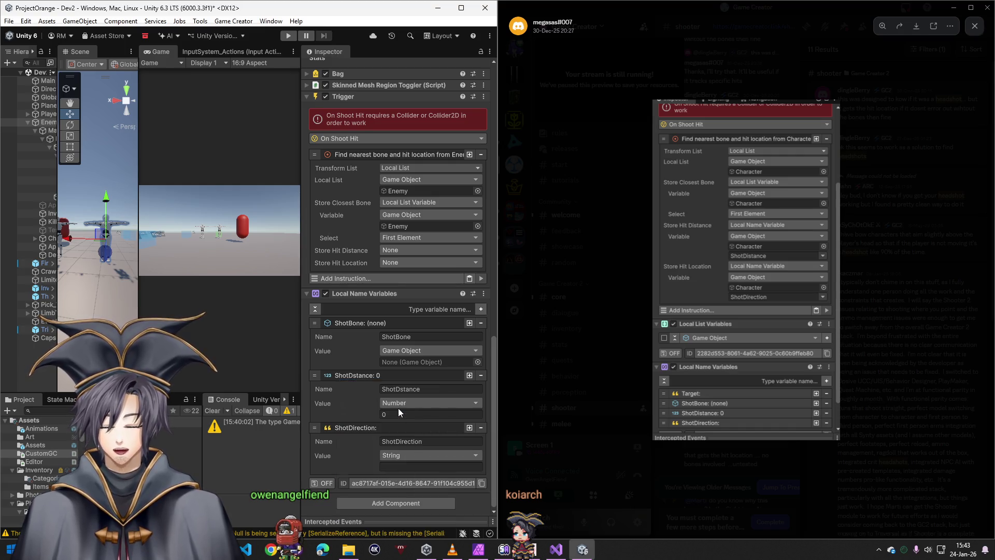
{"action": "scroll", "coordinate": [340, 487], "scroll_direction": "down", "scroll_amount": 2}
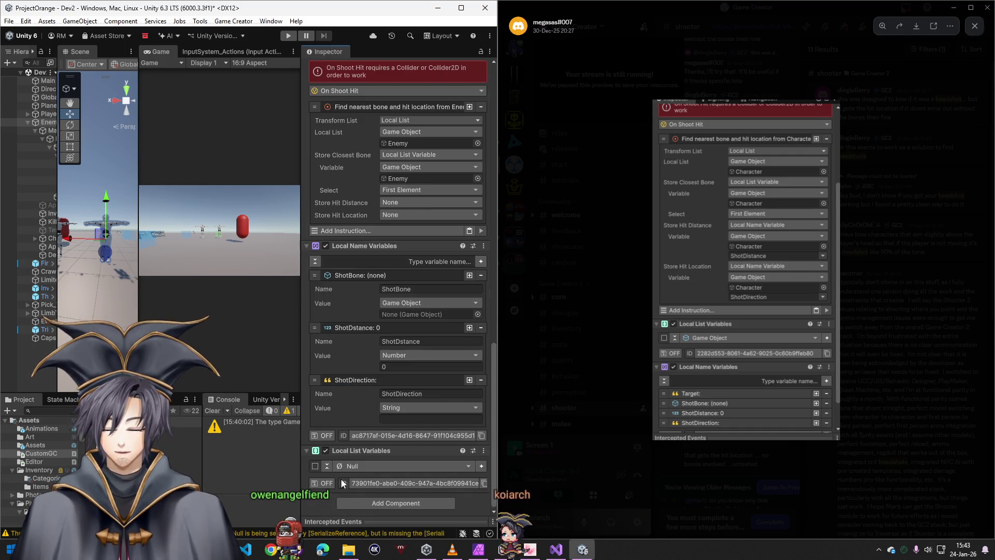
{"action": "left_click", "coordinate": [380, 465]}
{"action": "left_click", "coordinate": [394, 352]}
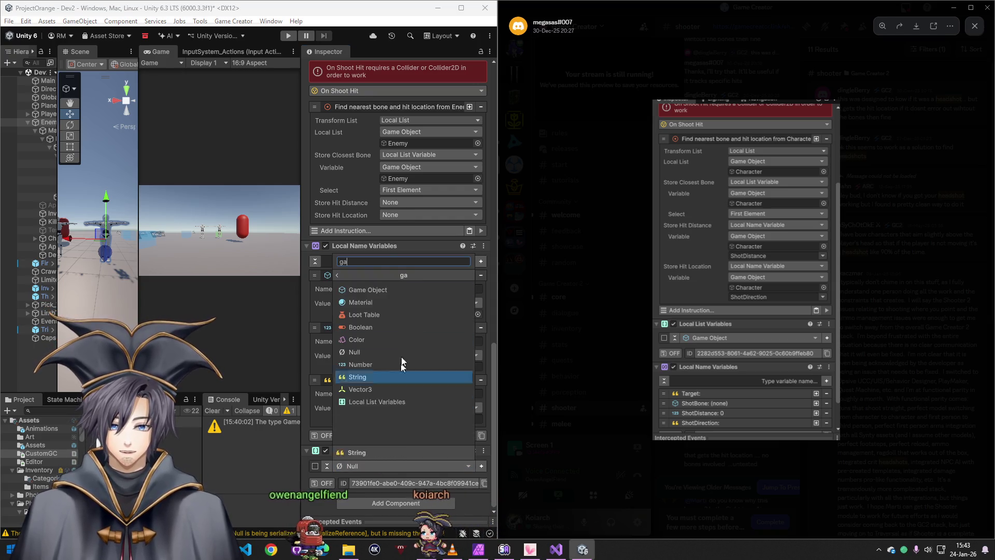
{"action": "left_click", "coordinate": [396, 399]}
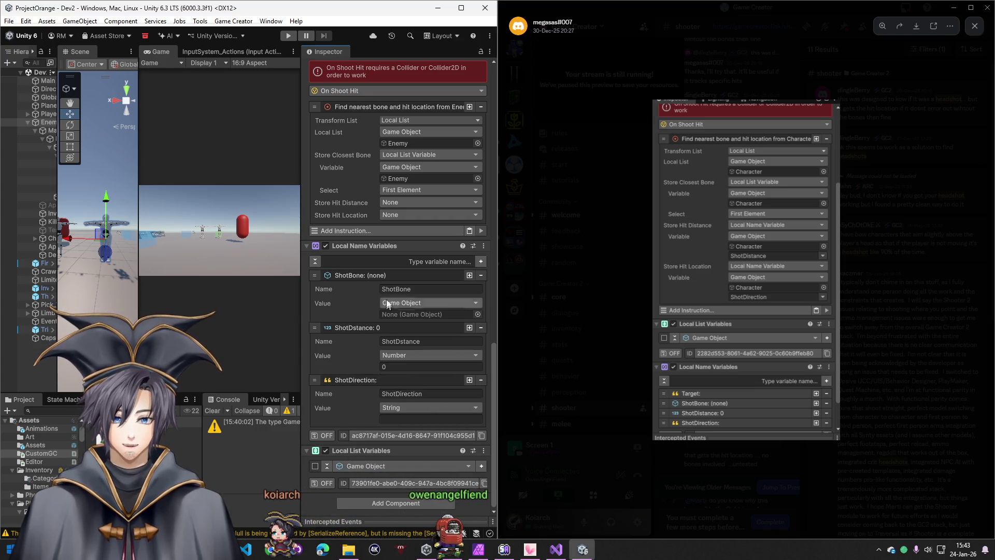
Store hit distance in a local name variable on the Enemy
{"action": "left_click", "coordinate": [395, 202]}
{"action": "type", "text": "local"}
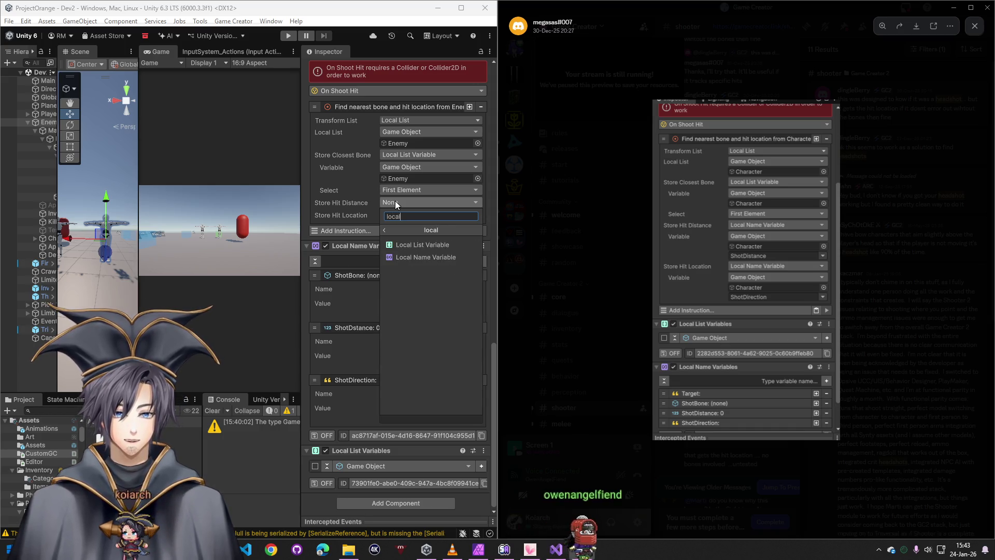
{"action": "left_click", "coordinate": [422, 238]}
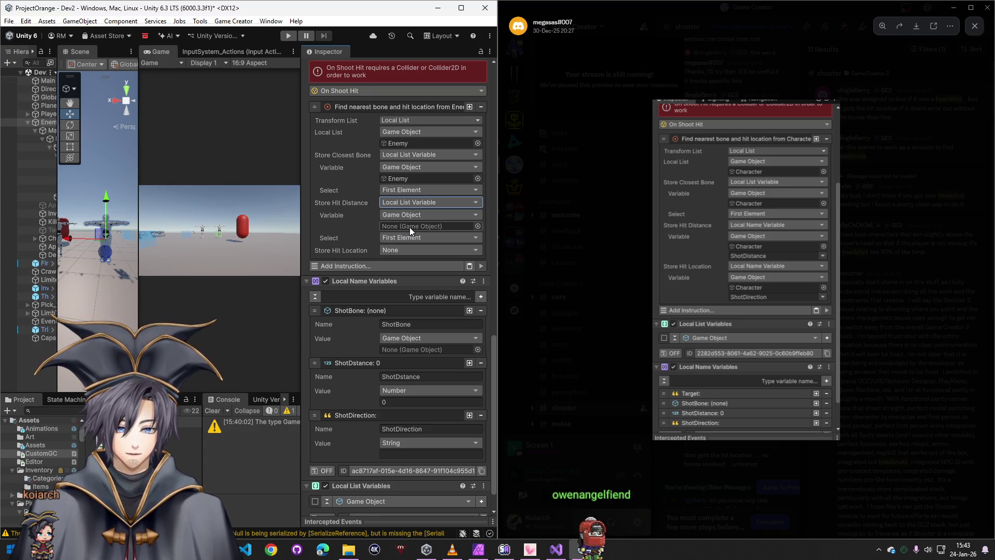
{"action": "left_click", "coordinate": [405, 201]}
{"action": "type", "text": "local n"}
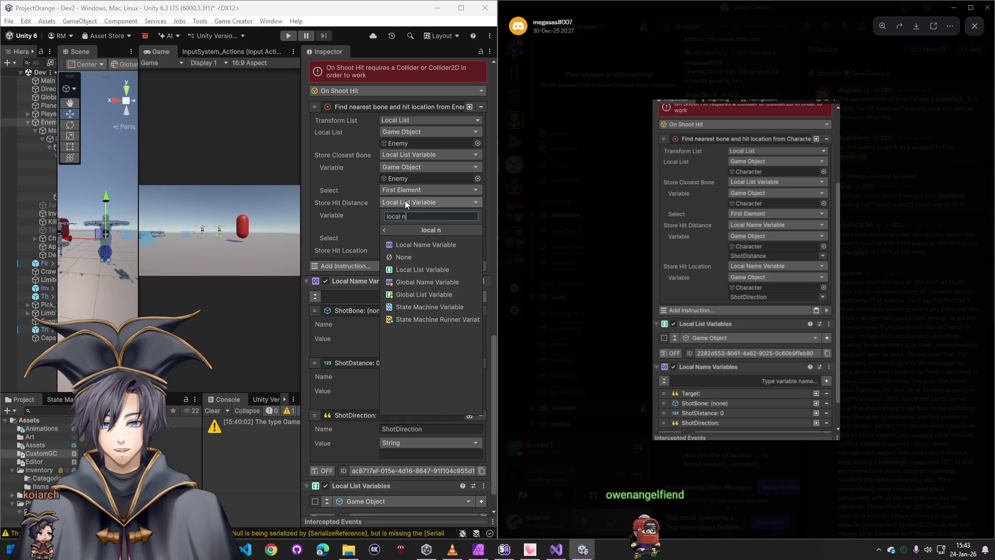
{"action": "left_click", "coordinate": [417, 244]}
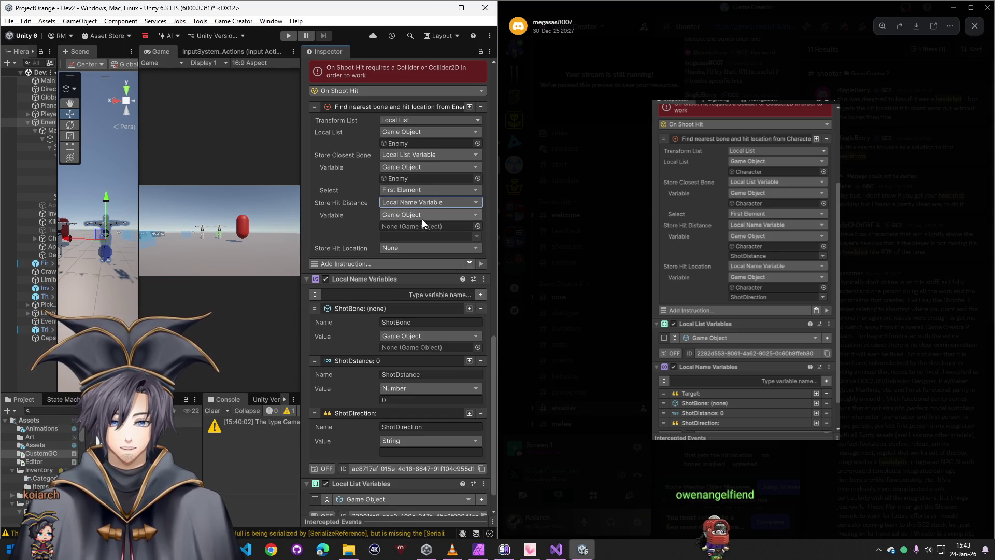
{"action": "left_click_drag", "start_coordinate": [46, 126], "coordinate": [422, 227]}
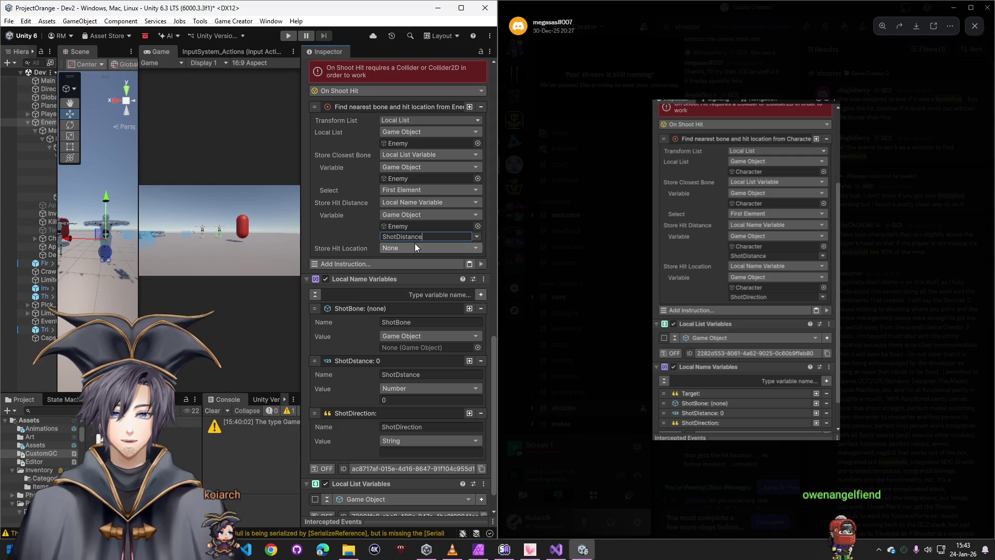
Store hit location in the Enemy's ShotDirection local name variable and maximize the editor
{"action": "left_click", "coordinate": [415, 247]}
{"action": "type", "text": "local name"}
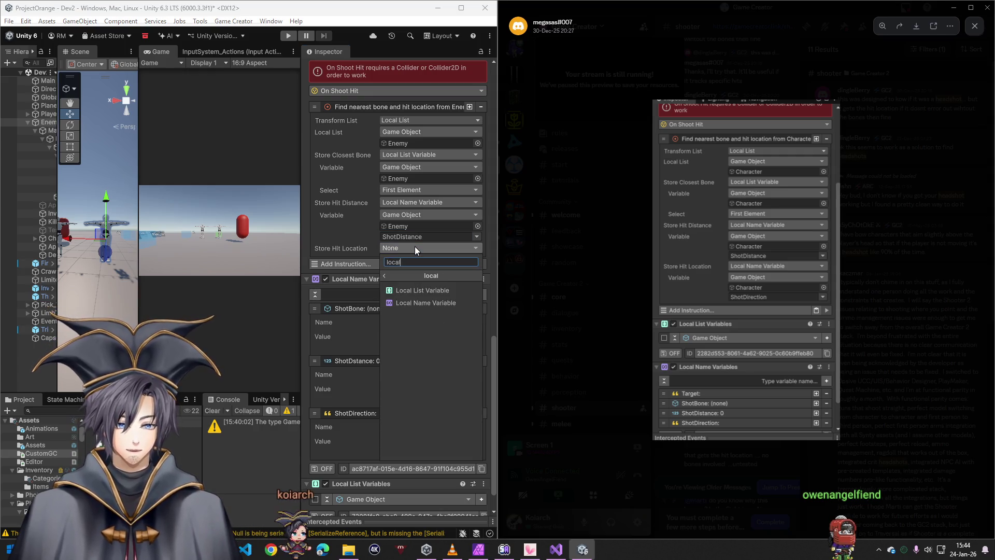
{"action": "left_click", "coordinate": [417, 290]}
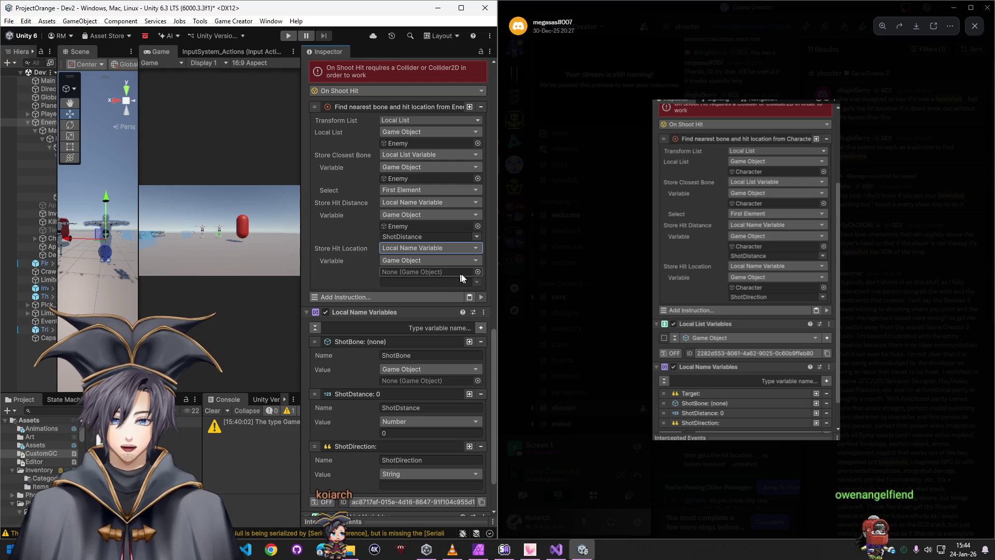
{"action": "left_click_drag", "start_coordinate": [39, 152], "coordinate": [415, 271]}
{"action": "left_click", "coordinate": [417, 281]}
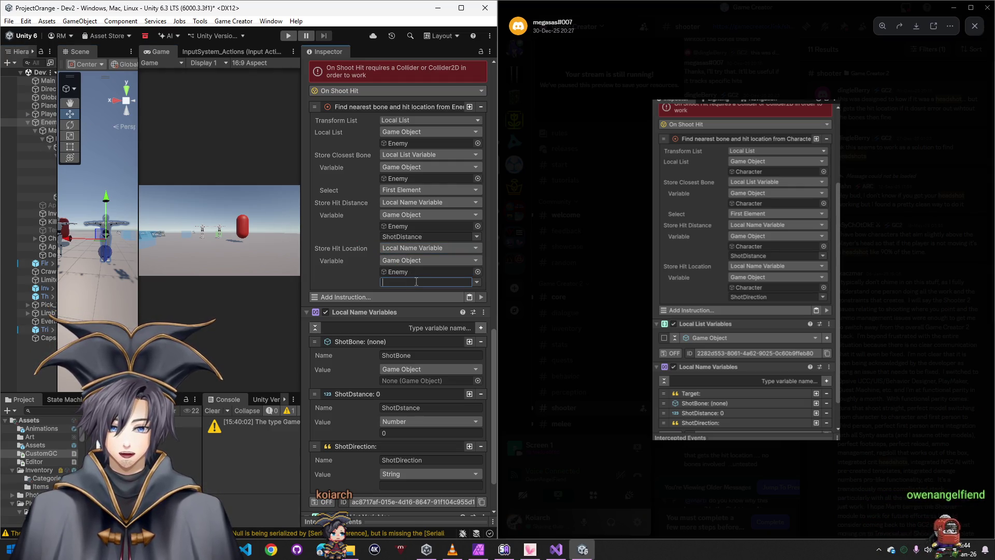
{"action": "type", "text": "ShotDirection"}
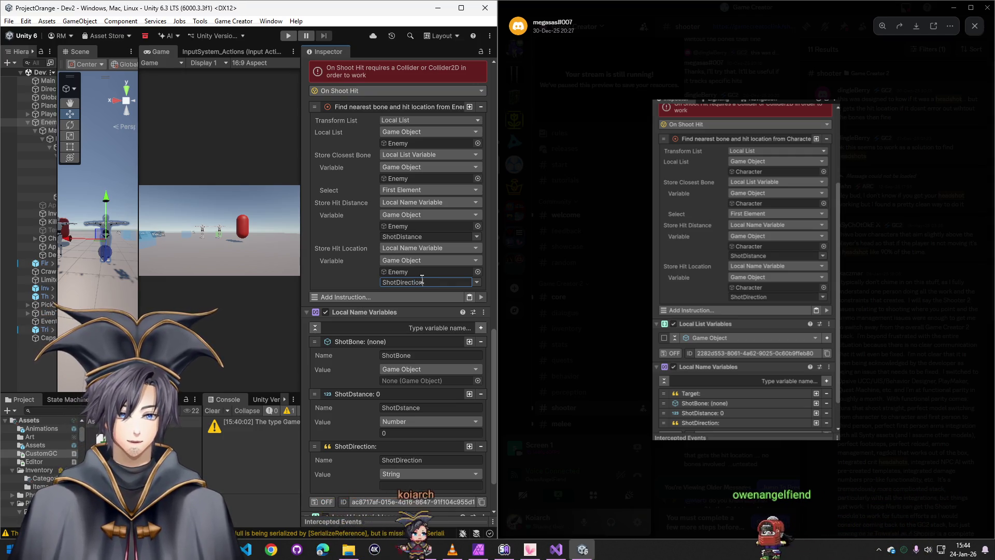
{"action": "left_click", "coordinate": [461, 7]}
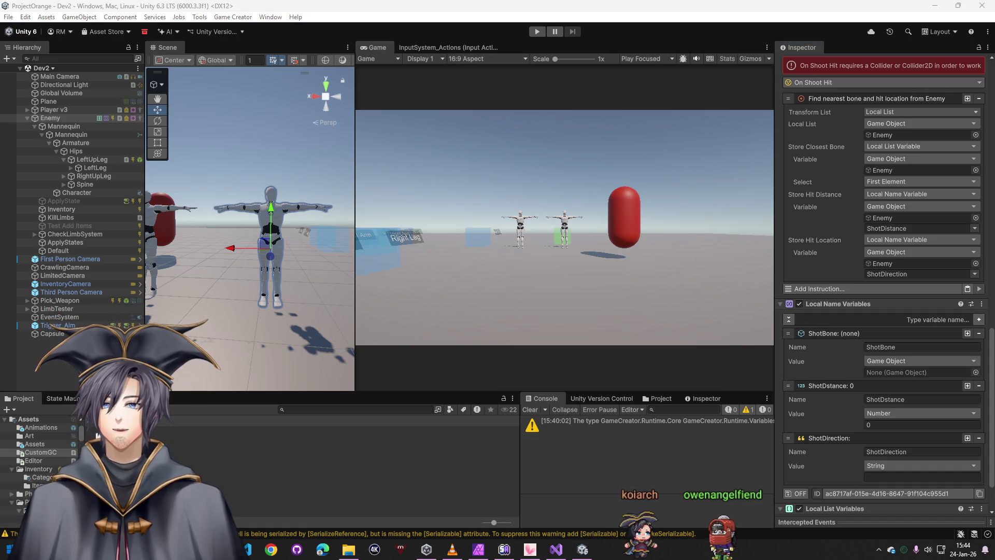
Enter Play mode and fire a shot at the enemy
{"action": "left_click", "coordinate": [538, 32]}
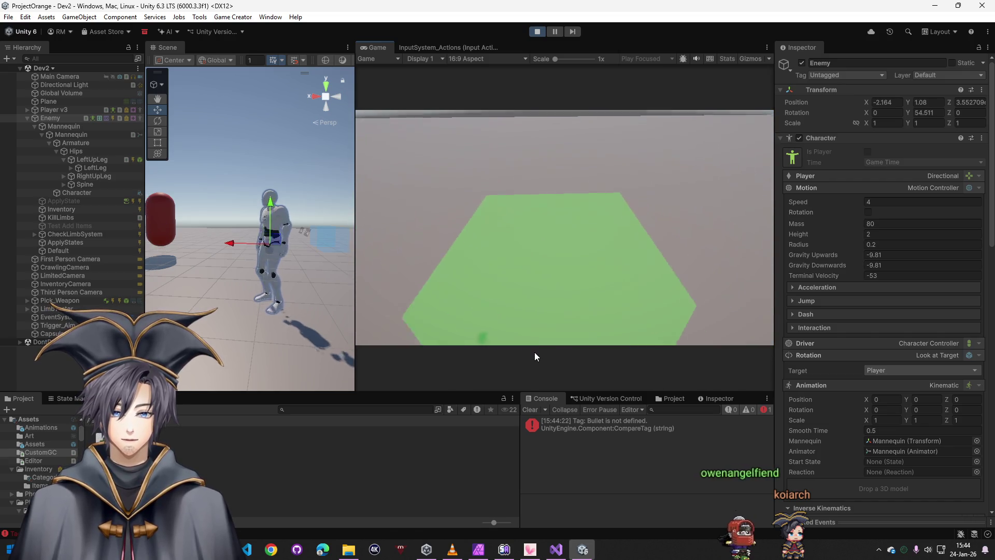
{"action": "left_click", "coordinate": [534, 353]}
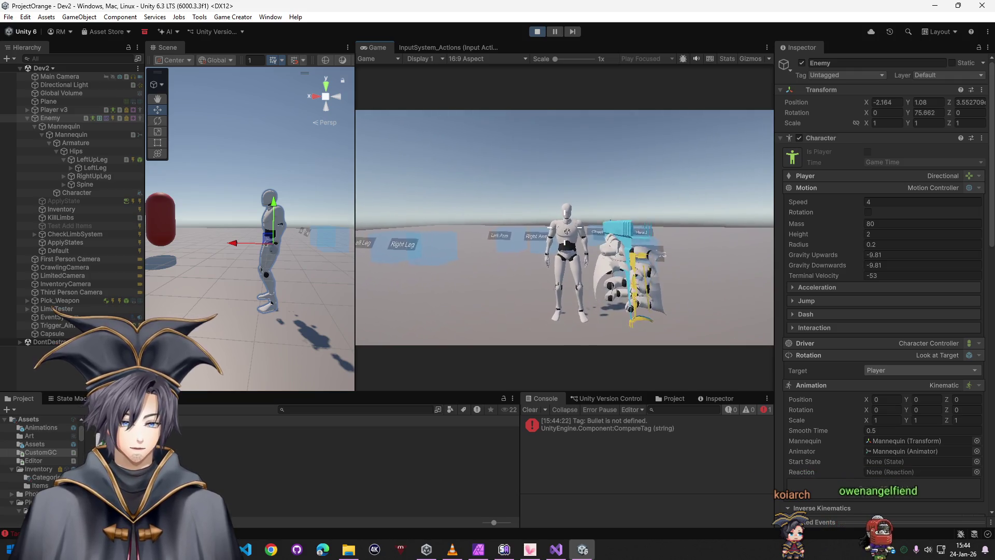
{"action": "left_click", "coordinate": [564, 227]}
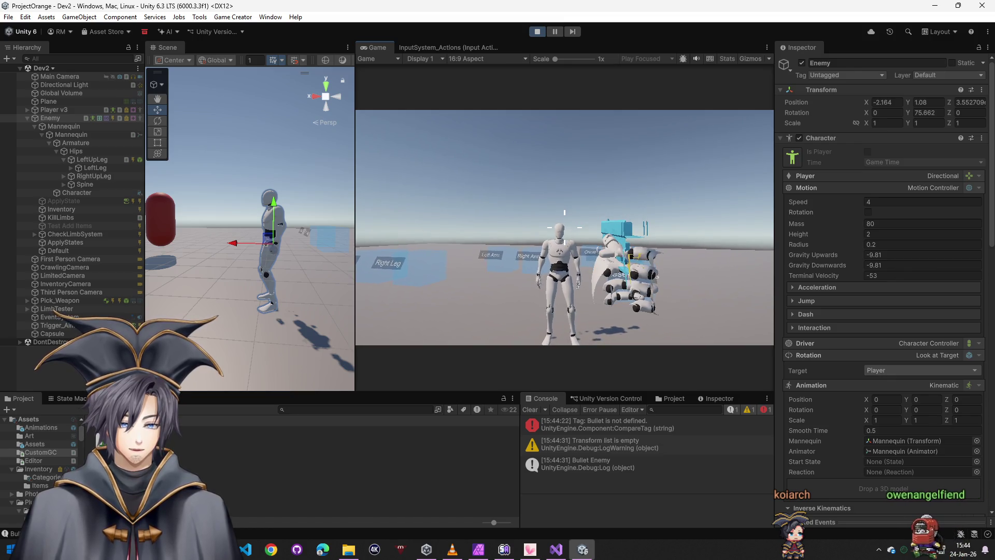
{"action": "key", "text": "super"}
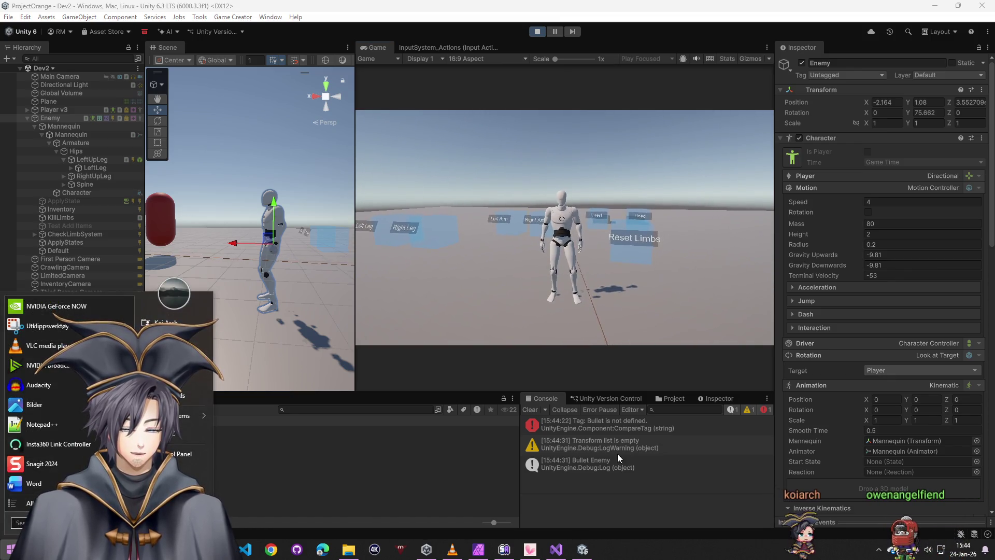
Inspect the 'Transform list is empty' warning's stack trace in the console
{"action": "left_click", "coordinate": [617, 449]}
{"action": "scroll", "coordinate": [843, 441], "scroll_direction": "down", "scroll_amount": 10}
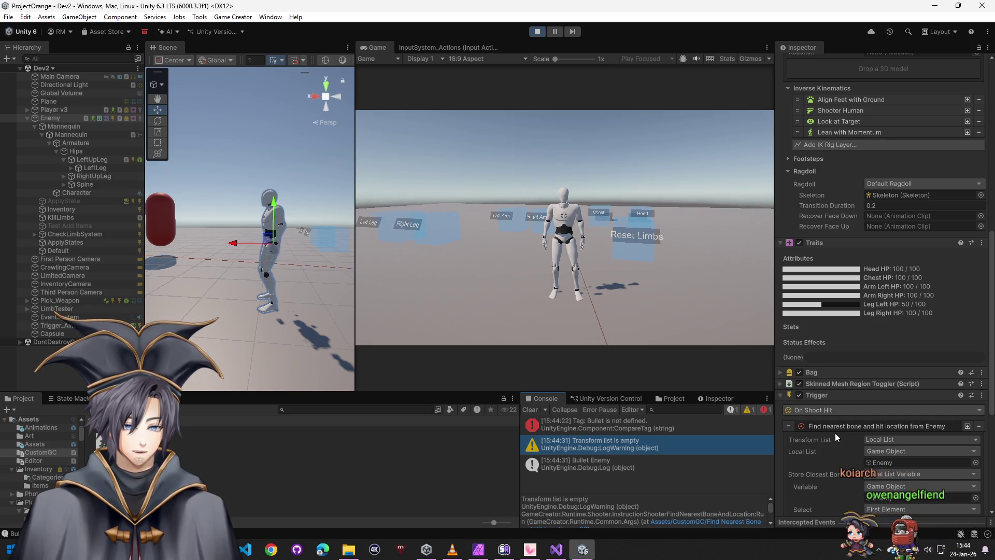
{"action": "scroll", "coordinate": [834, 433], "scroll_direction": "down", "scroll_amount": 3}
{"action": "scroll", "coordinate": [835, 433], "scroll_direction": "down", "scroll_amount": 2}
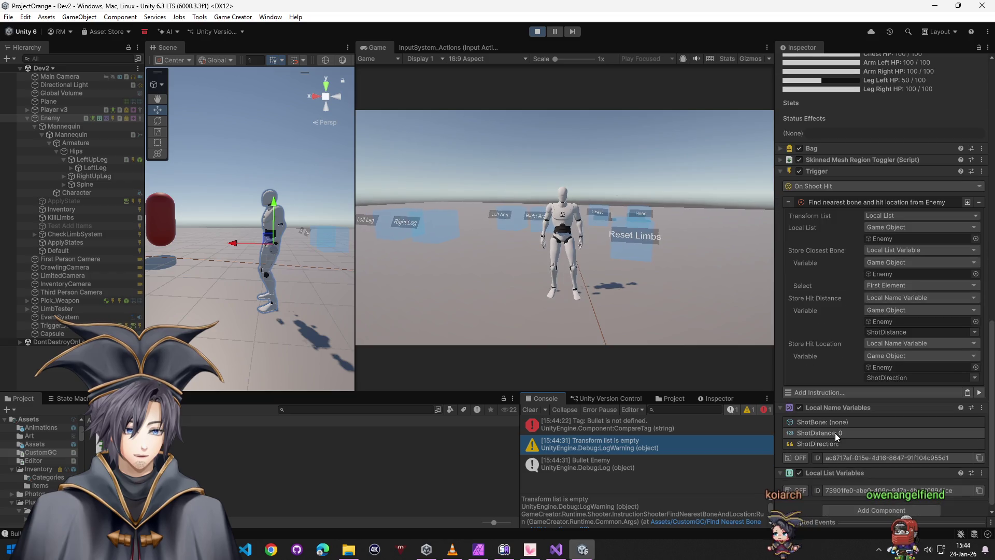
{"action": "scroll", "coordinate": [836, 429], "scroll_direction": "down", "scroll_amount": 1}
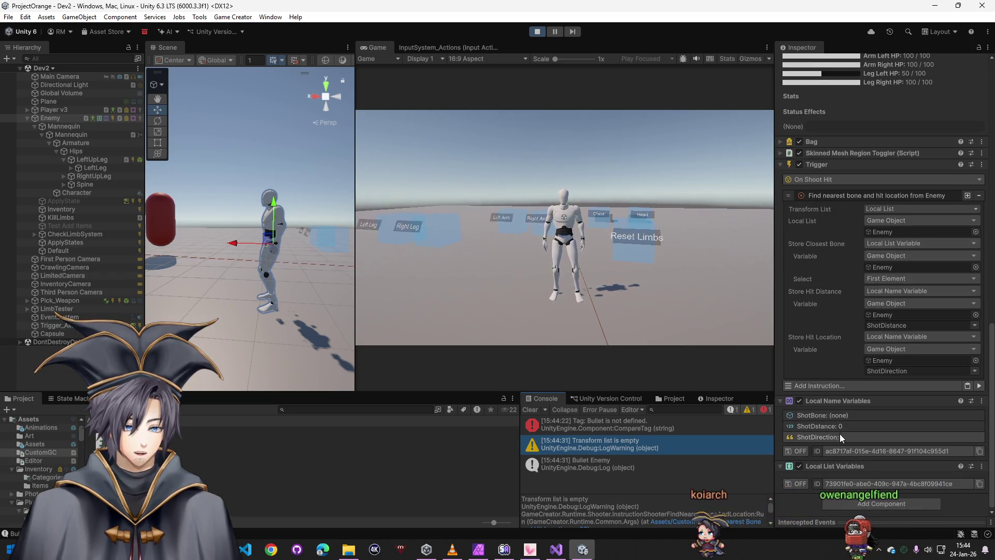
{"action": "scroll", "coordinate": [654, 502], "scroll_direction": "down", "scroll_amount": 3}
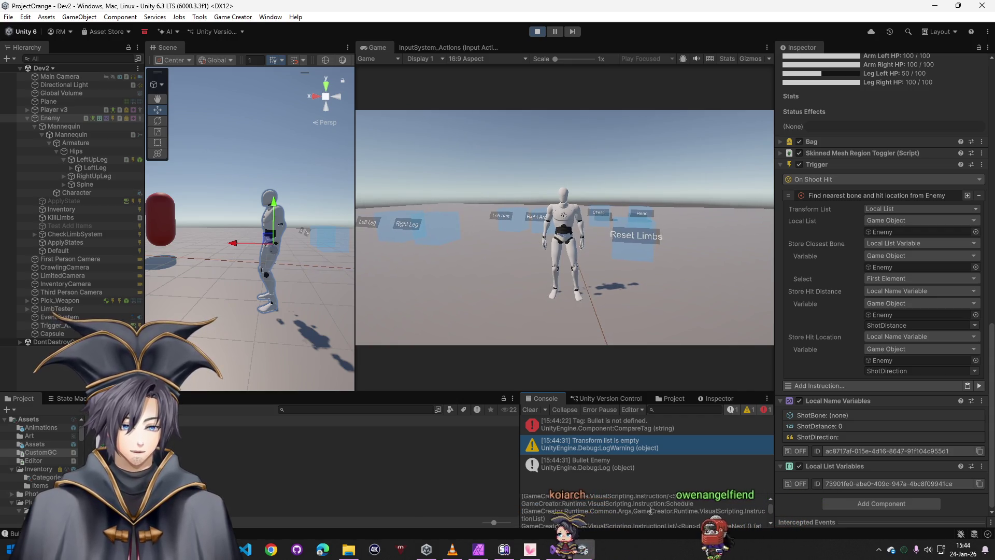
{"action": "scroll", "coordinate": [650, 510], "scroll_direction": "up", "scroll_amount": 3}
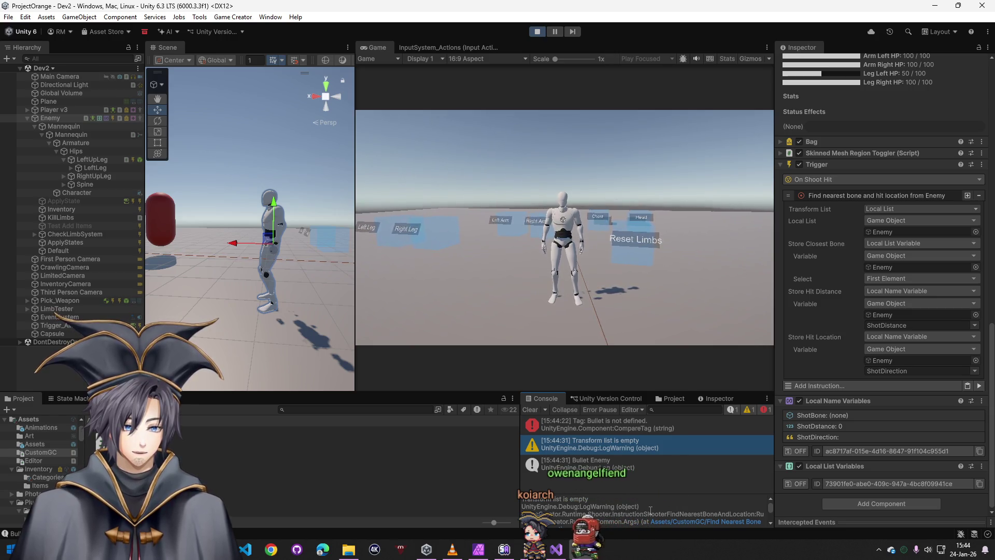
{"action": "scroll", "coordinate": [651, 510], "scroll_direction": "down", "scroll_amount": 3}
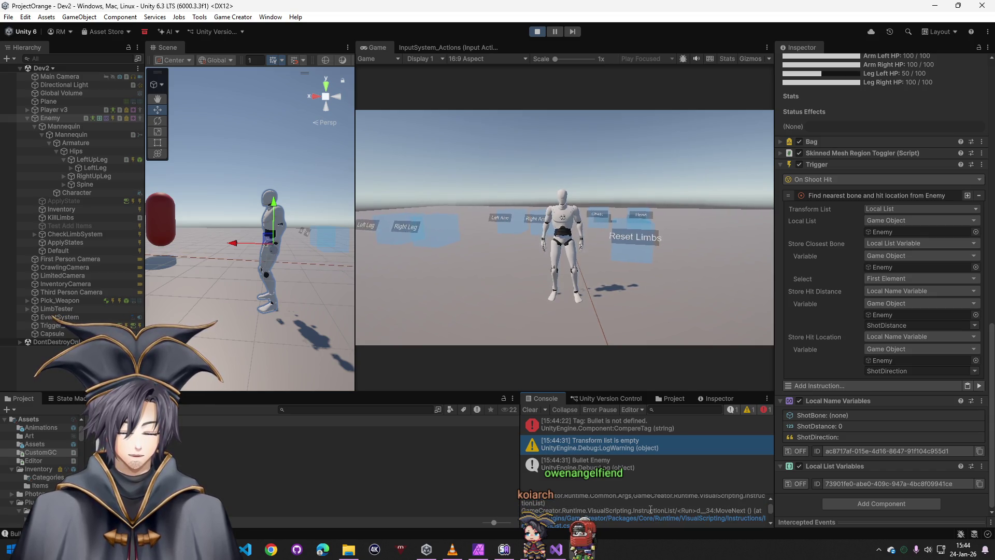
{"action": "scroll", "coordinate": [650, 510], "scroll_direction": "down", "scroll_amount": 2}
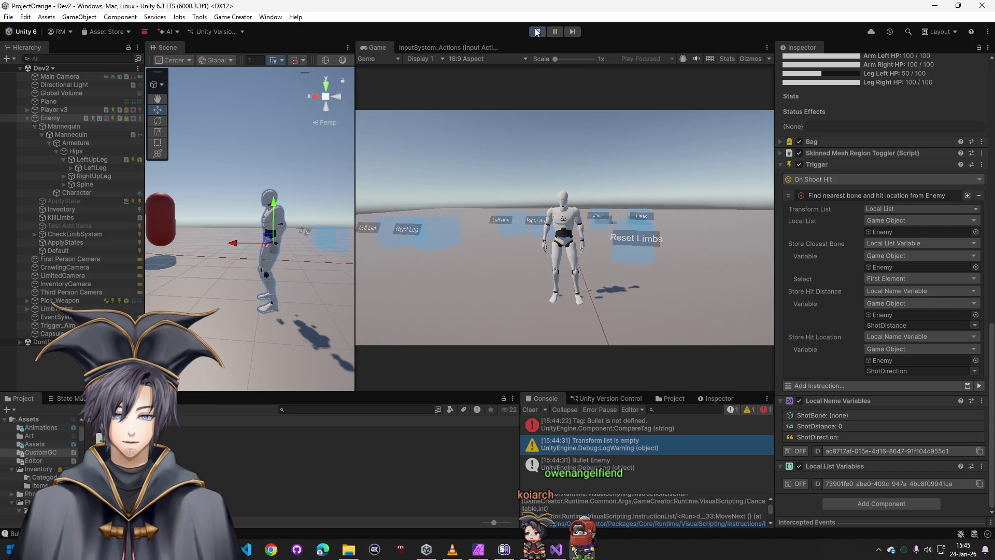
Stop the play-test, inspect LeftUpLeg's trigger, and reselect the Enemy
{"action": "left_click", "coordinate": [537, 32]}
{"action": "left_click", "coordinate": [93, 159]}
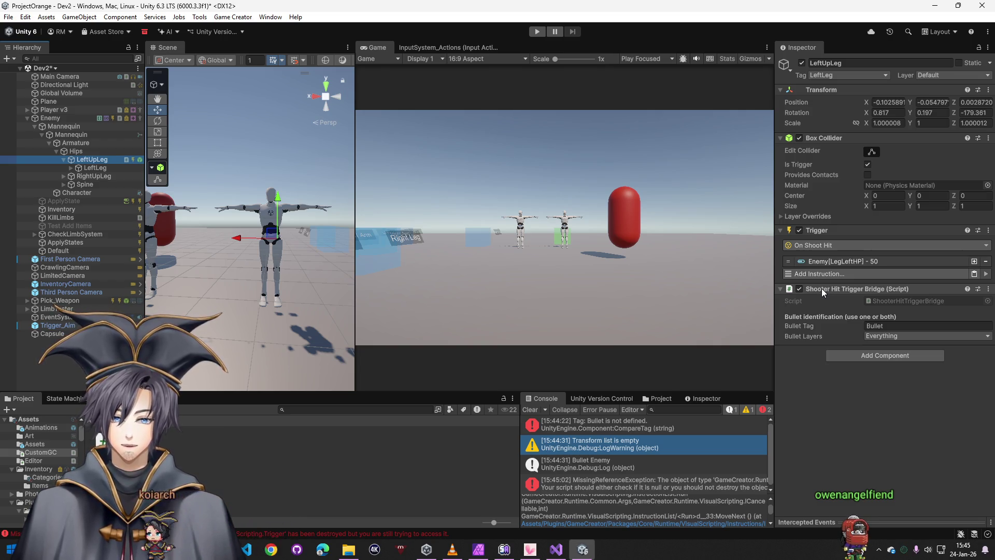
{"action": "left_click", "coordinate": [98, 118]}
Run Play mode, stop it, and start it again with the Enemy selected
{"action": "left_click", "coordinate": [536, 31]}
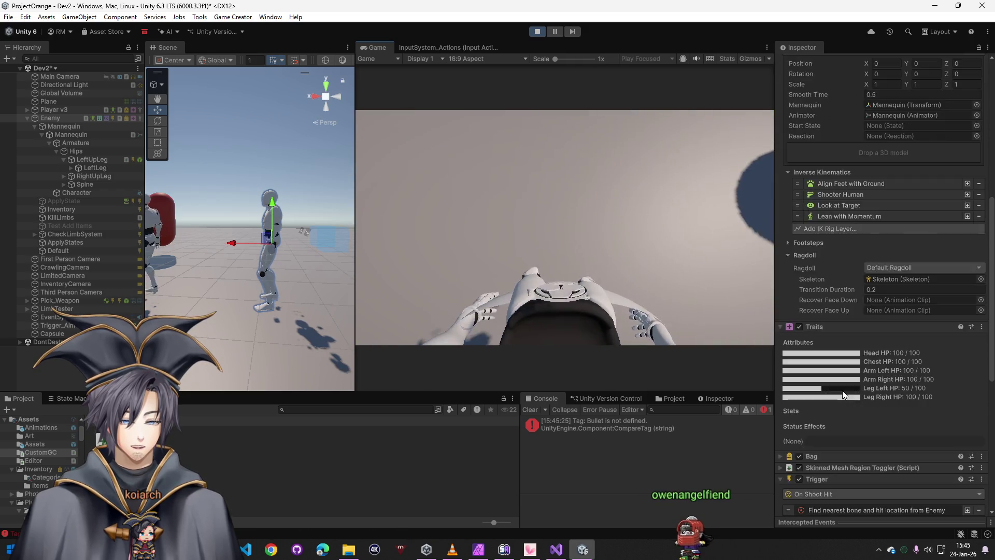
{"action": "scroll", "coordinate": [842, 390], "scroll_direction": "down", "scroll_amount": 10}
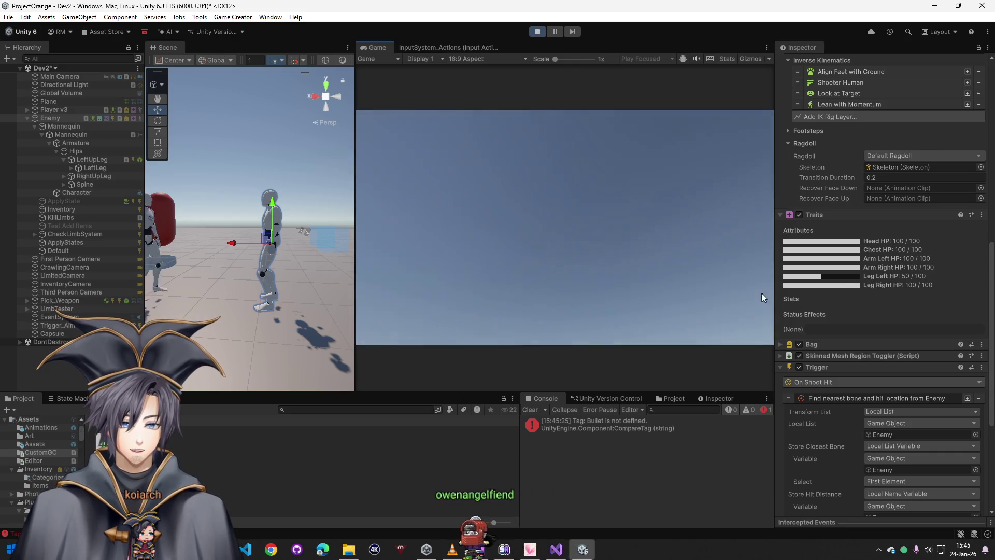
{"action": "key", "text": "super"}
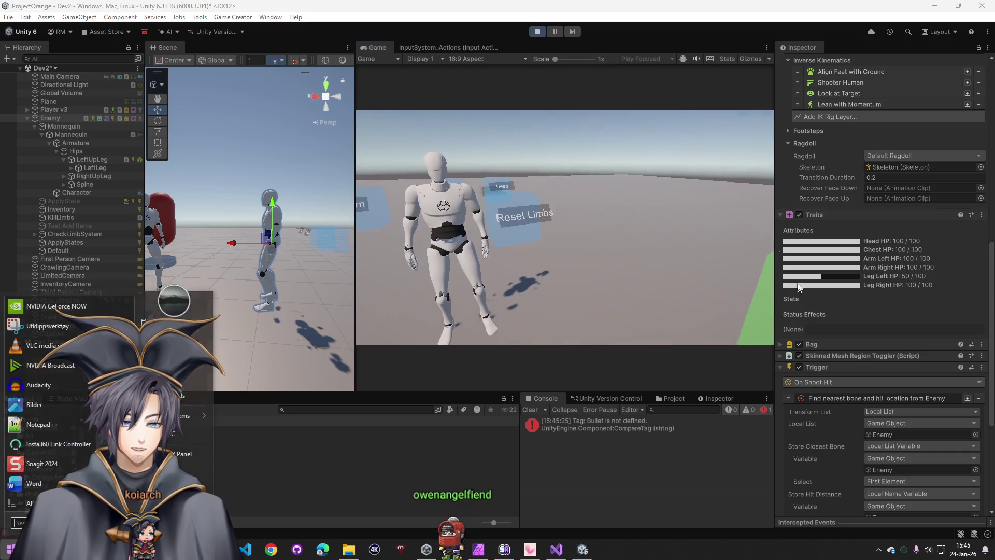
{"action": "left_click", "coordinate": [538, 31]}
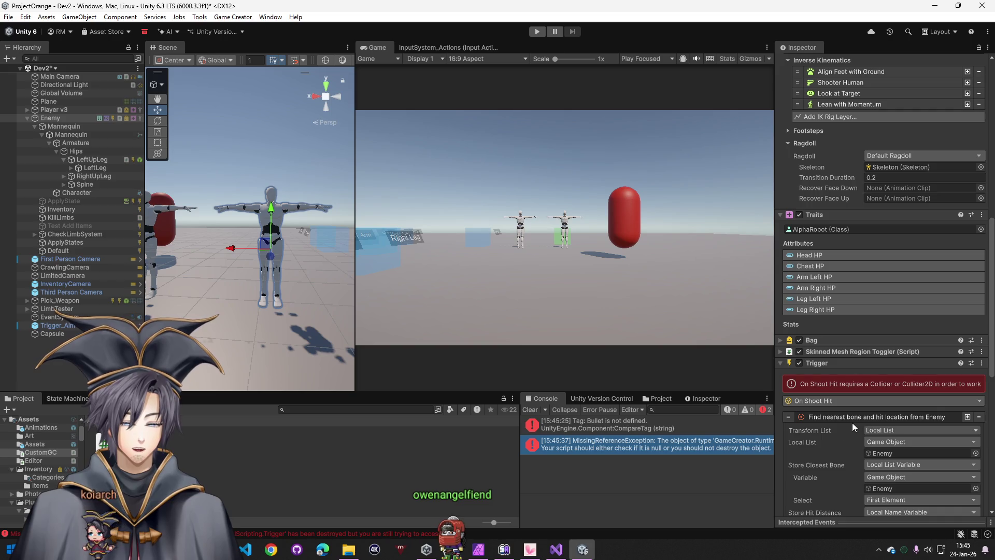
{"action": "scroll", "coordinate": [850, 411], "scroll_direction": "down", "scroll_amount": 5}
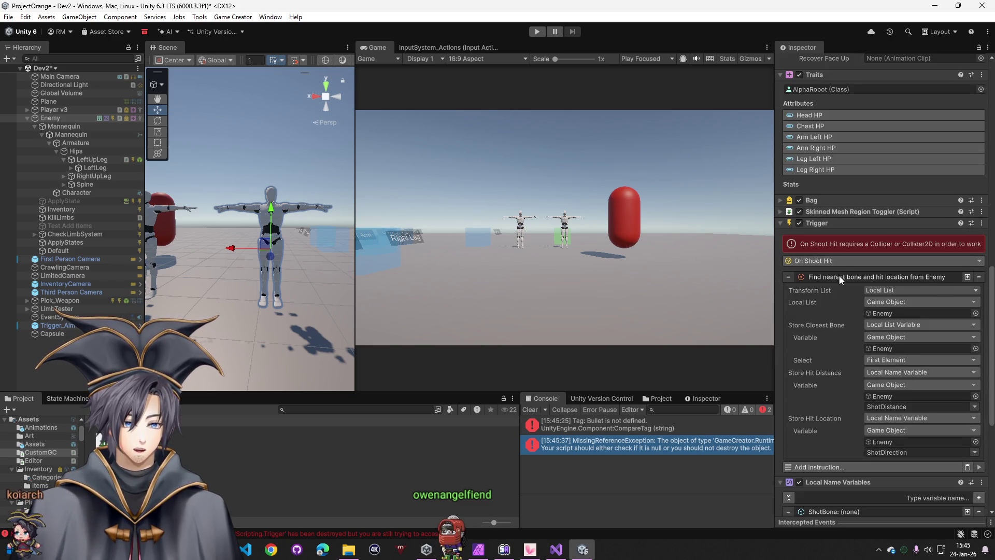
{"action": "left_click", "coordinate": [537, 32]}
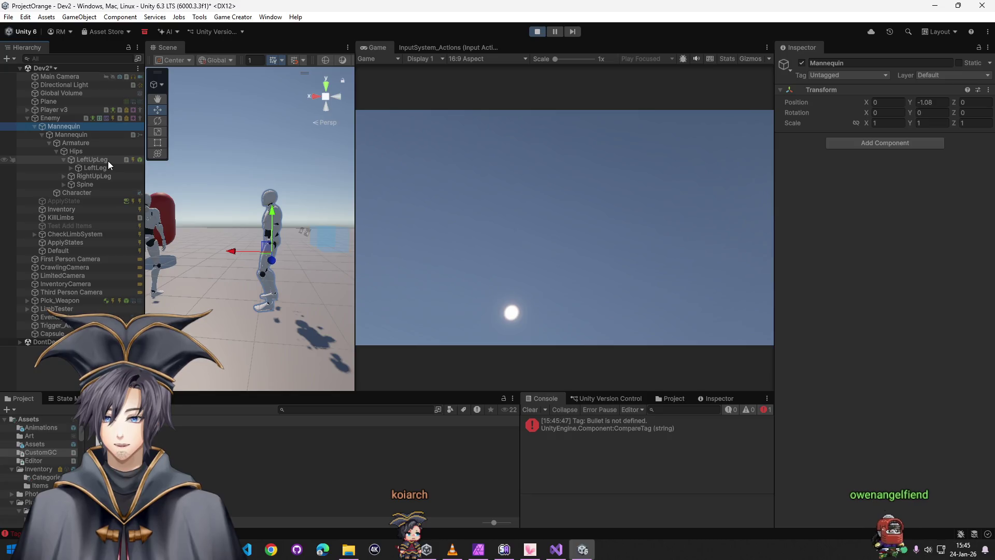
{"action": "left_click", "coordinate": [60, 118]}
Select the Enemy and scroll to its components
{"action": "scroll", "coordinate": [881, 259], "scroll_direction": "down", "scroll_amount": 5}
{"action": "scroll", "coordinate": [842, 372], "scroll_direction": "down", "scroll_amount": 4}
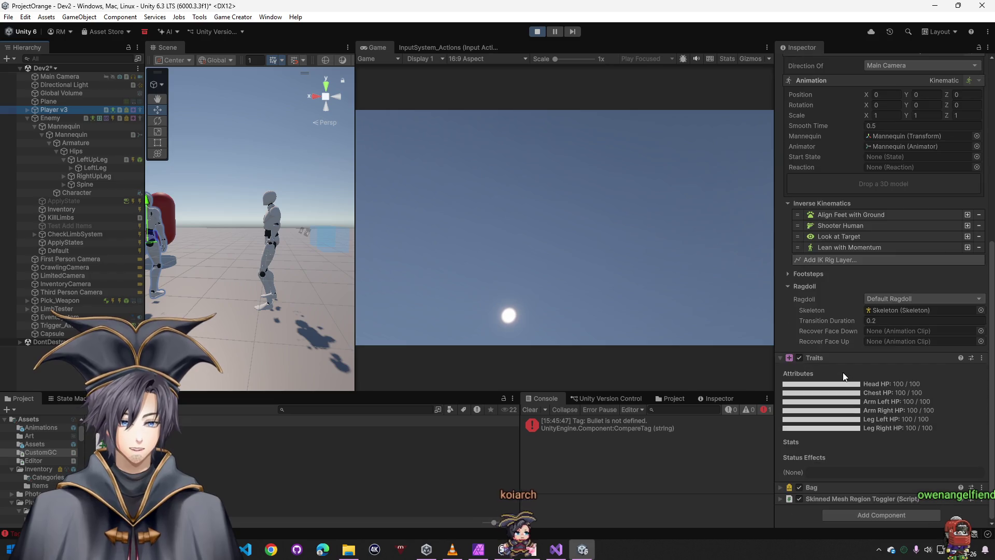
{"action": "scroll", "coordinate": [850, 421], "scroll_direction": "up", "scroll_amount": 5}
{"action": "scroll", "coordinate": [850, 421], "scroll_direction": "up", "scroll_amount": 5}
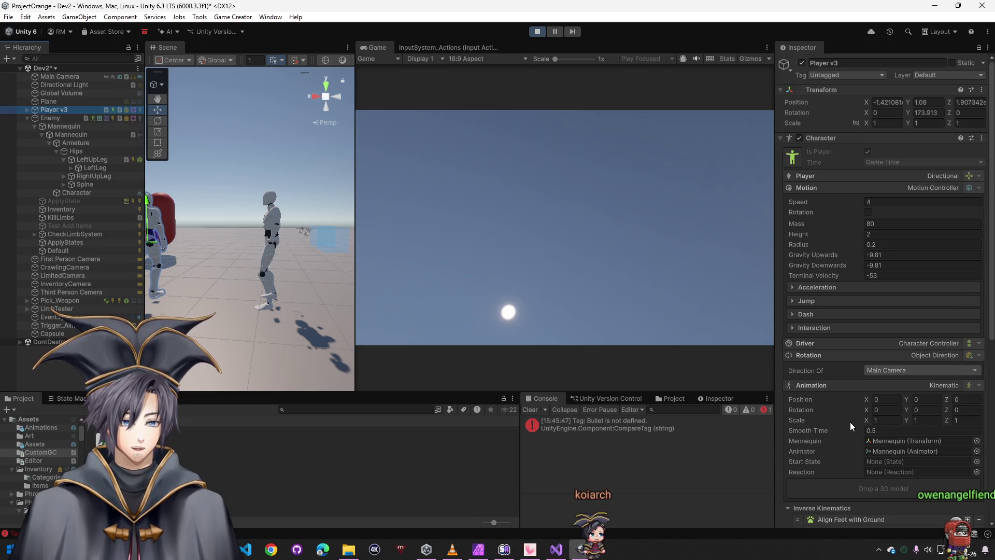
{"action": "left_click", "coordinate": [58, 118]}
{"action": "scroll", "coordinate": [919, 383], "scroll_direction": "down", "scroll_amount": 15}
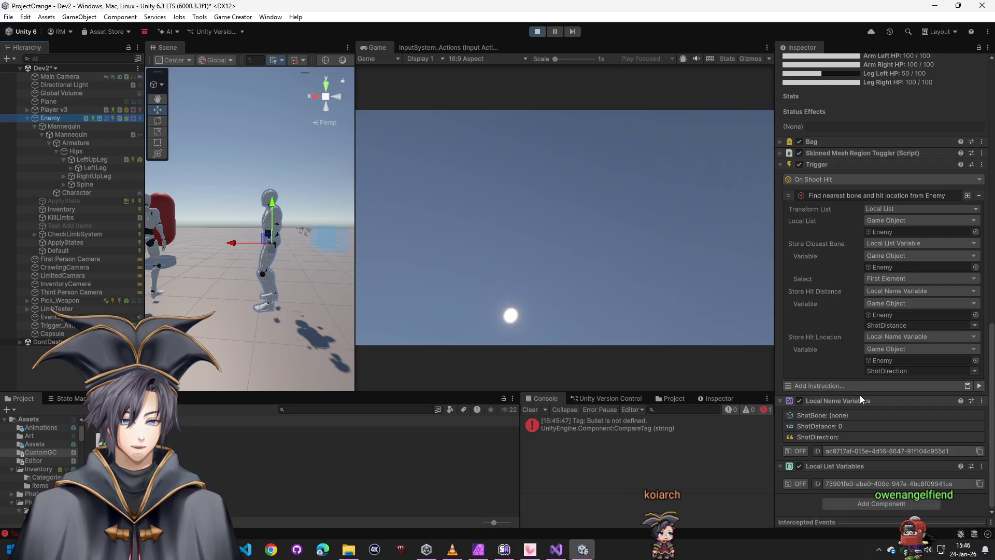
Correct the misspelled variable name ShotDstance to ShotDistance
{"action": "left_click", "coordinate": [577, 216]}
{"action": "left_click", "coordinate": [805, 425]}
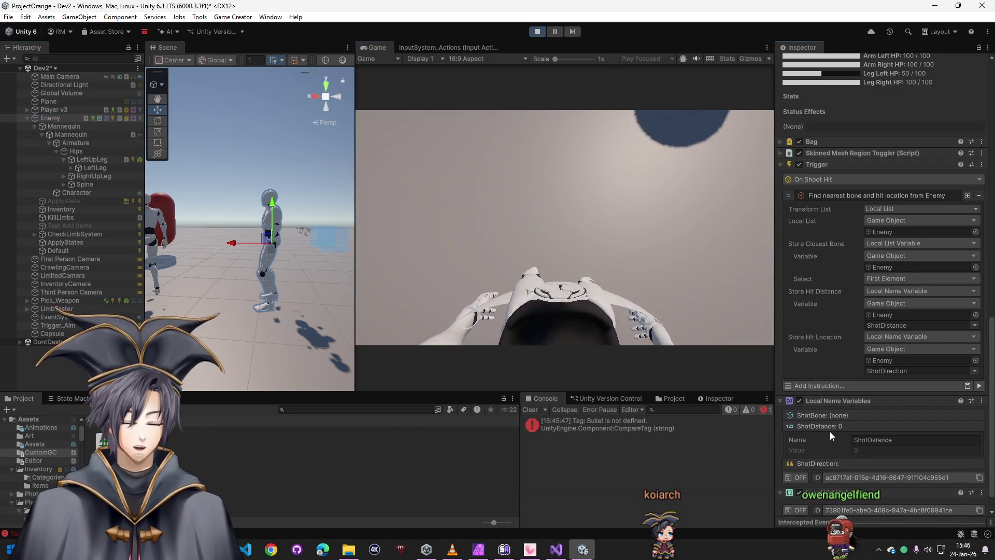
{"action": "left_click", "coordinate": [872, 439]}
{"action": "type", "text": "i"}
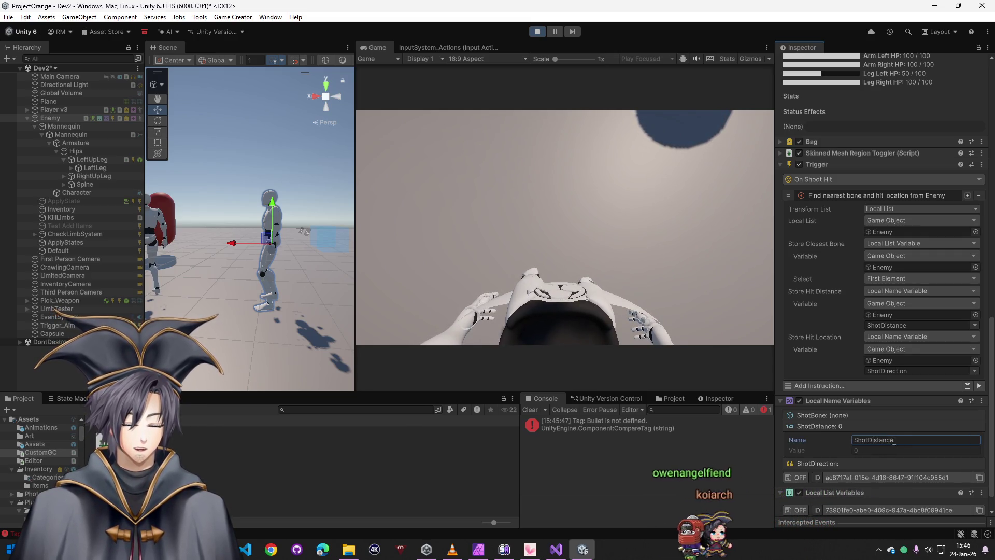
{"action": "left_click", "coordinate": [603, 263]}
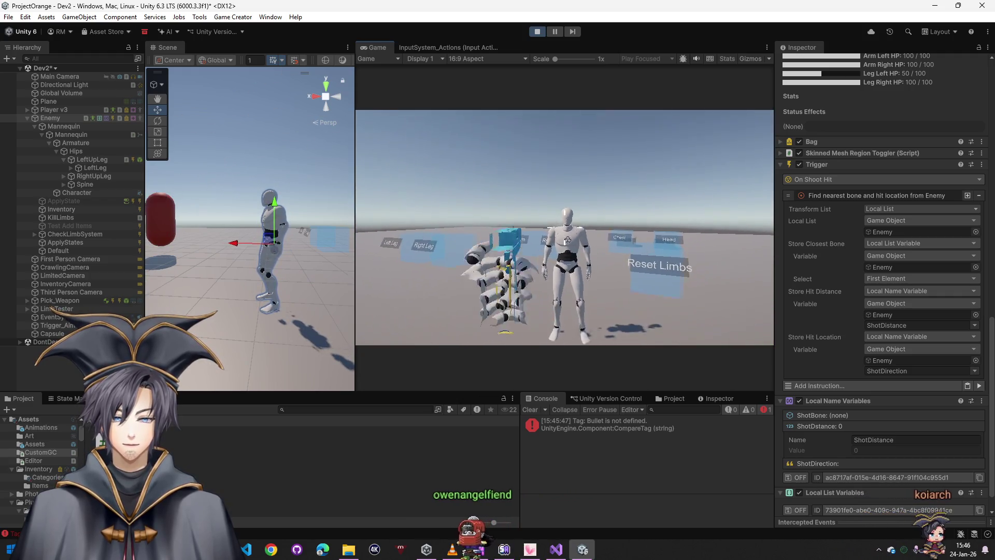
Walk toward the enemy and fire several test shots at it
{"action": "left_click", "coordinate": [564, 228]}
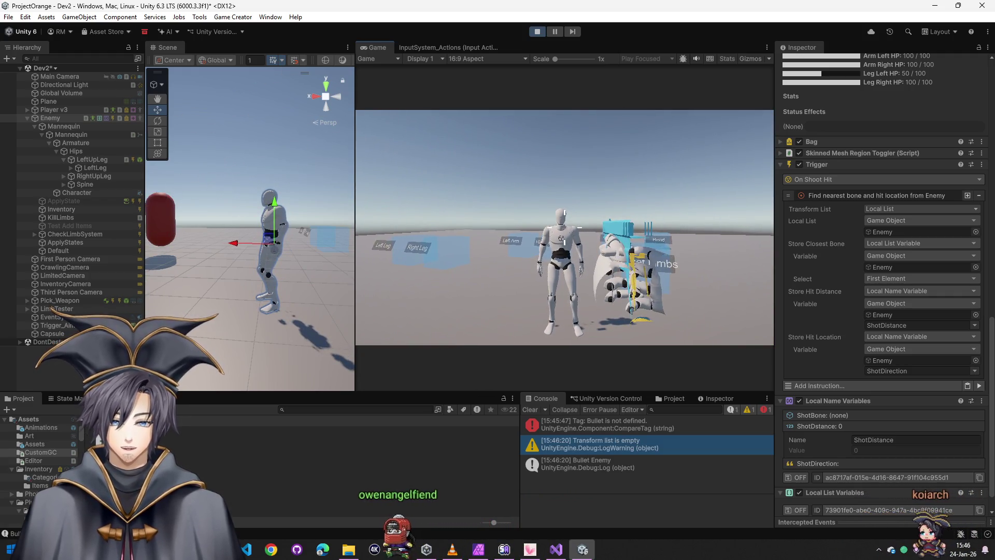
{"action": "key", "text": "w"}
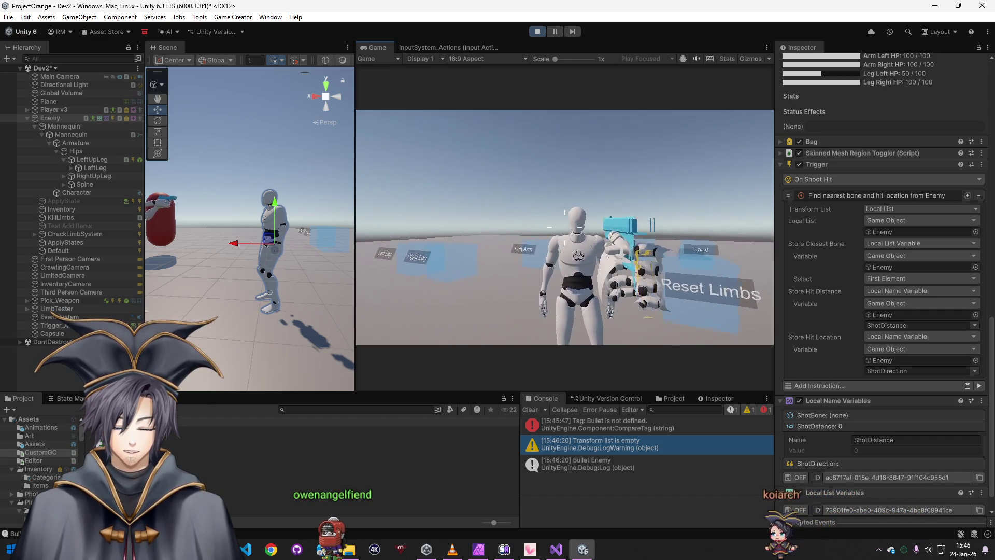
{"action": "left_click", "coordinate": [565, 227]}
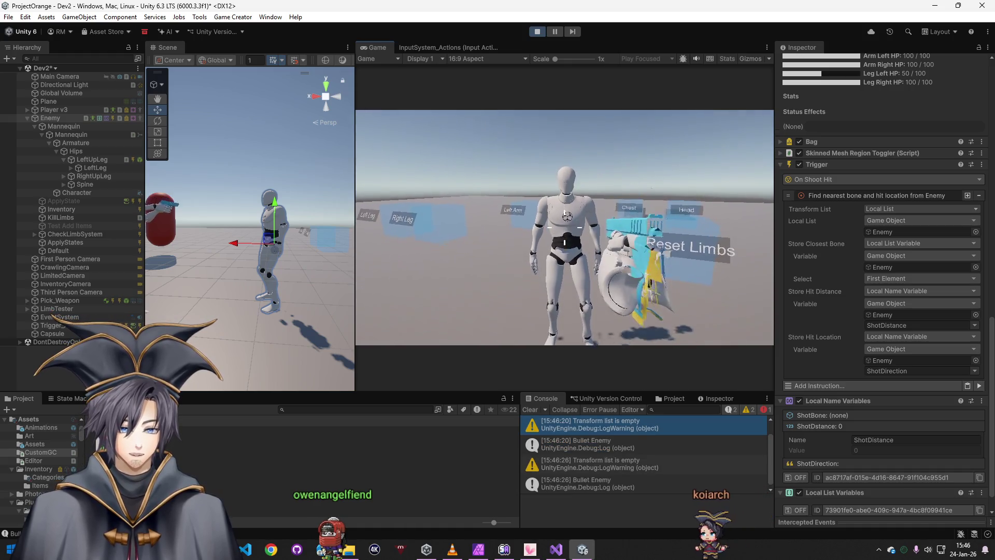
{"action": "left_click", "coordinate": [564, 227]}
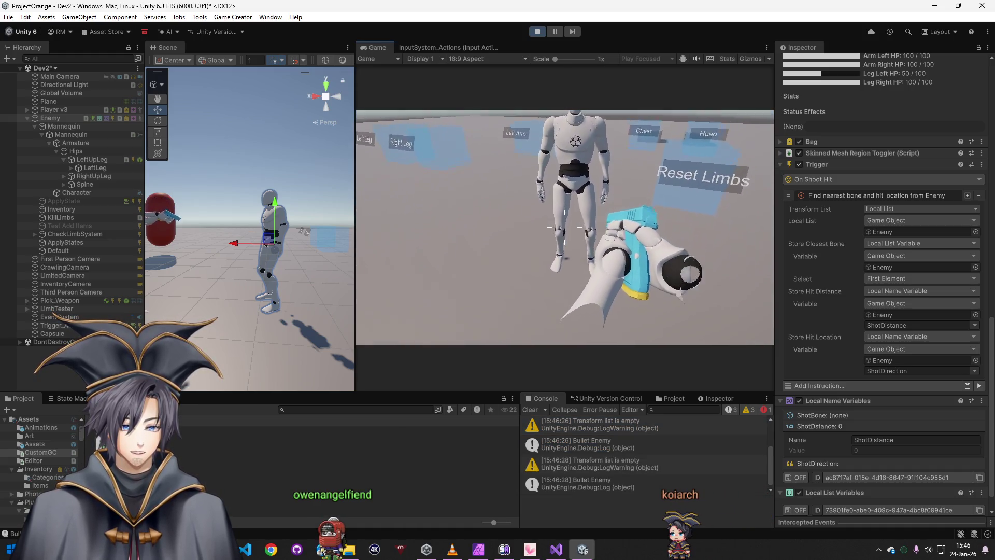
{"action": "left_click", "coordinate": [564, 228]}
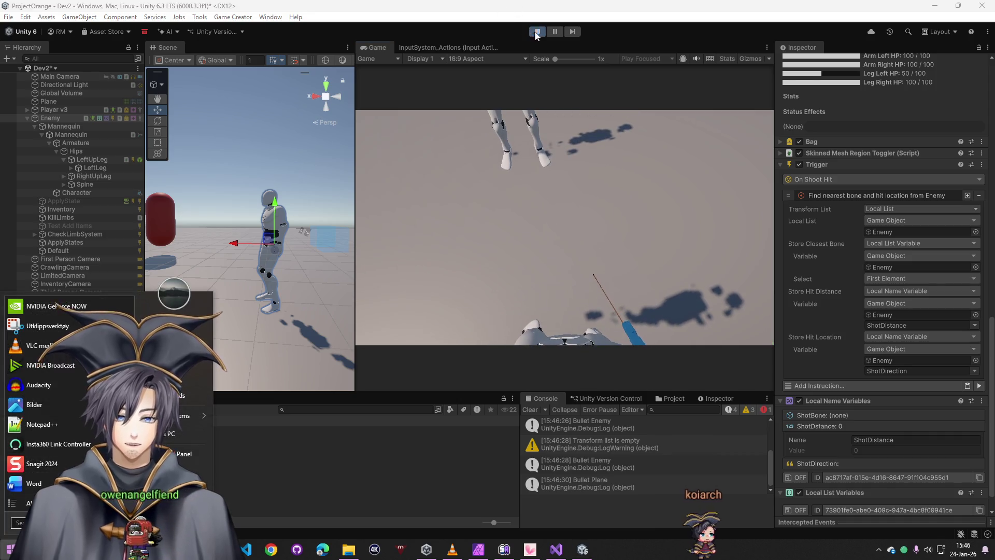
Stop Play mode, select LeftUpLeg, and attempt removing its Trigger and Box Collider (blocked)
{"action": "key", "text": "ctrl+p"}
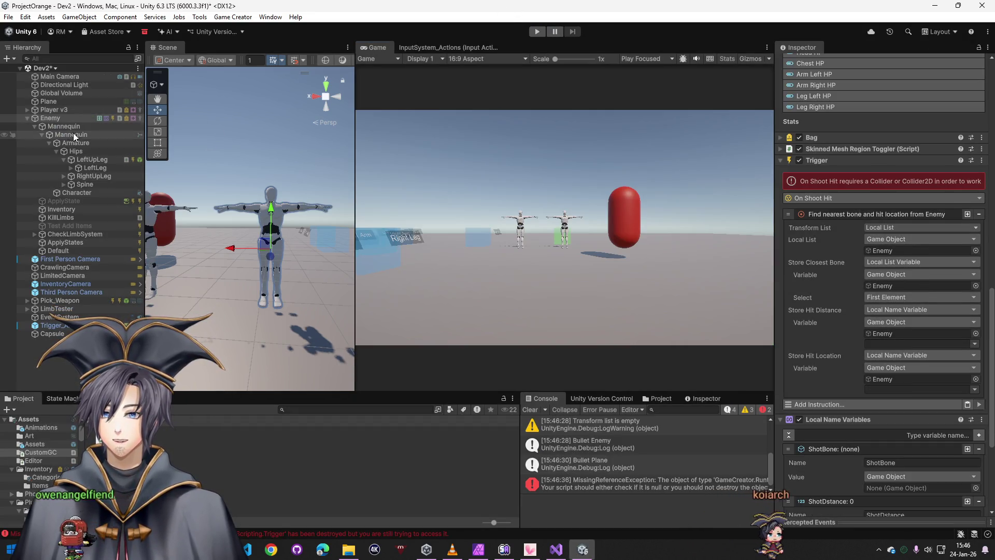
{"action": "left_click", "coordinate": [72, 158]}
{"action": "right_click", "coordinate": [834, 236]}
{"action": "left_click", "coordinate": [860, 255]}
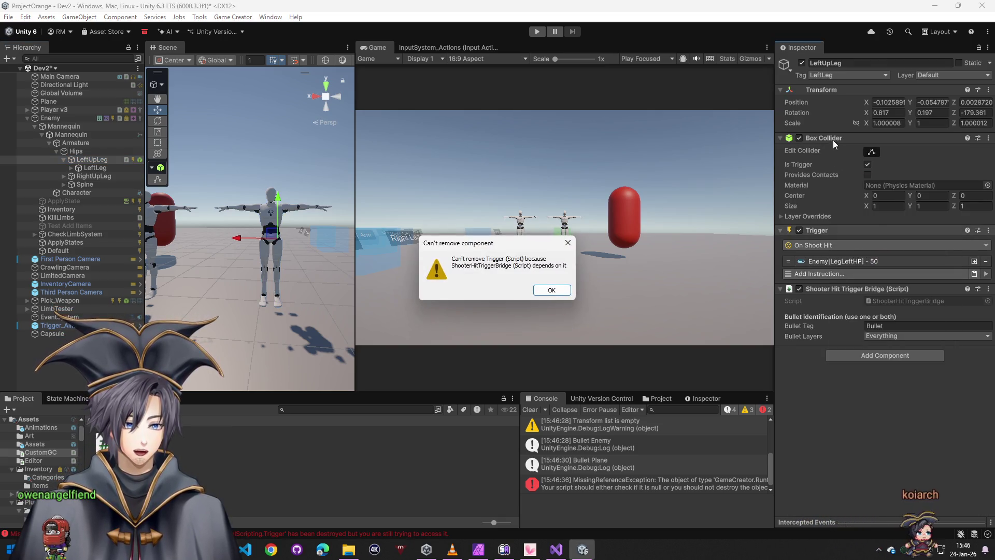
{"action": "left_click", "coordinate": [560, 291]}
{"action": "right_click", "coordinate": [848, 138]}
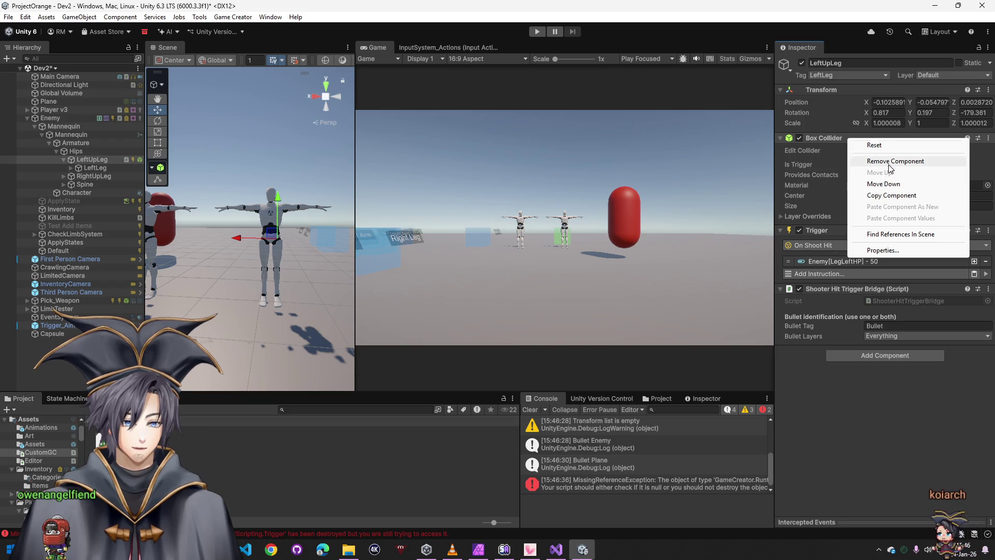
{"action": "left_click", "coordinate": [860, 163]}
{"action": "left_click", "coordinate": [552, 290]}
Remove Shooter Hit Trigger Bridge, then Trigger and Box Collider, and clear the console
{"action": "right_click", "coordinate": [865, 289]}
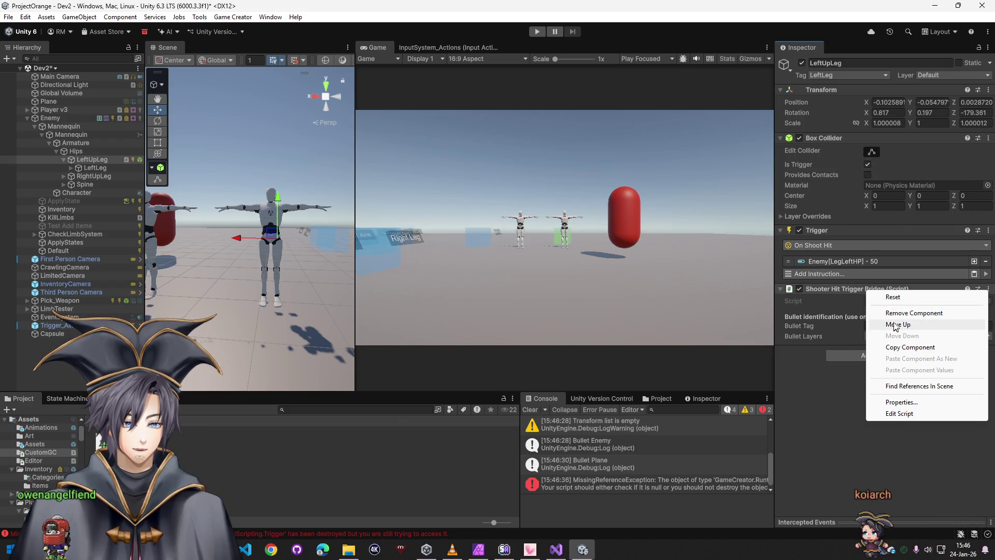
{"action": "left_click", "coordinate": [886, 312]}
{"action": "right_click", "coordinate": [795, 231]}
{"action": "left_click", "coordinate": [850, 254]}
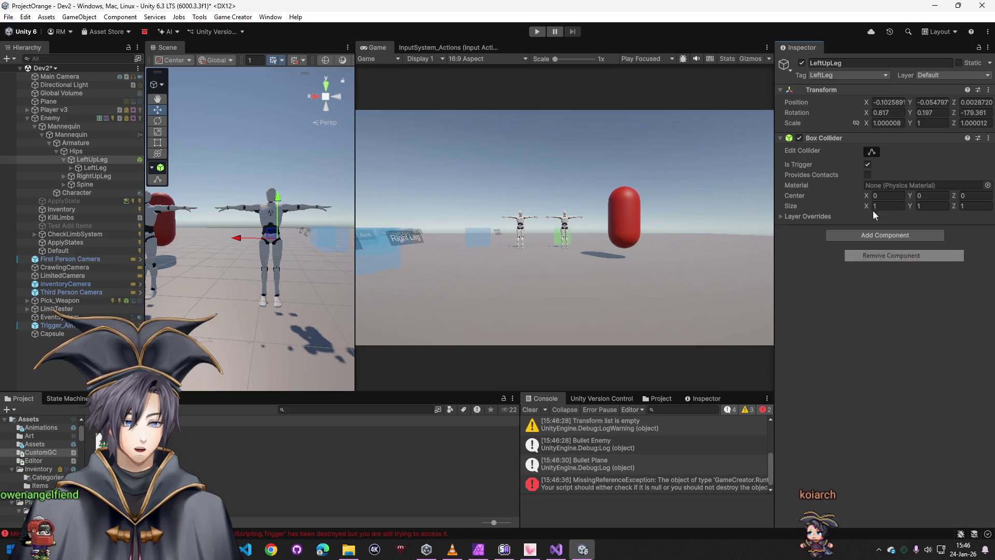
{"action": "right_click", "coordinate": [823, 136]}
{"action": "left_click", "coordinate": [866, 157]}
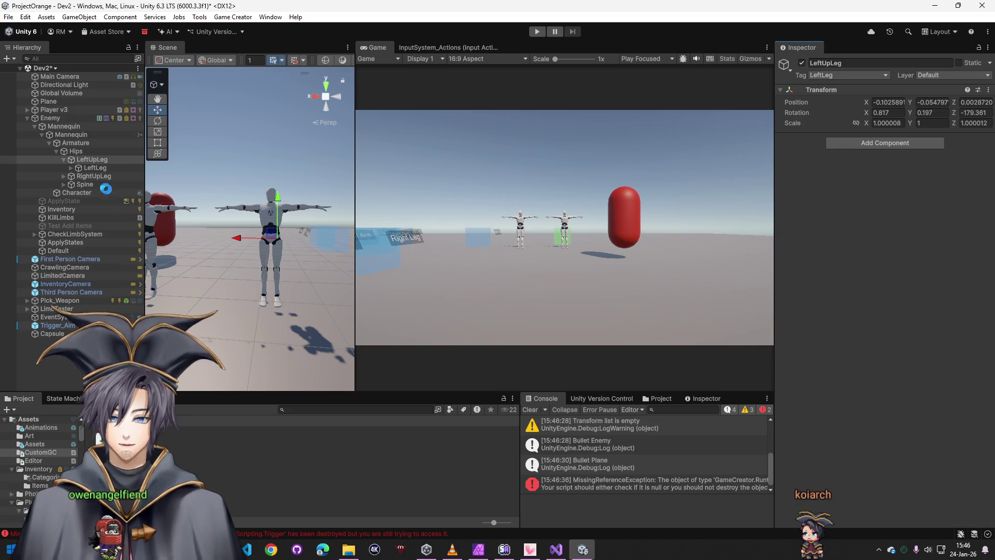
{"action": "left_click", "coordinate": [530, 410]}
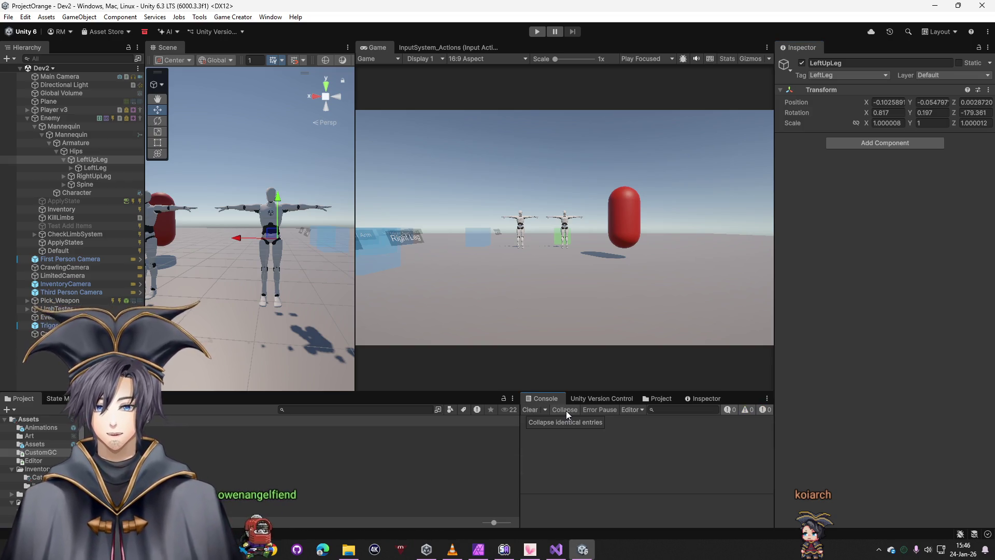
Select Enemy and scroll to its Find nearest bone trigger and Local Name Variables
{"action": "left_click", "coordinate": [49, 119]}
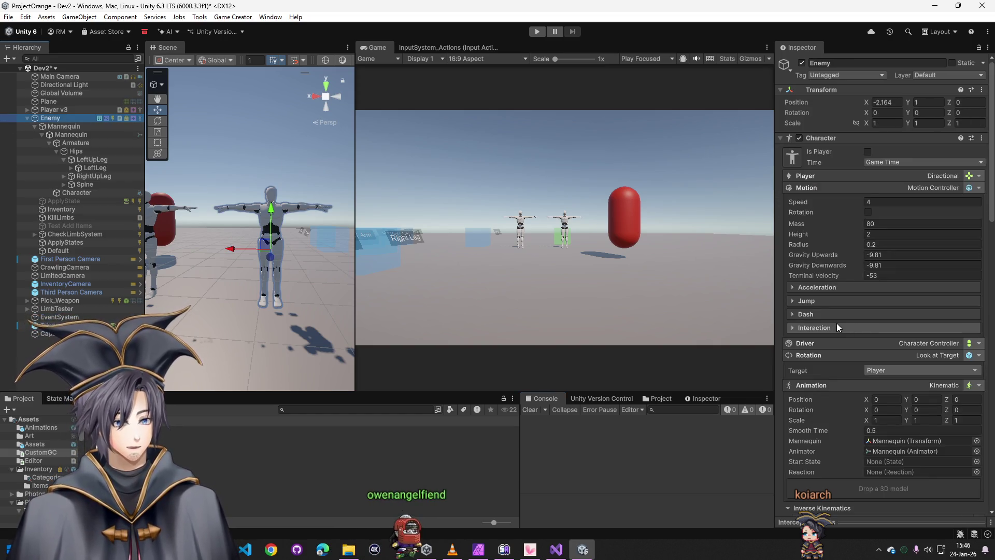
{"action": "scroll", "coordinate": [846, 342], "scroll_direction": "down", "scroll_amount": 10}
{"action": "scroll", "coordinate": [850, 343], "scroll_direction": "down", "scroll_amount": 3}
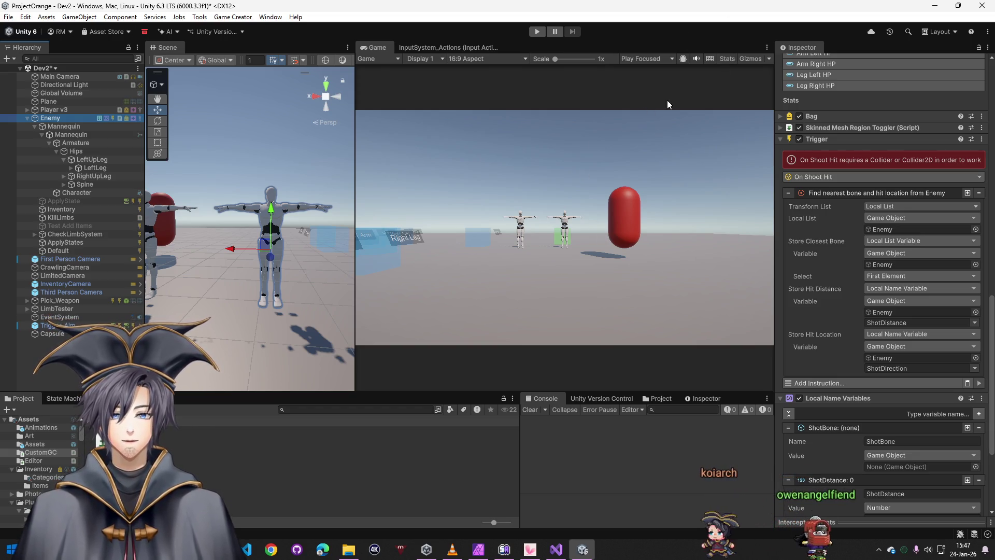
Start Play mode and walk the player across the arena toward the enemy
{"action": "left_click", "coordinate": [536, 32]}
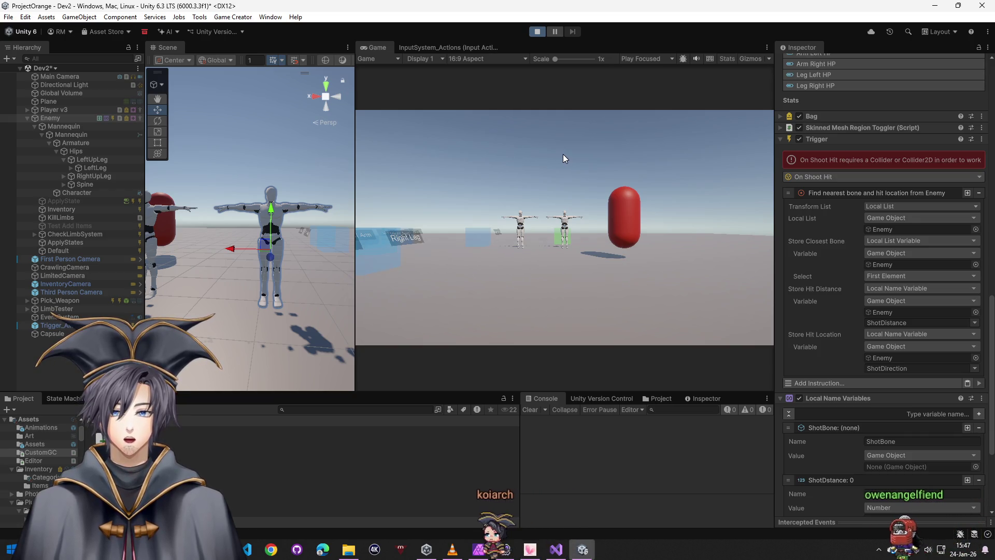
{"action": "left_click", "coordinate": [563, 154]}
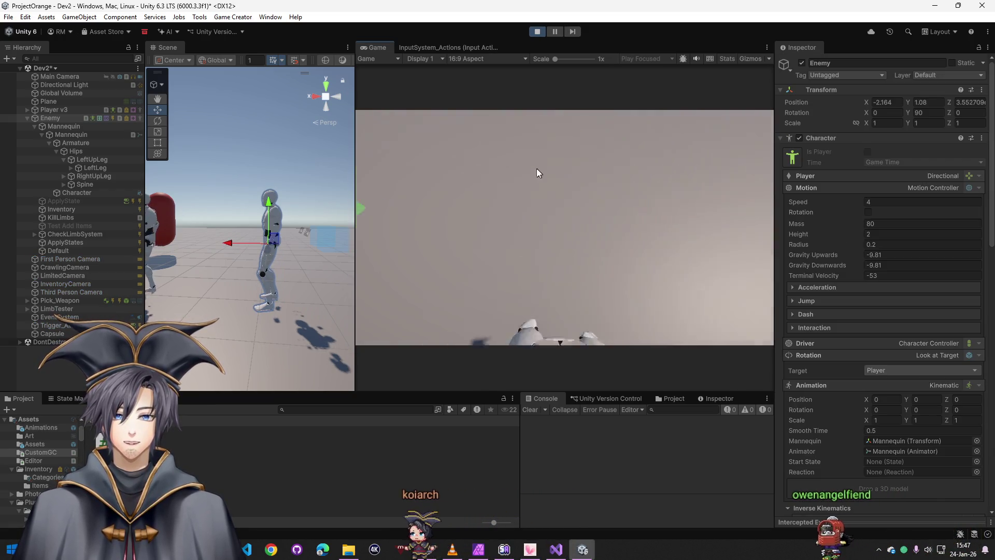
{"action": "key", "text": "w"}
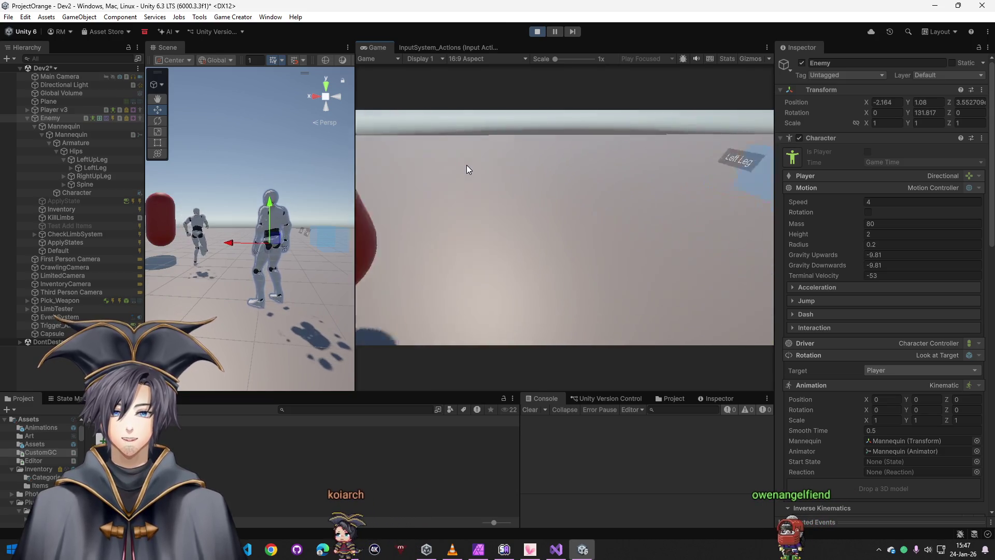
{"action": "key", "text": "w"}
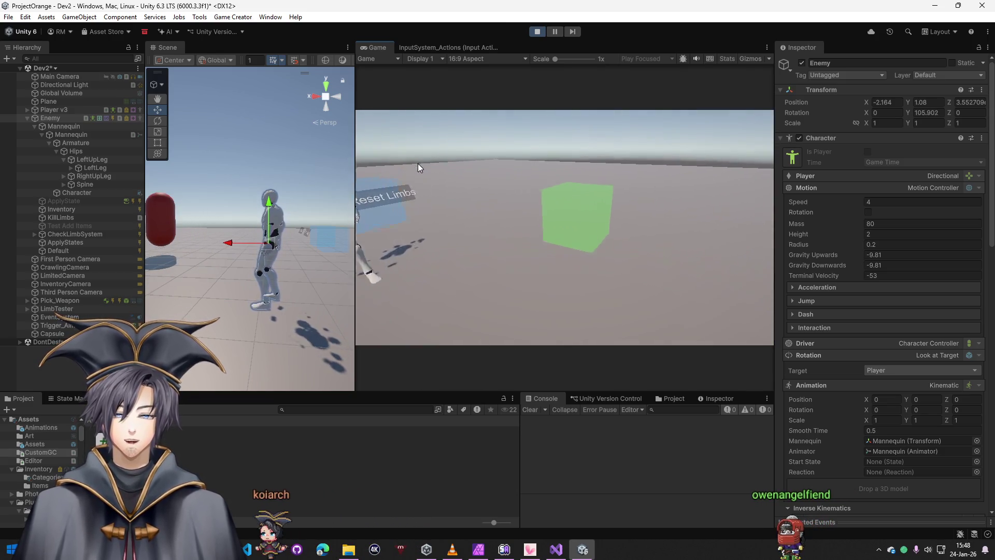
{"action": "left_click", "coordinate": [423, 169]}
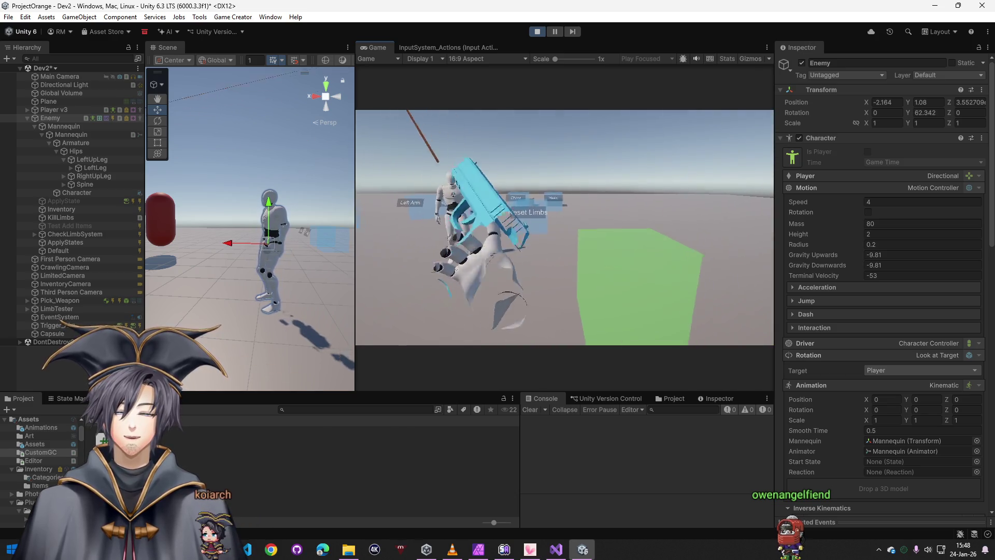
{"action": "key", "text": "w"}
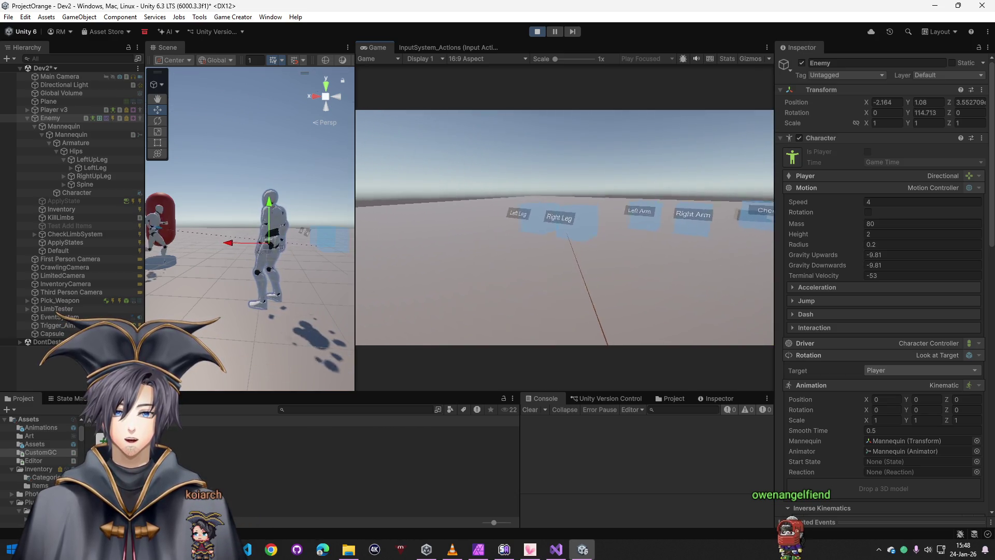
{"action": "key", "text": "w"}
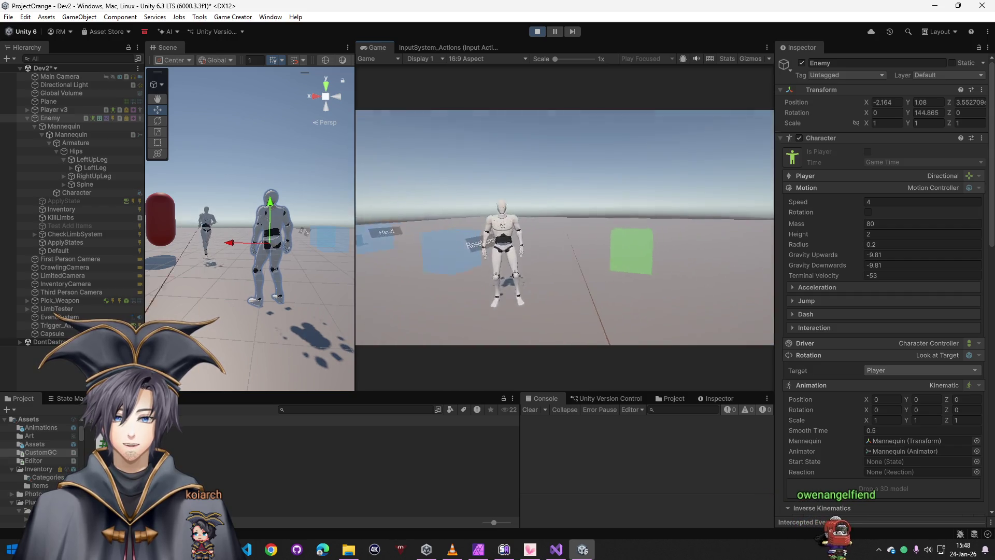
{"action": "key", "text": "w"}
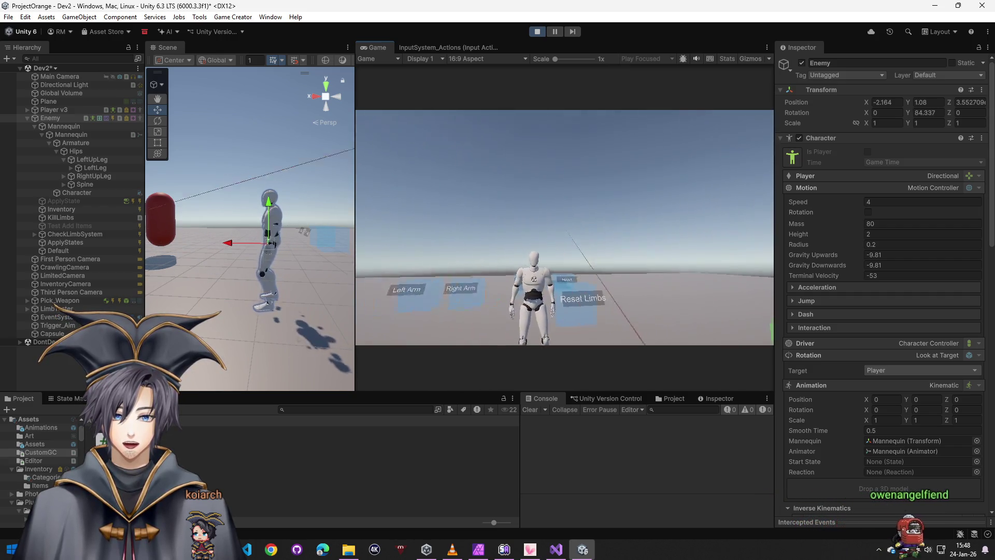
{"action": "key", "text": "w"}
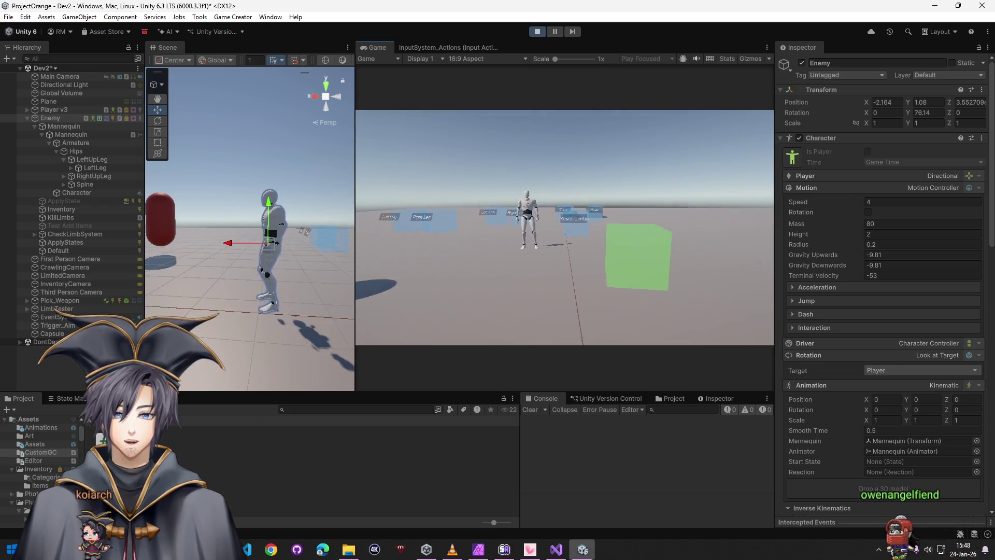
{"action": "scroll", "coordinate": [565, 227], "scroll_direction": "down", "scroll_amount": 3}
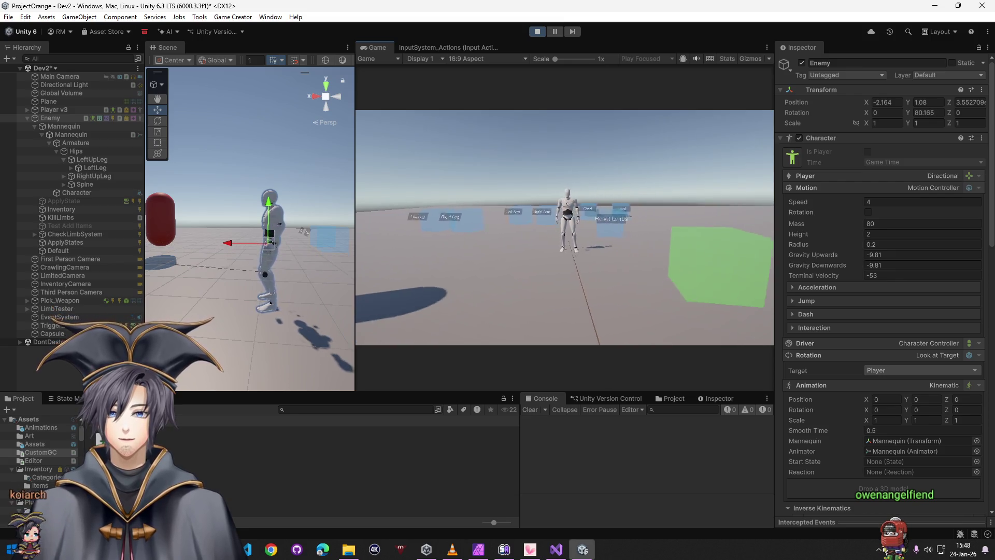
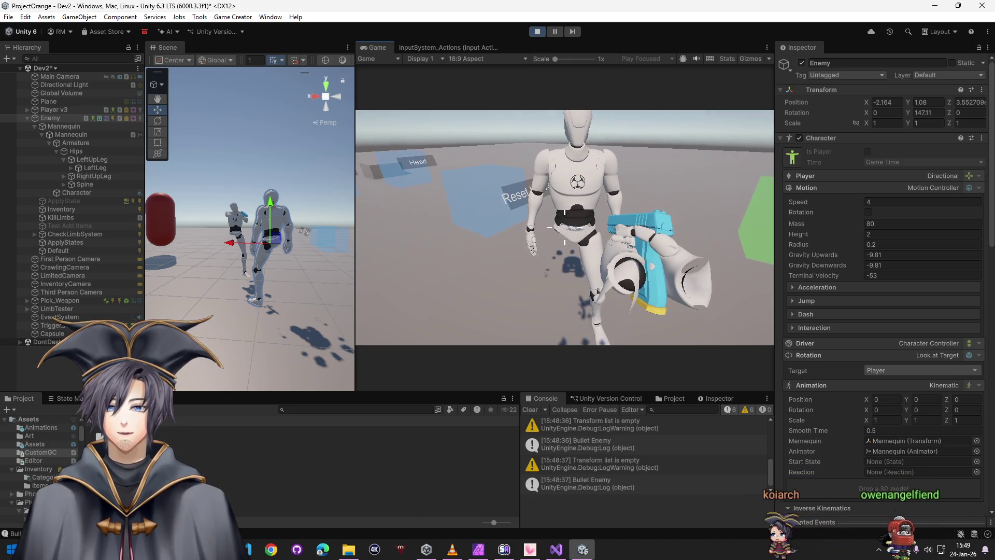
Walk the player back and forth between the enemy and the limb panels
{"action": "key", "text": "s"}
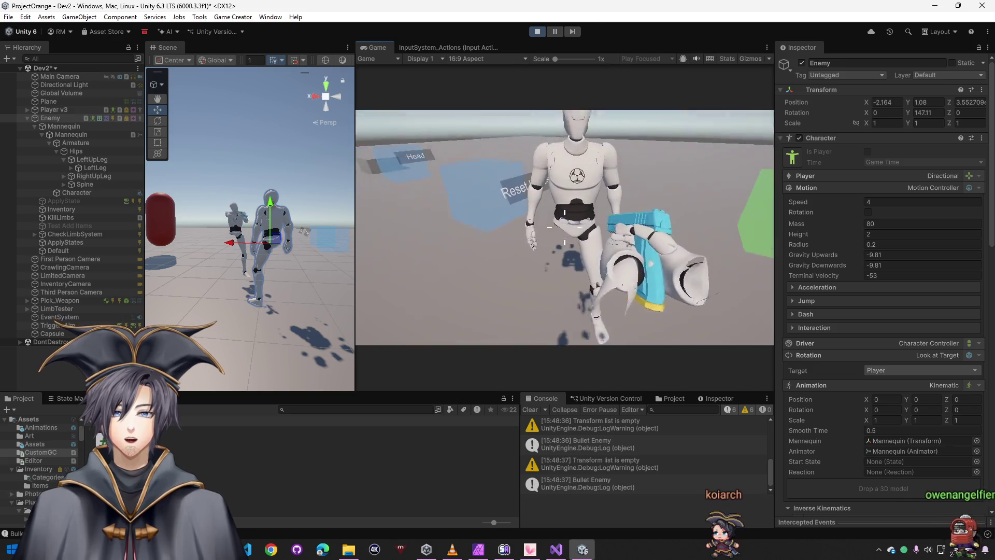
{"action": "key", "text": "s"}
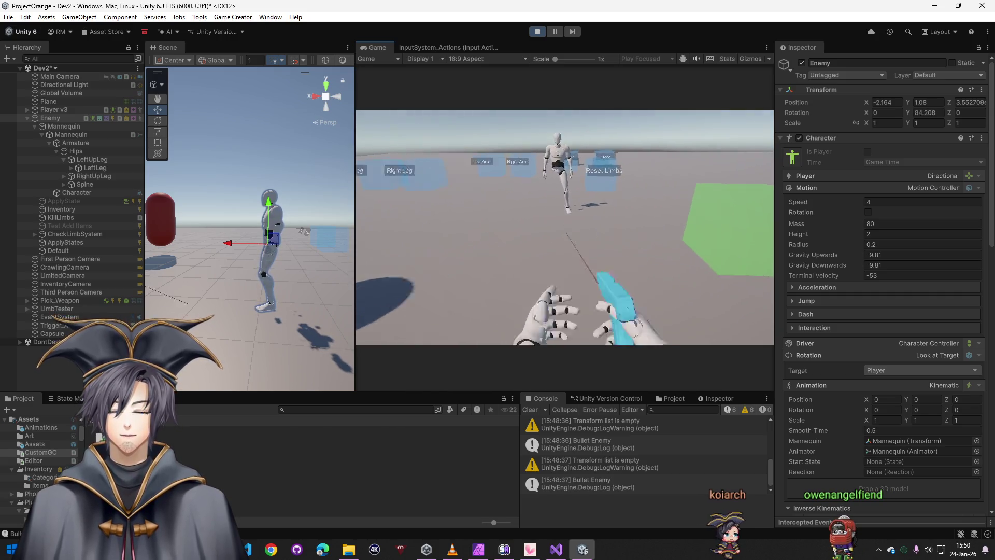
{"action": "key", "text": "w"}
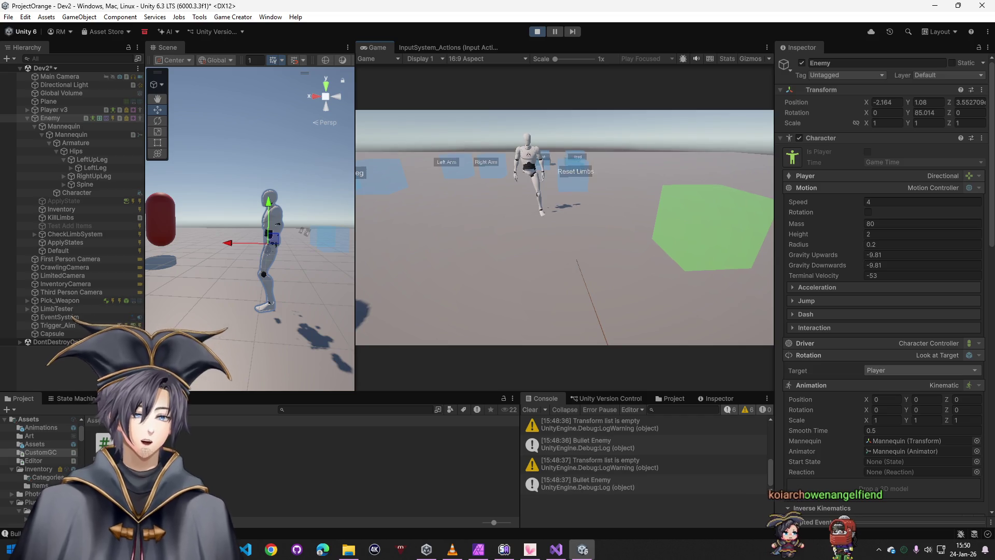
{"action": "key", "text": "w"}
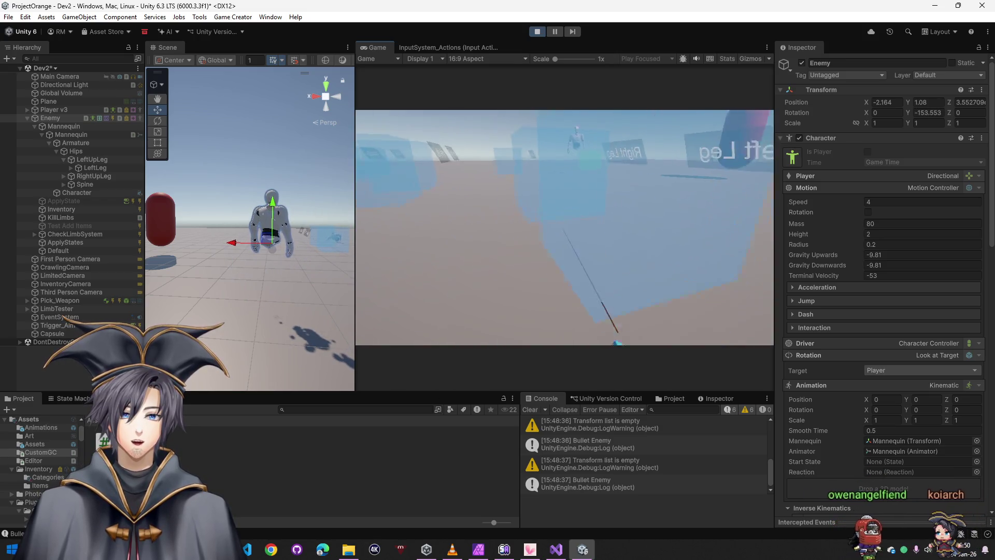
{"action": "key", "text": "w"}
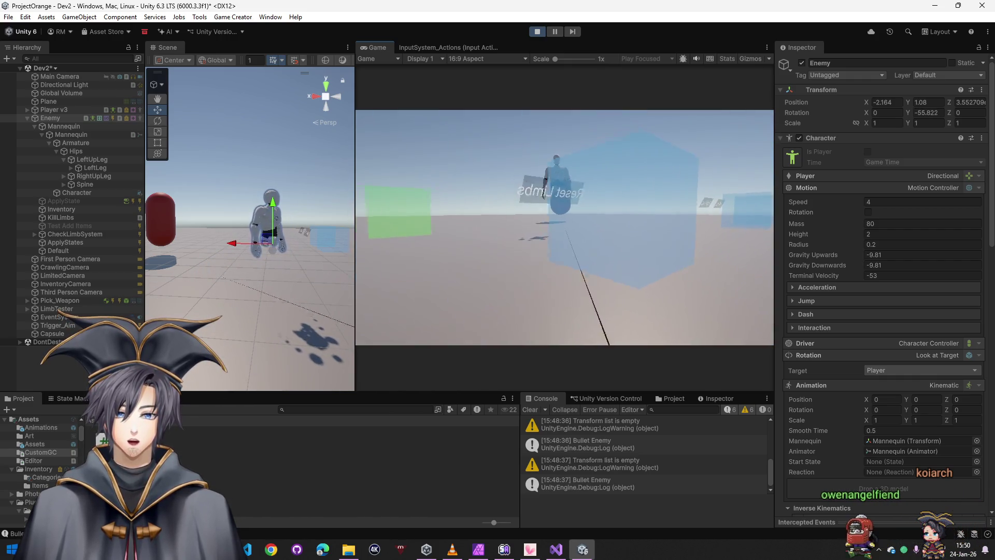
Approach the enemy and Left Arm target, then open the in-game inventory with its limb slots
{"action": "key", "text": "w"}
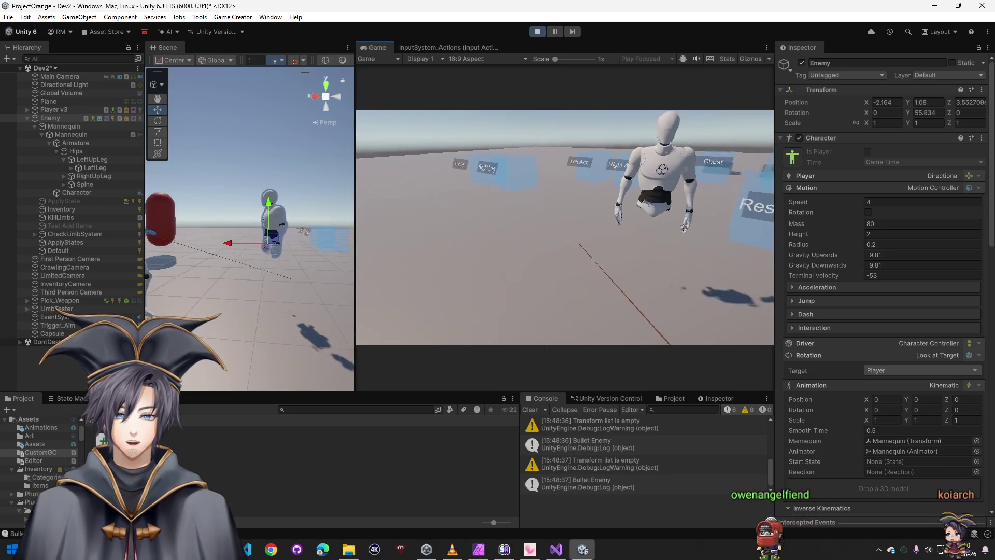
{"action": "key", "text": "w"}
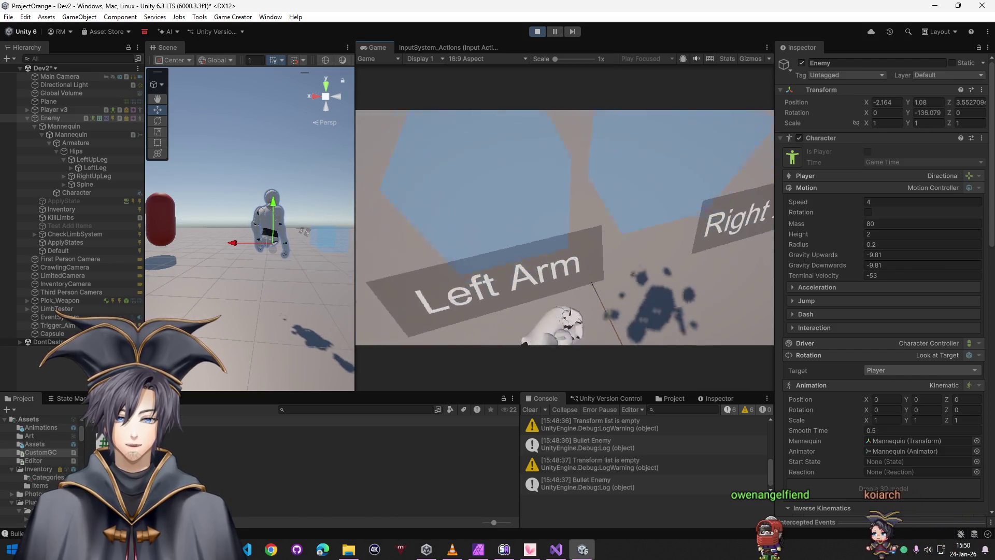
{"action": "key", "text": "w"}
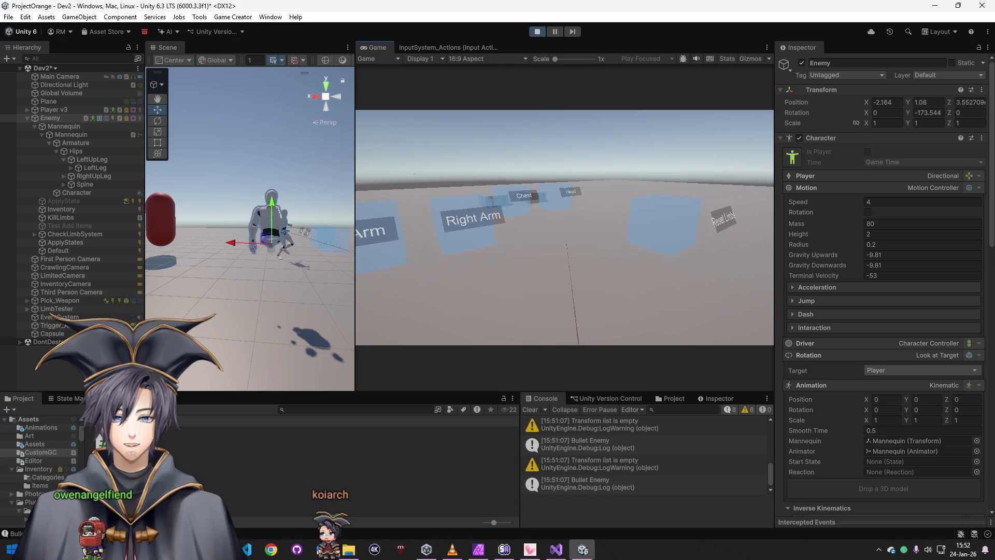
{"action": "key", "text": "i"}
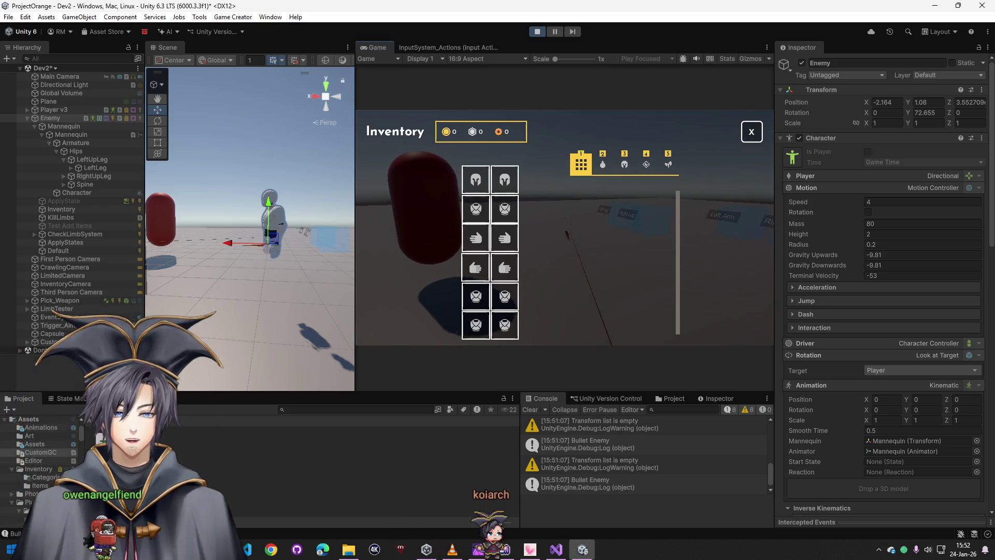
Close the inventory, resume first-person play, and walk right up to the enemy
{"action": "key", "text": "i"}
{"action": "left_click", "coordinate": [569, 224]}
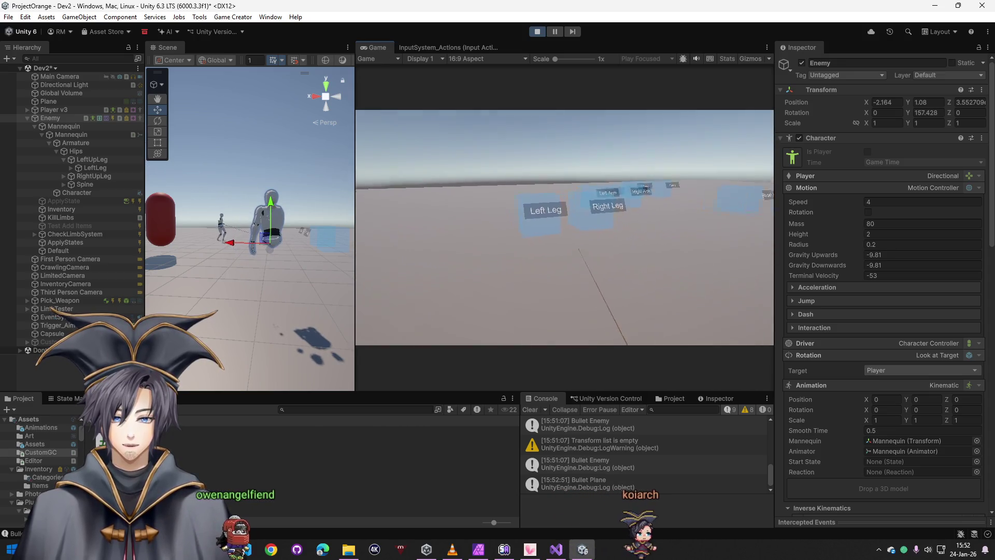
{"action": "key", "text": "s"}
{"action": "key", "text": "w"}
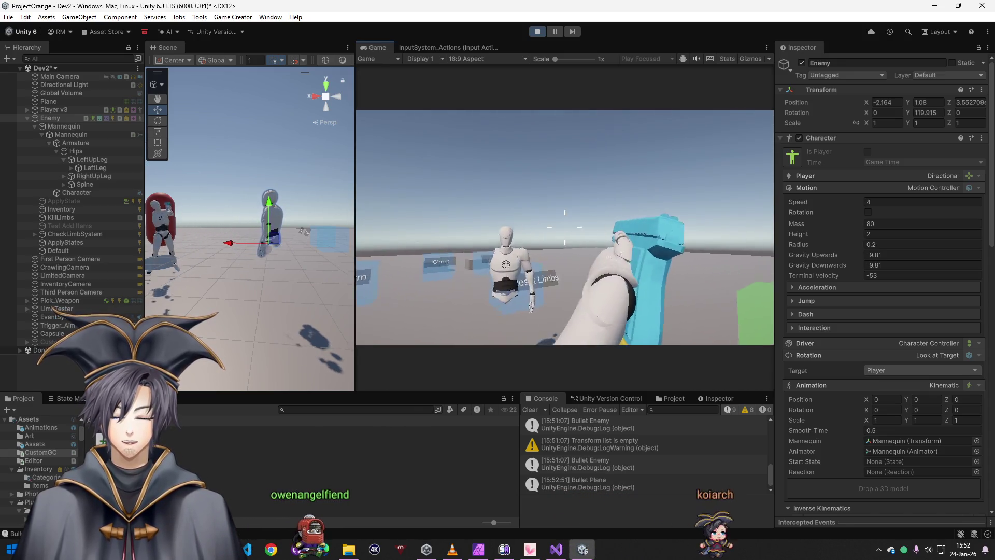
Move toward the limb targets and dummy, then orbit the Scene view around the mannequin
{"action": "key", "text": "s"}
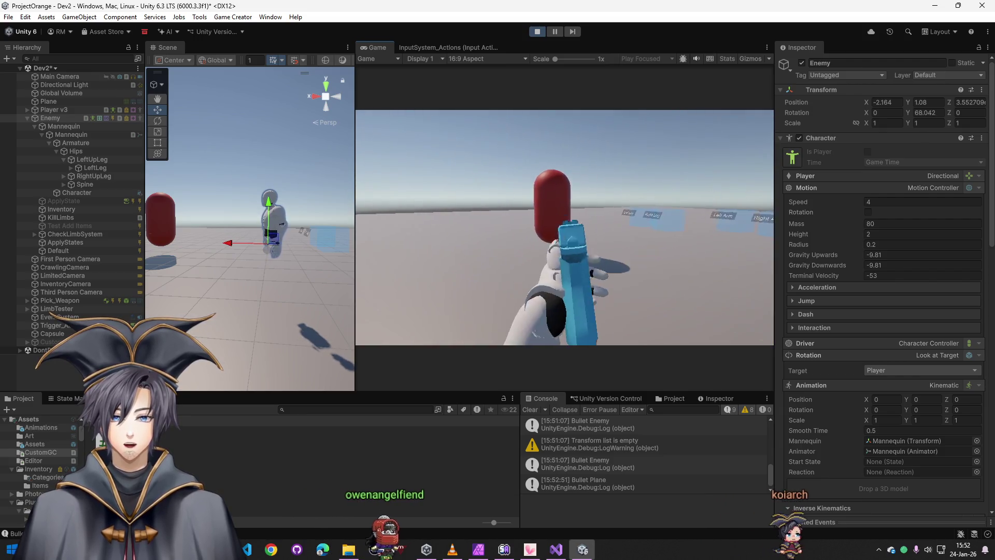
{"action": "key", "text": "w"}
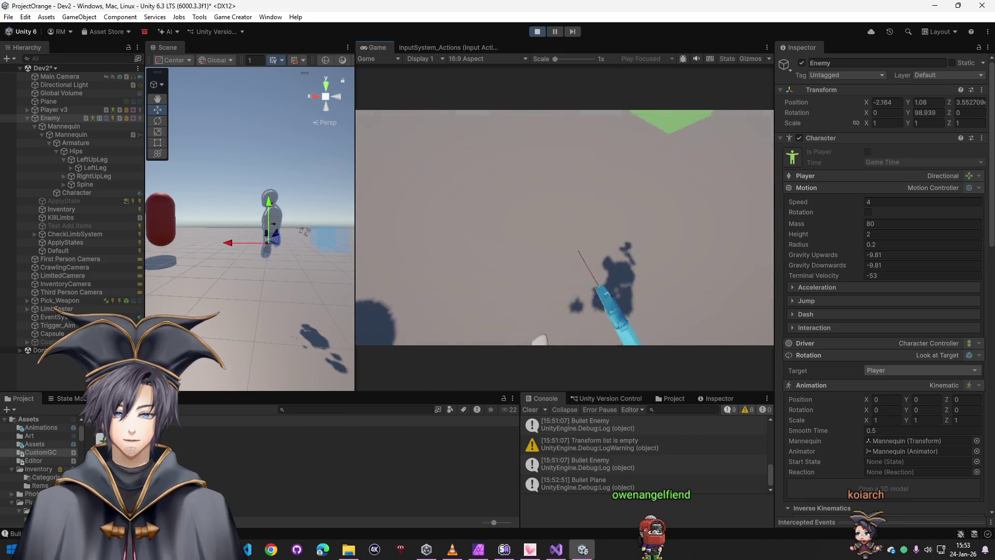
{"action": "key", "text": "super"}
{"action": "mouse_move", "coordinate": [338, 198]}
{"action": "left_mouse_down"}
{"action": "mouse_move", "coordinate": [188, 179]}
{"action": "mouse_move", "coordinate": [234, 204]}
{"action": "mouse_move", "coordinate": [289, 213]}
{"action": "mouse_move", "coordinate": [292, 204]}
{"action": "mouse_move", "coordinate": [166, 135]}
{"action": "mouse_move", "coordinate": [152, 182]}
{"action": "left_mouse_up"}
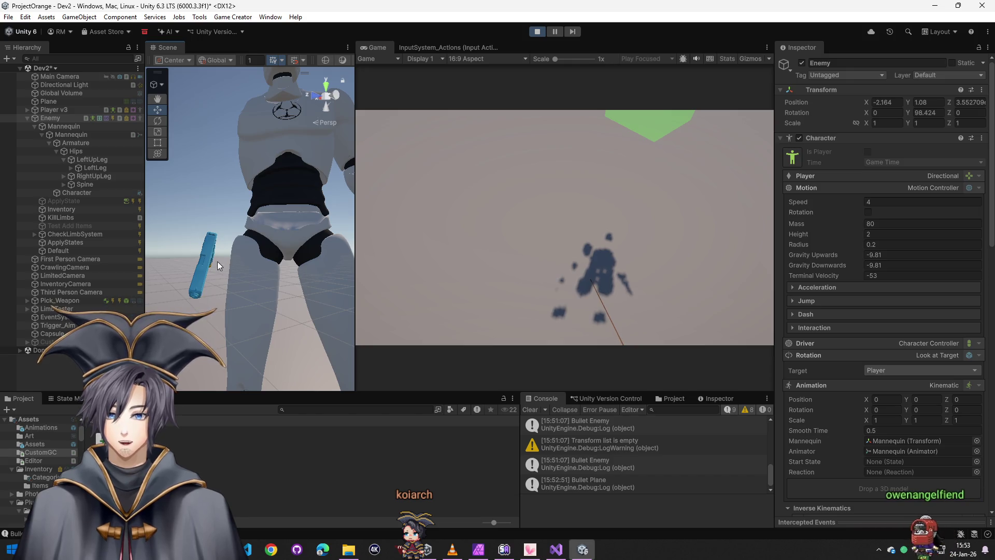
Orbit the Scene view to a closer angle on the mannequin and pistol, then resume the game
{"action": "left_click_drag", "start_coordinate": [217, 257], "coordinate": [206, 276]}
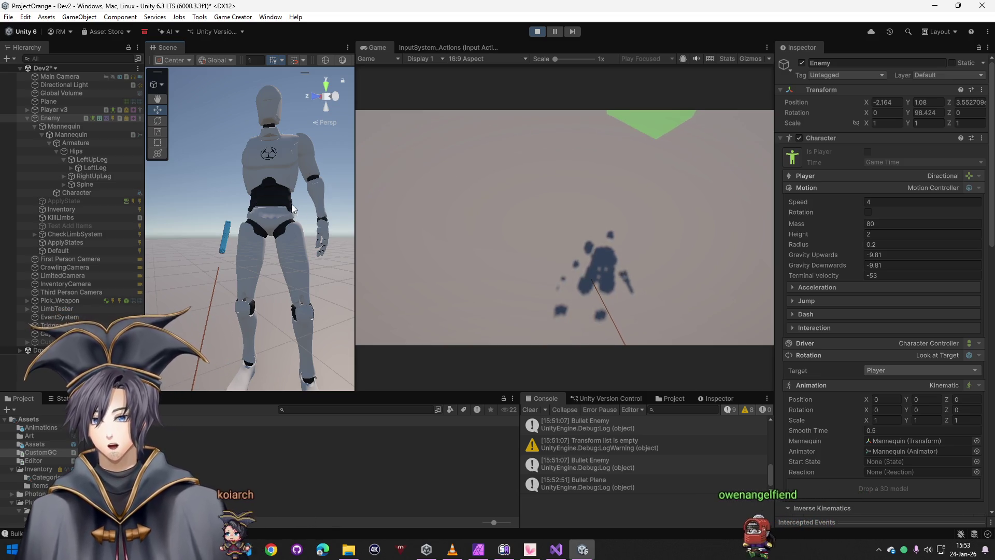
{"action": "left_click", "coordinate": [381, 246]}
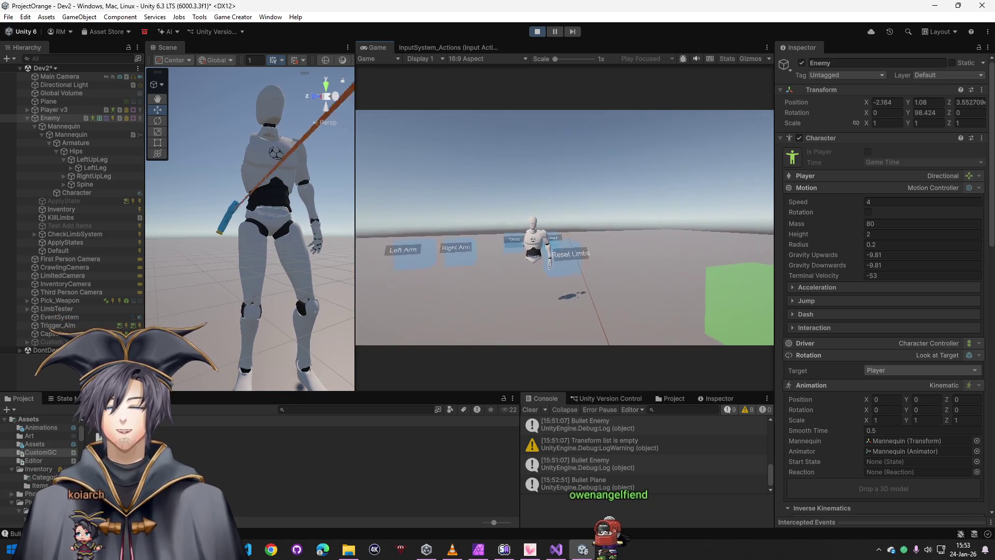
Aim the blue pistol in first person toward the targets, then step out of the game
{"action": "right_click", "coordinate": [564, 227]}
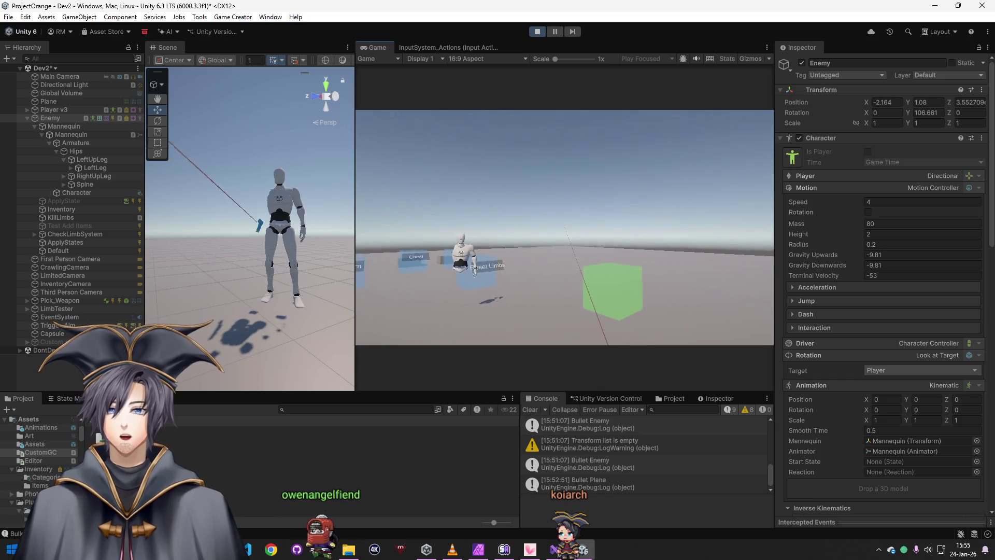
{"action": "key", "text": "super"}
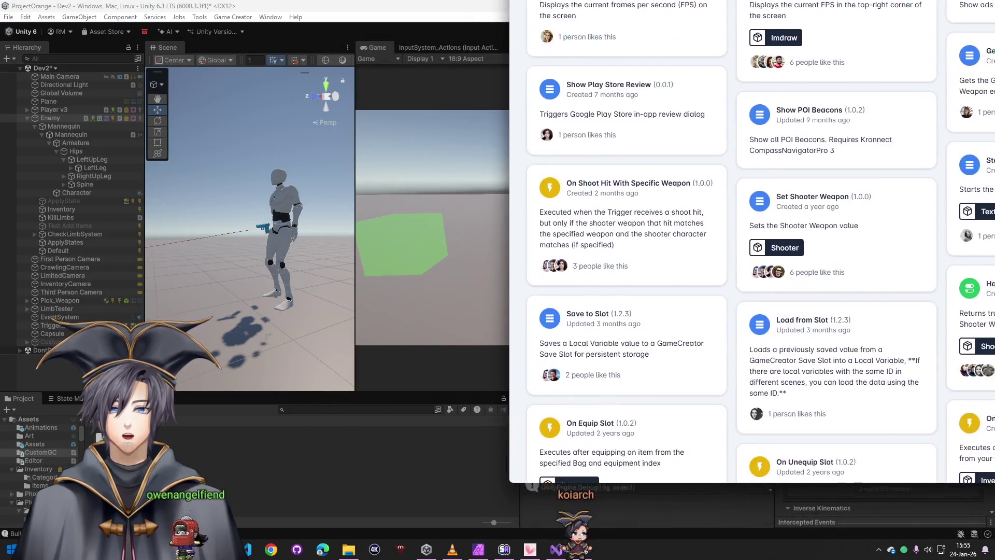
Browse the Game Creator Shooter Visual Scripting and Instructions docs beside Unity, then close them
{"action": "mouse_move", "coordinate": [591, 8]}
{"action": "left_mouse_down"}
{"action": "mouse_move", "coordinate": [845, 224]}
{"action": "mouse_move", "coordinate": [994, 228]}
{"action": "left_mouse_up"}
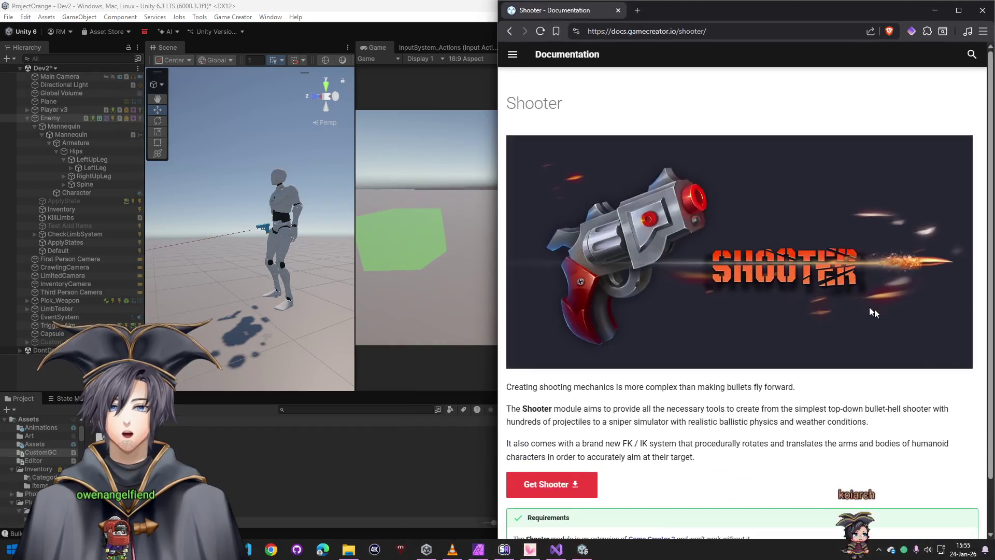
{"action": "left_click_drag", "start_coordinate": [500, 219], "coordinate": [334, 218]}
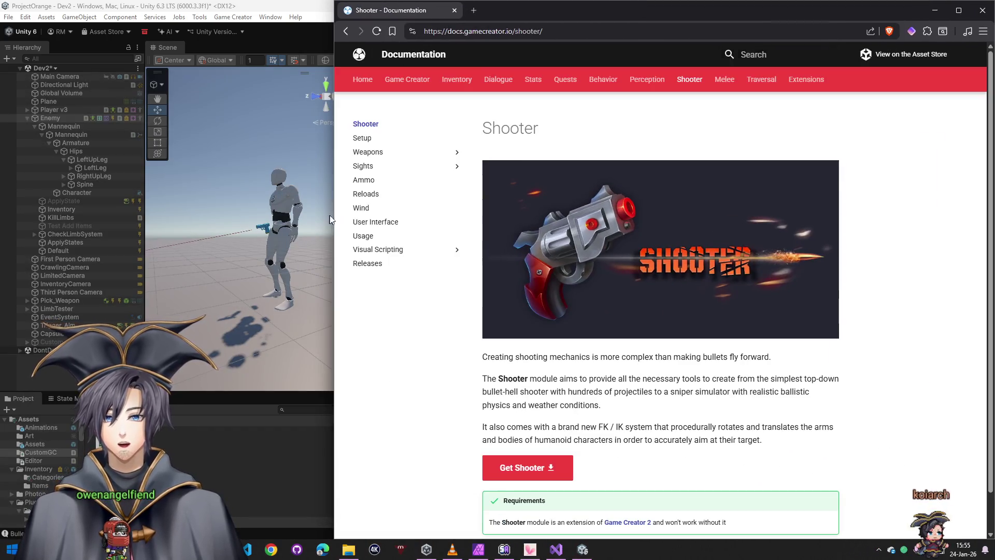
{"action": "left_click", "coordinate": [374, 253]}
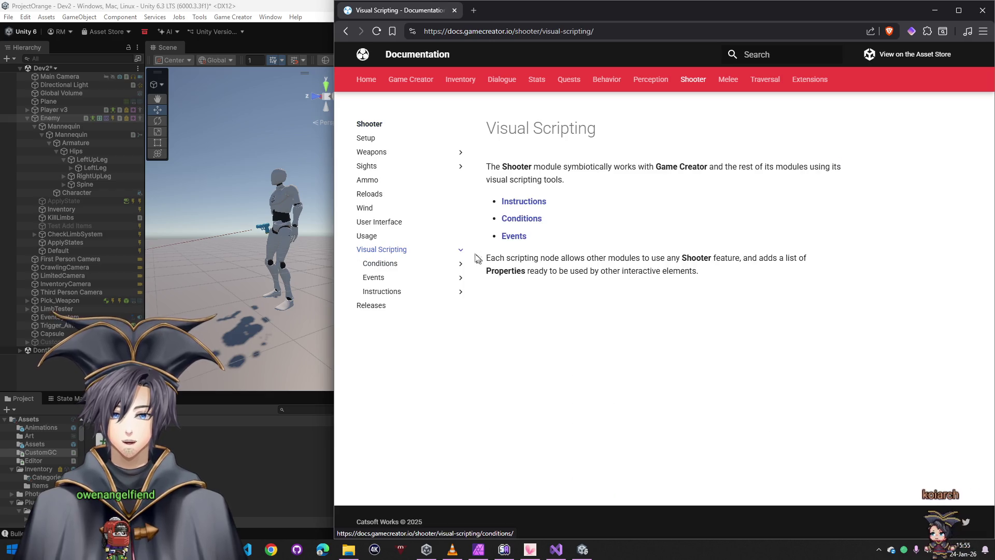
{"action": "left_click", "coordinate": [529, 203]}
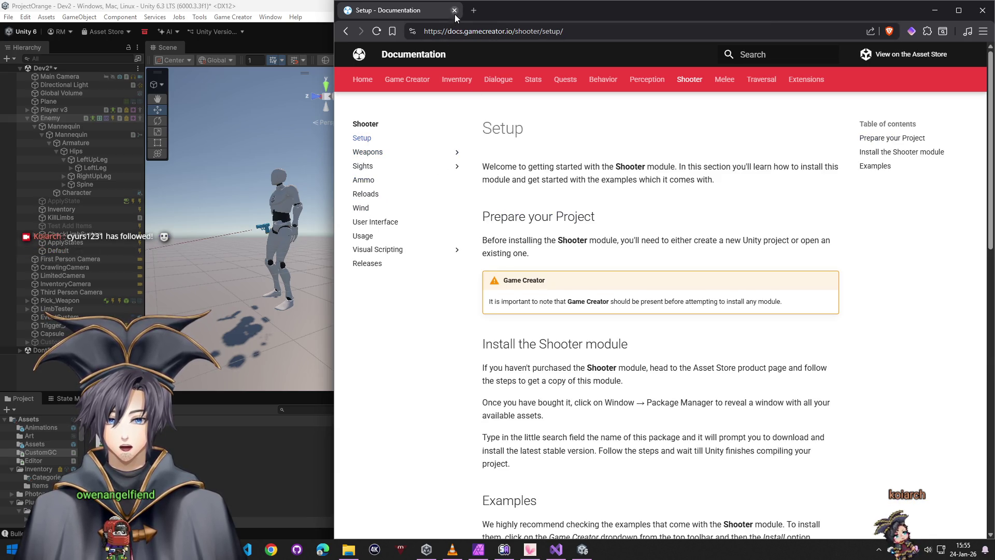
{"action": "left_click", "coordinate": [455, 11]}
{"action": "left_click", "coordinate": [459, 518]}
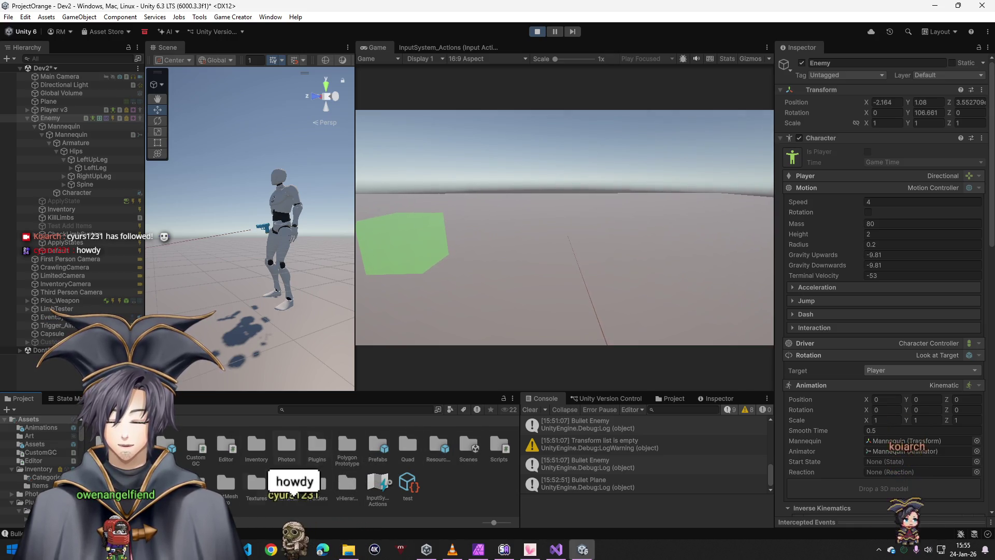
{"action": "double_click", "coordinate": [368, 447]}
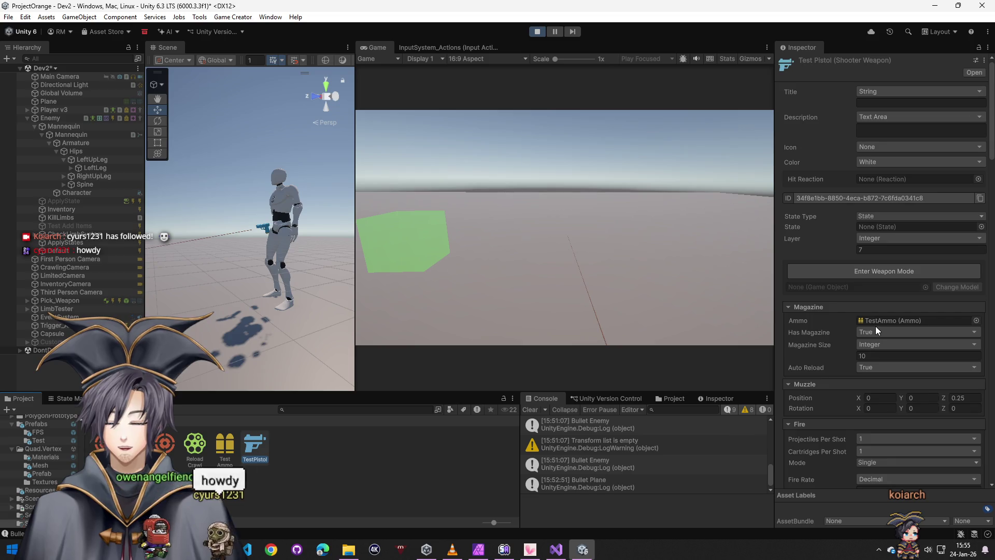
{"action": "left_click_drag", "start_coordinate": [991, 135], "coordinate": [988, 146]}
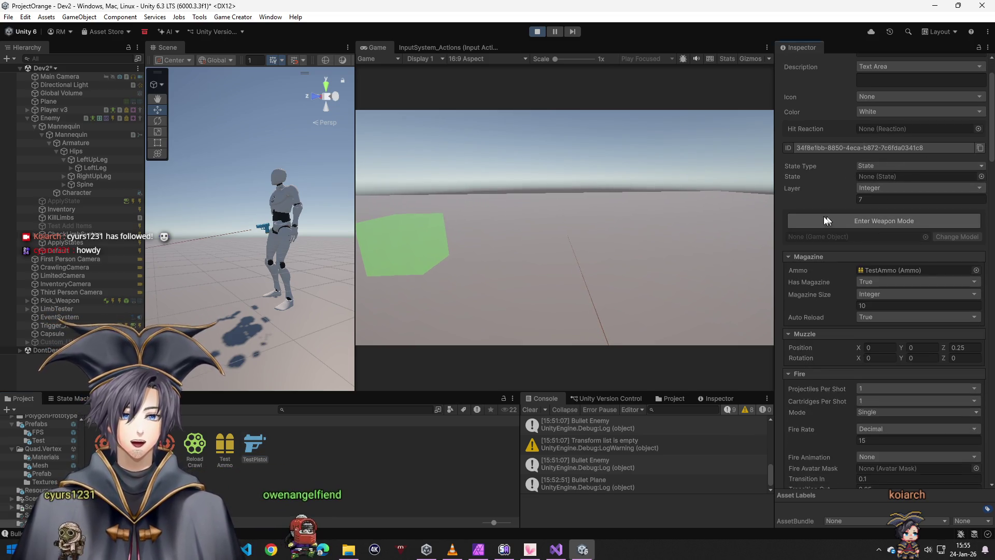
{"action": "scroll", "coordinate": [824, 216], "scroll_direction": "down", "scroll_amount": 3}
{"action": "scroll", "coordinate": [884, 144], "scroll_direction": "down", "scroll_amount": 3}
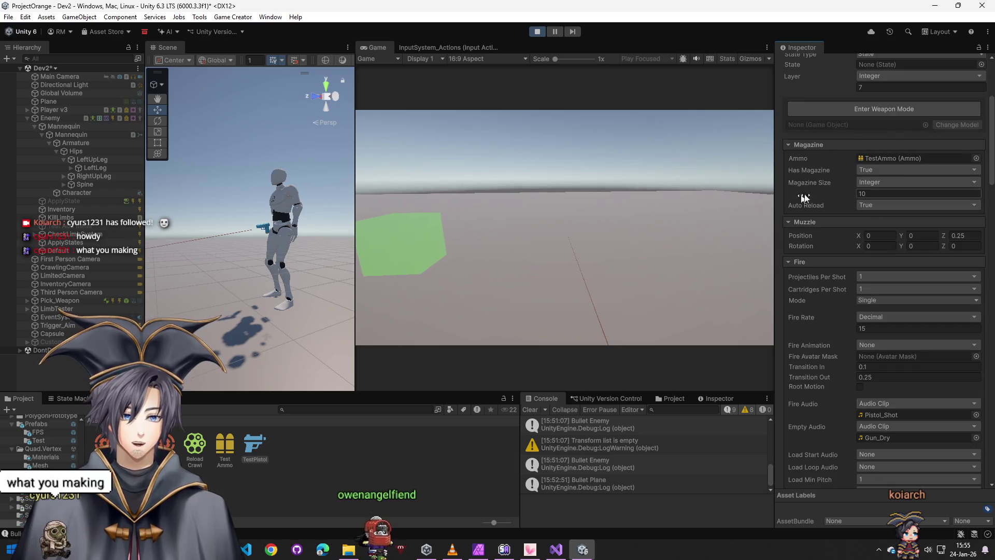
{"action": "scroll", "coordinate": [855, 185], "scroll_direction": "down", "scroll_amount": 6}
{"action": "scroll", "coordinate": [813, 242], "scroll_direction": "down", "scroll_amount": 3}
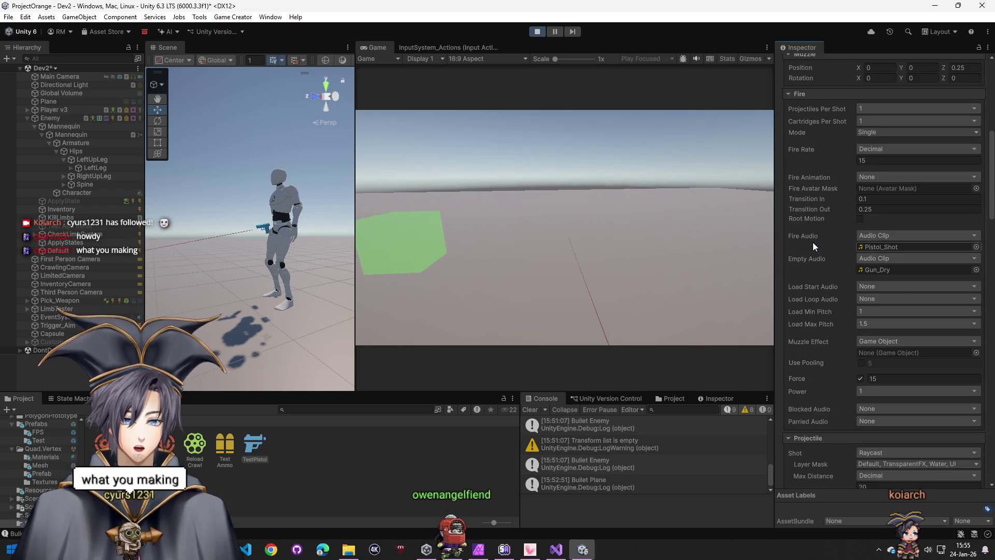
{"action": "scroll", "coordinate": [832, 334], "scroll_direction": "down", "scroll_amount": 7}
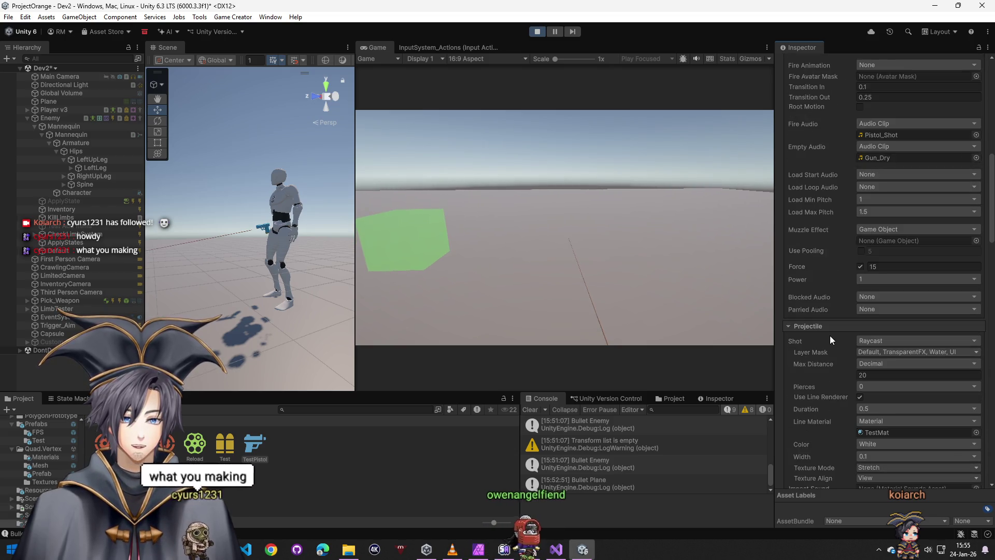
{"action": "scroll", "coordinate": [829, 335], "scroll_direction": "down", "scroll_amount": 6}
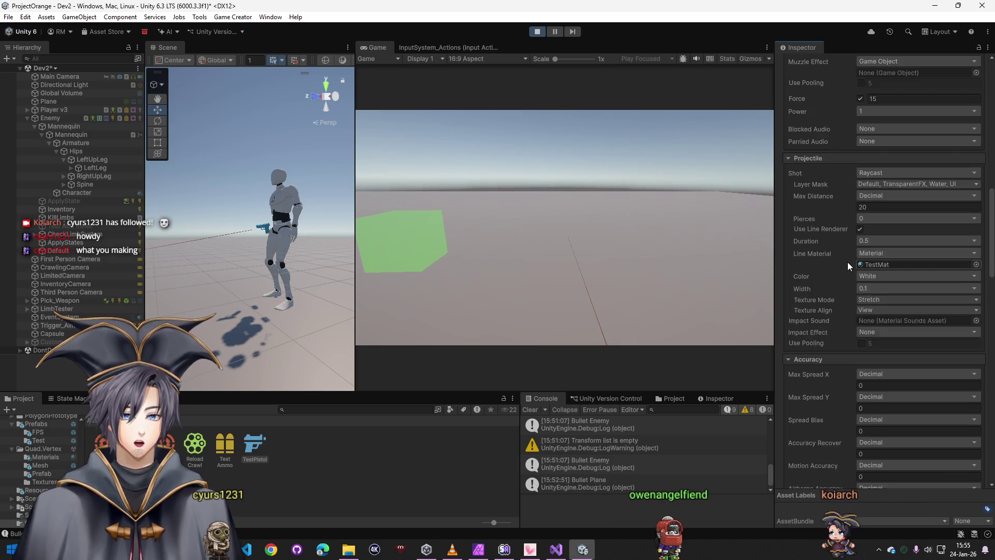
{"action": "scroll", "coordinate": [847, 262], "scroll_direction": "down", "scroll_amount": 6}
{"action": "scroll", "coordinate": [838, 257], "scroll_direction": "up", "scroll_amount": 1}
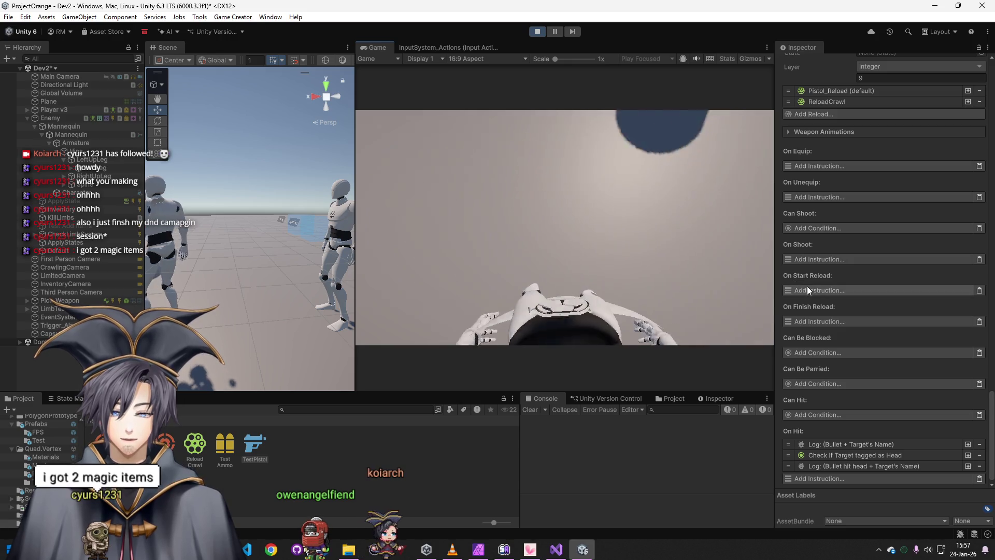
{"action": "scroll", "coordinate": [835, 291], "scroll_direction": "up", "scroll_amount": 1}
{"action": "scroll", "coordinate": [835, 291], "scroll_direction": "up", "scroll_amount": 10}
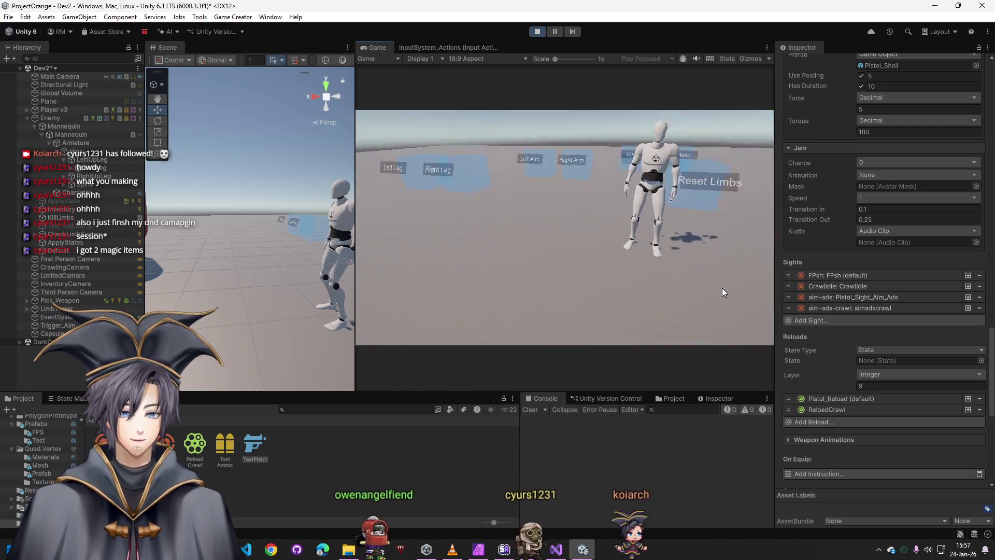
{"action": "key", "text": "super"}
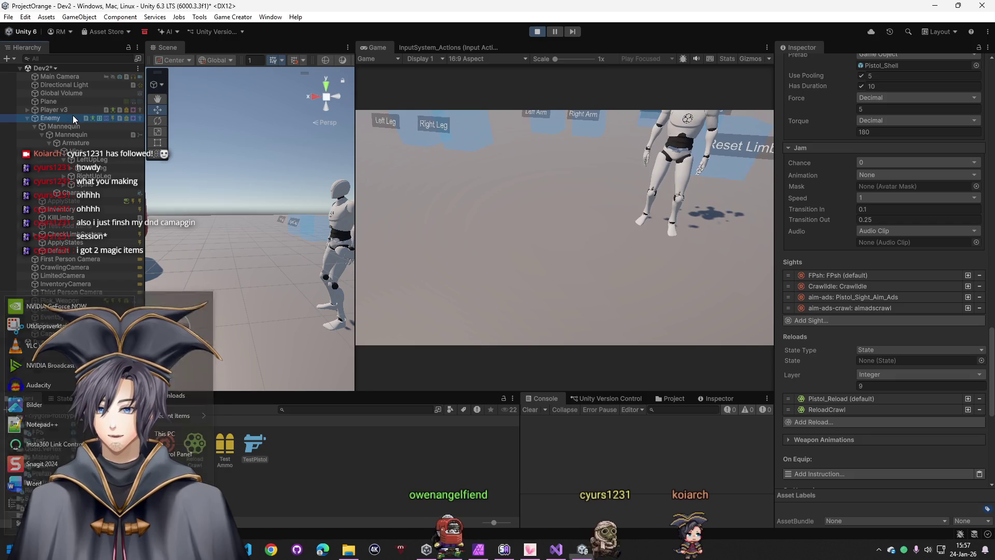
Inspect the Enemy's components, orbit around the fallen enemy, and exit Play mode
{"action": "left_click", "coordinate": [72, 118]}
{"action": "scroll", "coordinate": [796, 195], "scroll_direction": "down", "scroll_amount": 10}
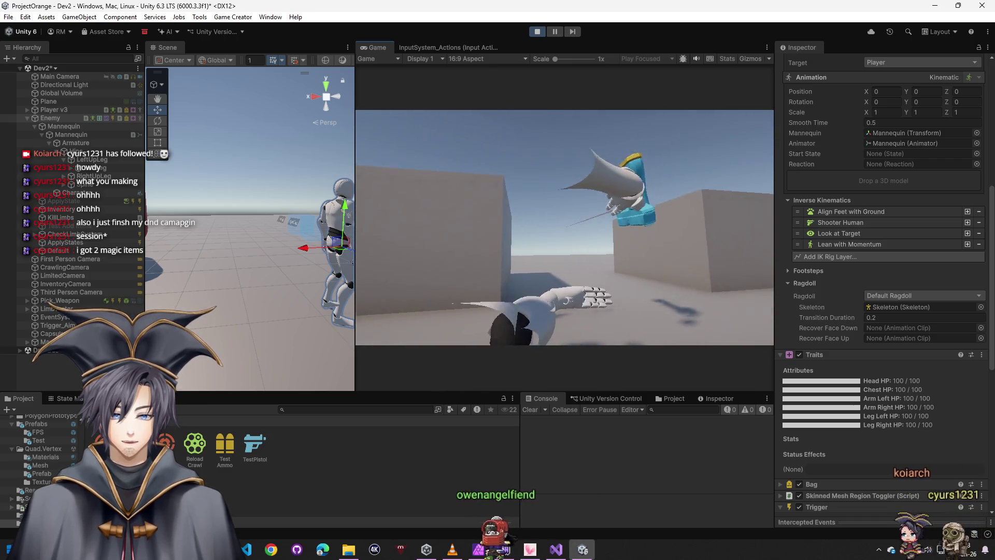
{"action": "mouse_move", "coordinate": [280, 217]}
{"action": "left_mouse_down"}
{"action": "mouse_move", "coordinate": [293, 221]}
{"action": "mouse_move", "coordinate": [310, 173]}
{"action": "left_mouse_up"}
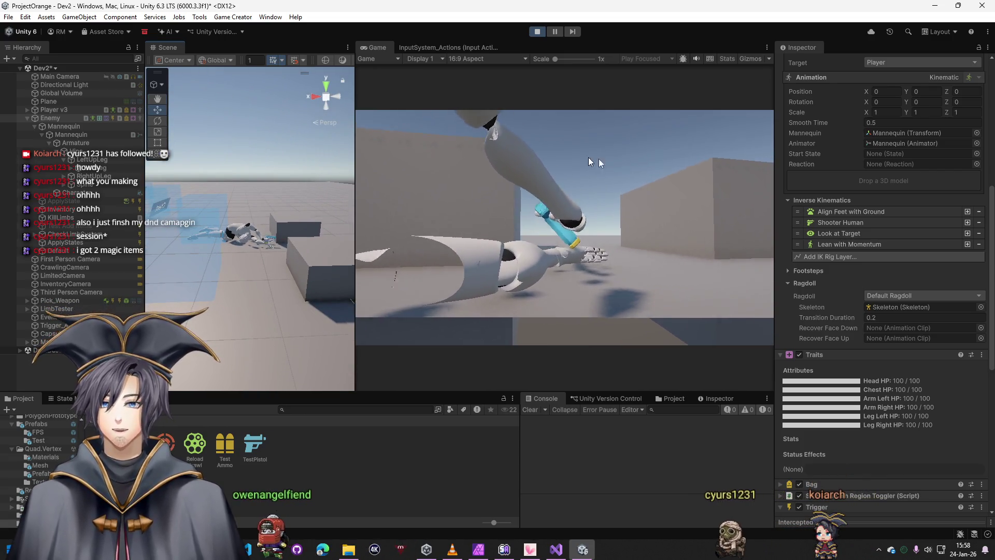
{"action": "left_click", "coordinate": [539, 32]}
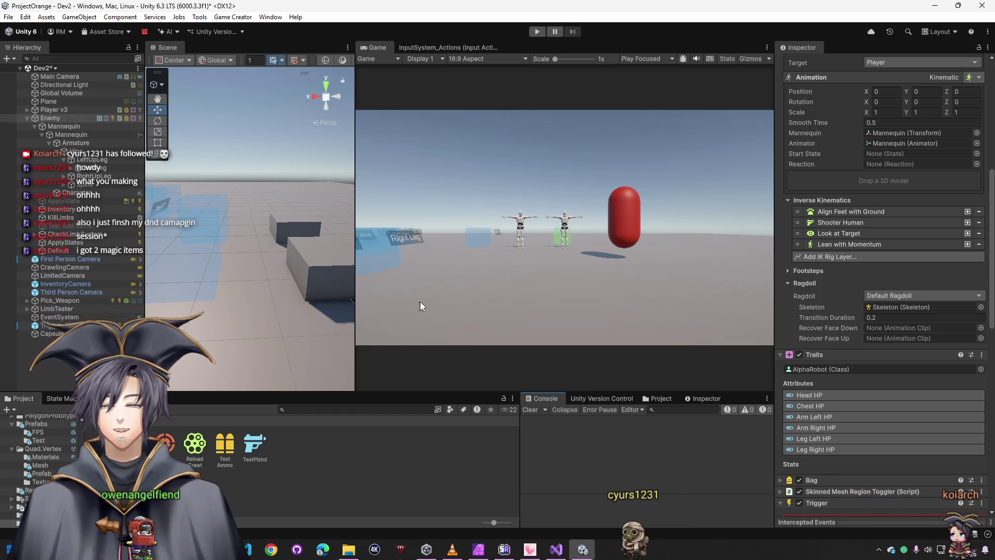
{"action": "mouse_move", "coordinate": [269, 215]}
{"action": "left_mouse_down"}
{"action": "mouse_move", "coordinate": [157, 175]}
{"action": "mouse_move", "coordinate": [250, 195]}
{"action": "mouse_move", "coordinate": [284, 254]}
{"action": "left_mouse_up"}
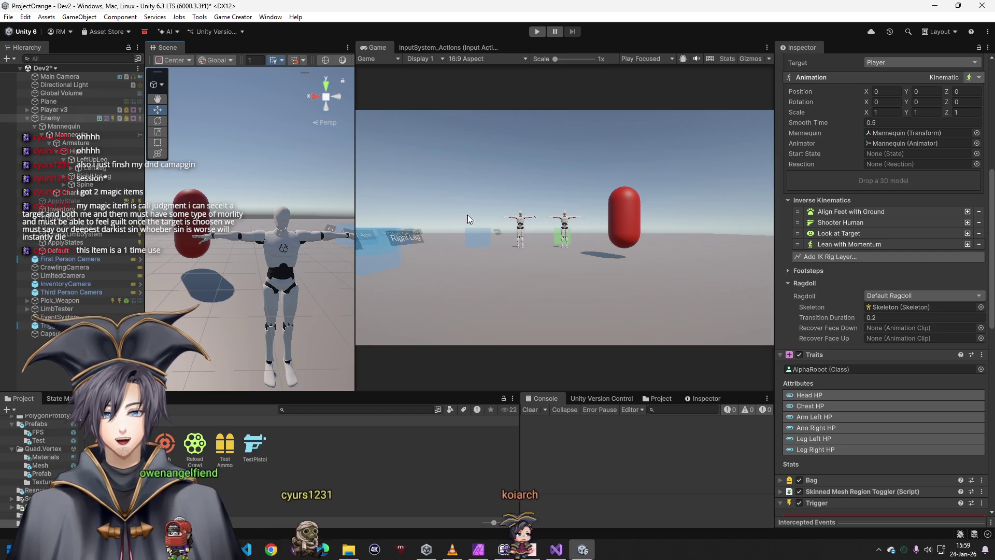
{"action": "left_click_drag", "start_coordinate": [259, 182], "coordinate": [294, 209]}
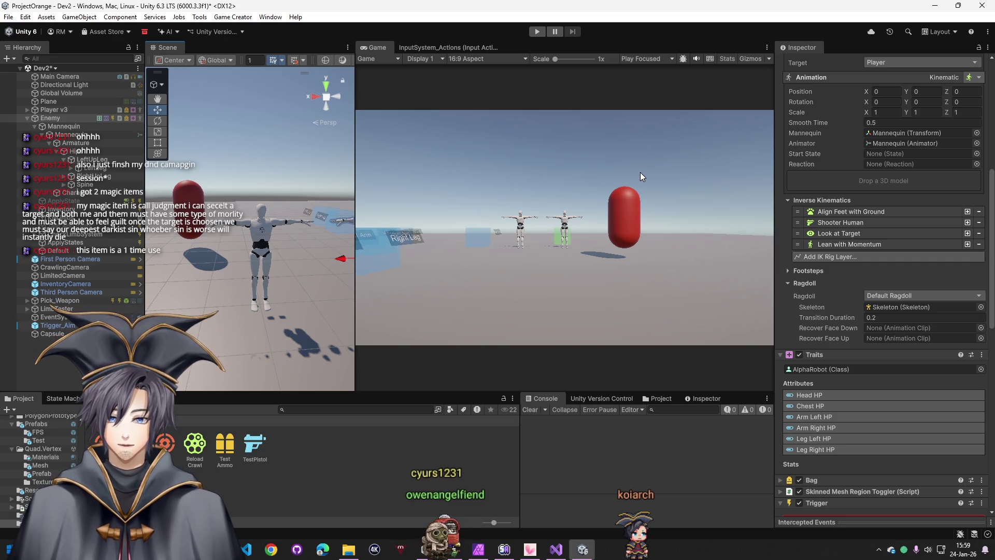
{"action": "left_click", "coordinate": [250, 491]}
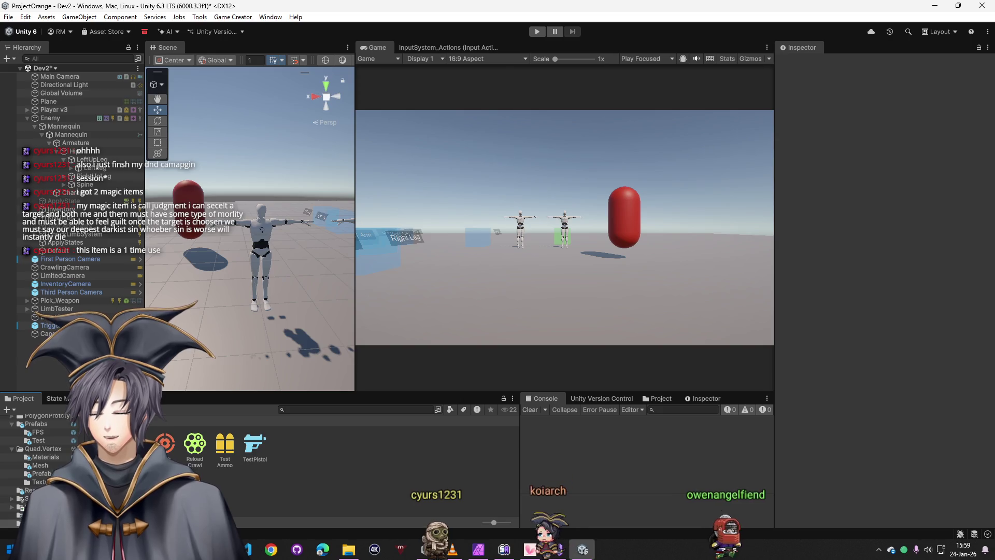
Show the top-level Assets folder and select the Character object to inspect its components
{"action": "left_click", "coordinate": [29, 419]}
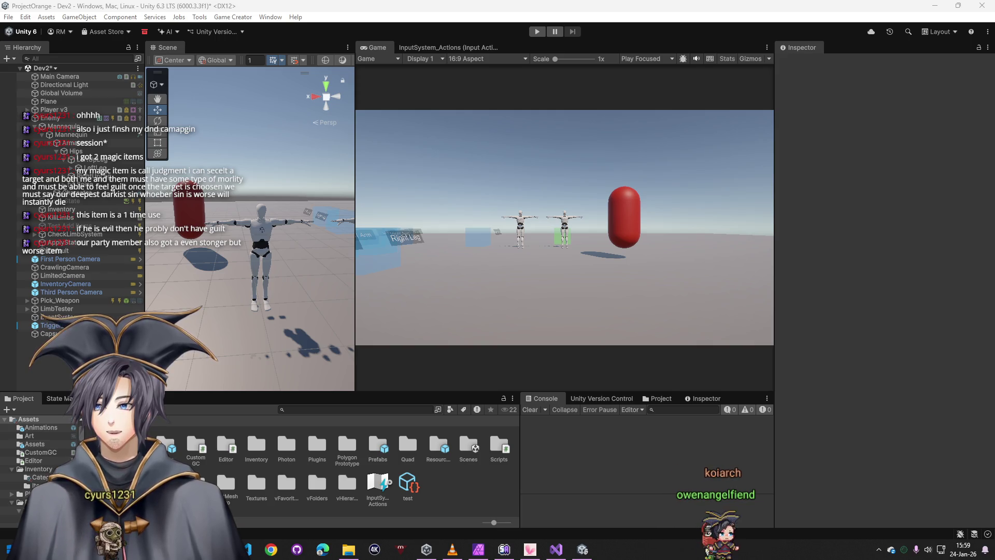
{"action": "left_click", "coordinate": [89, 193]}
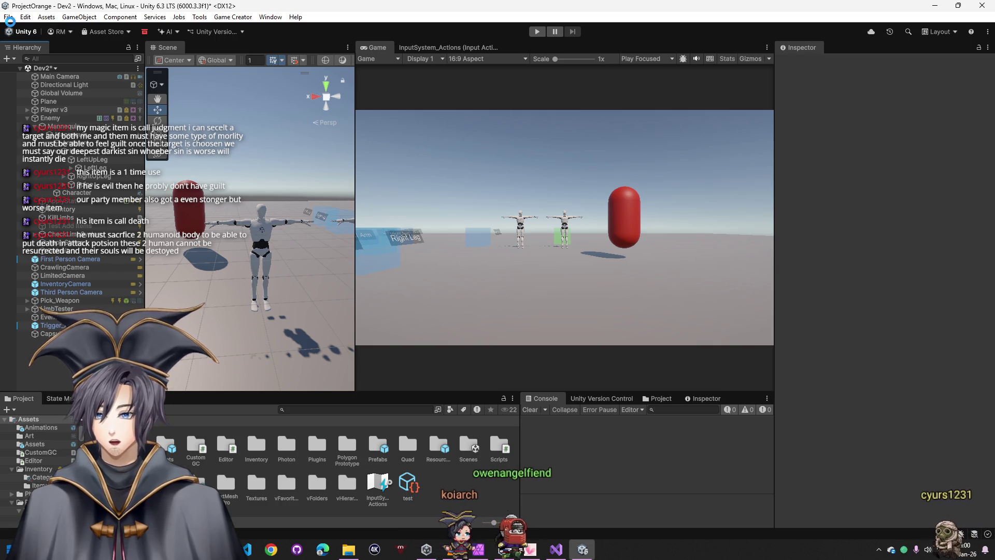
Save the scene with File > Save As as Dev3 in the Assets/Scenes folder
{"action": "left_click", "coordinate": [8, 17]}
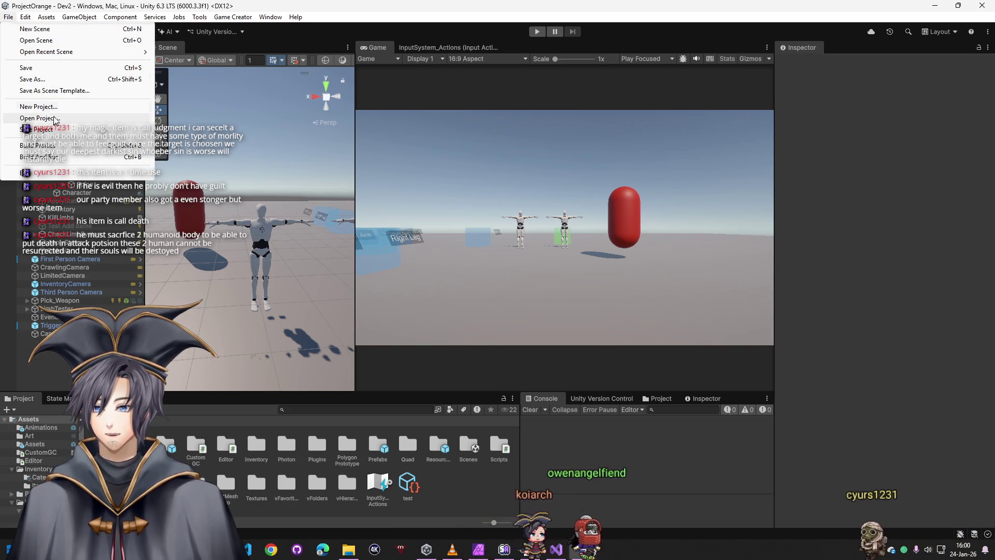
{"action": "left_click", "coordinate": [32, 78]}
{"action": "type", "text": "v3"}
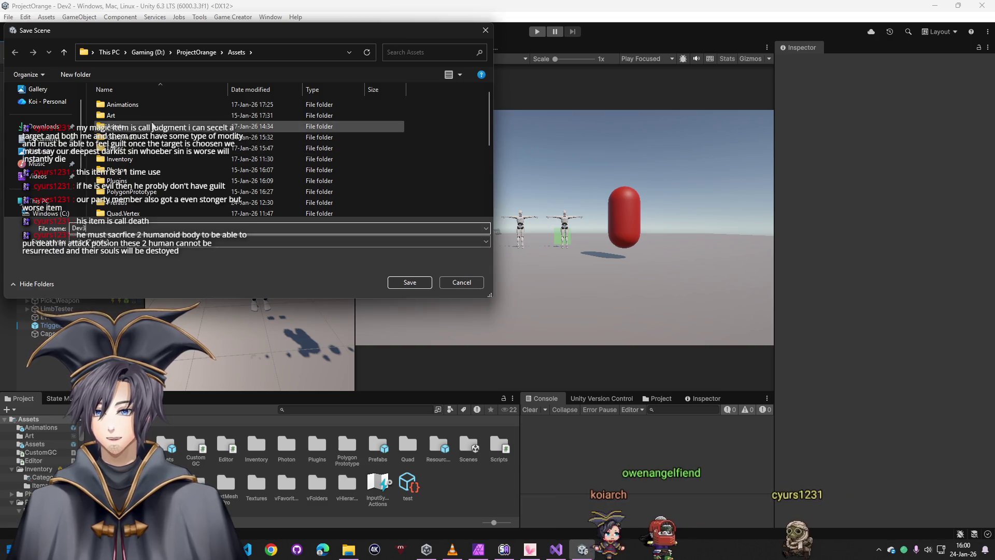
{"action": "scroll", "coordinate": [128, 131], "scroll_direction": "down", "scroll_amount": 2}
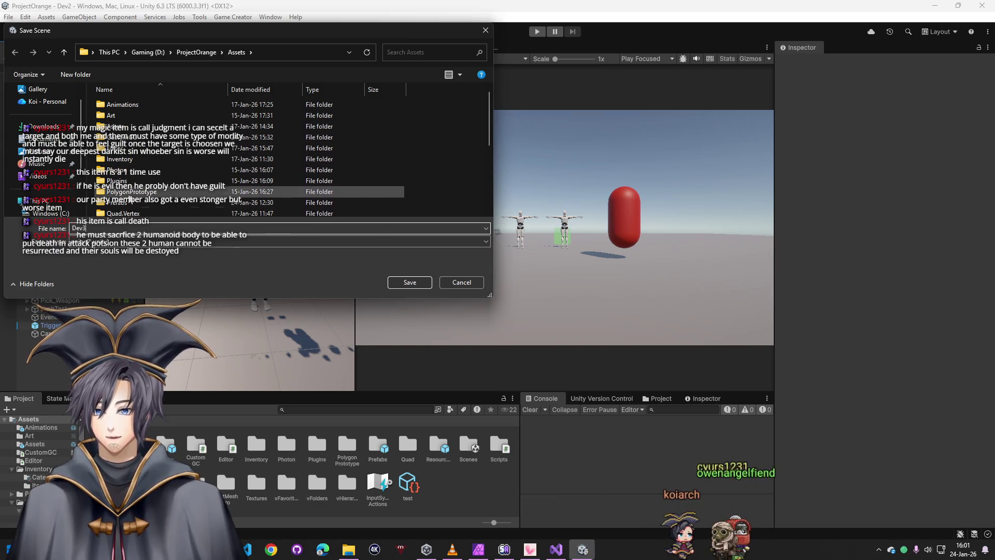
{"action": "double_click", "coordinate": [128, 182]}
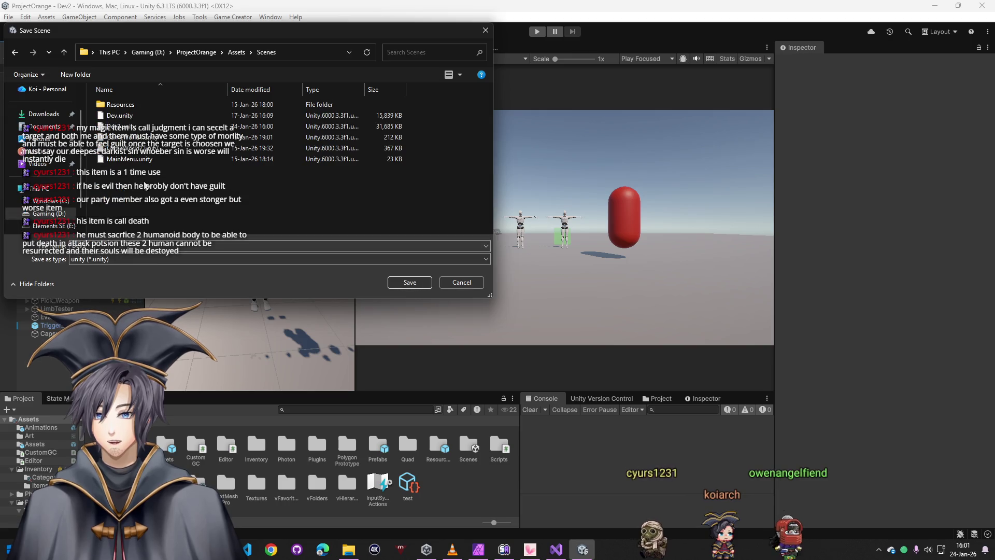
{"action": "left_click", "coordinate": [409, 282]}
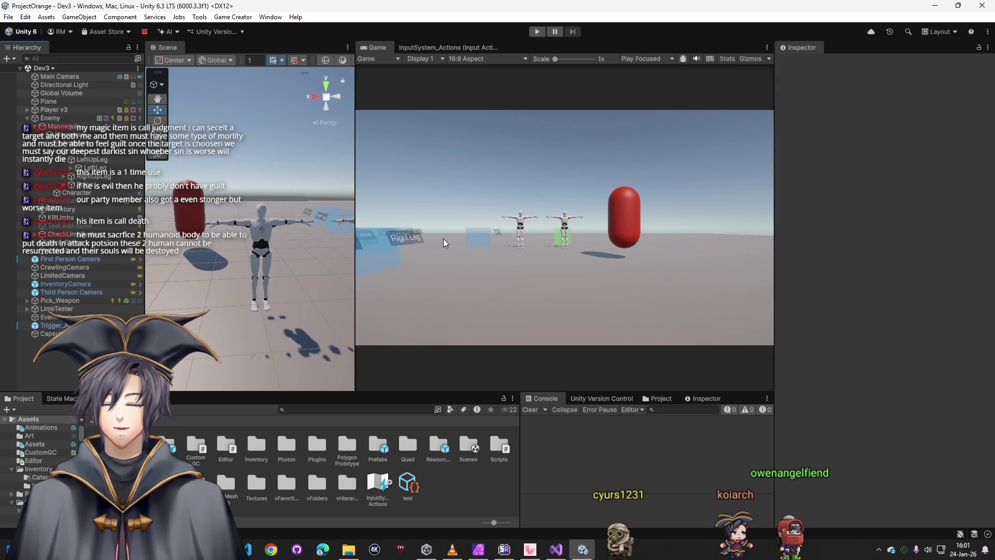
Delete the Enemy object from the Dev3 scene and clear the console errors
{"action": "left_click", "coordinate": [55, 119]}
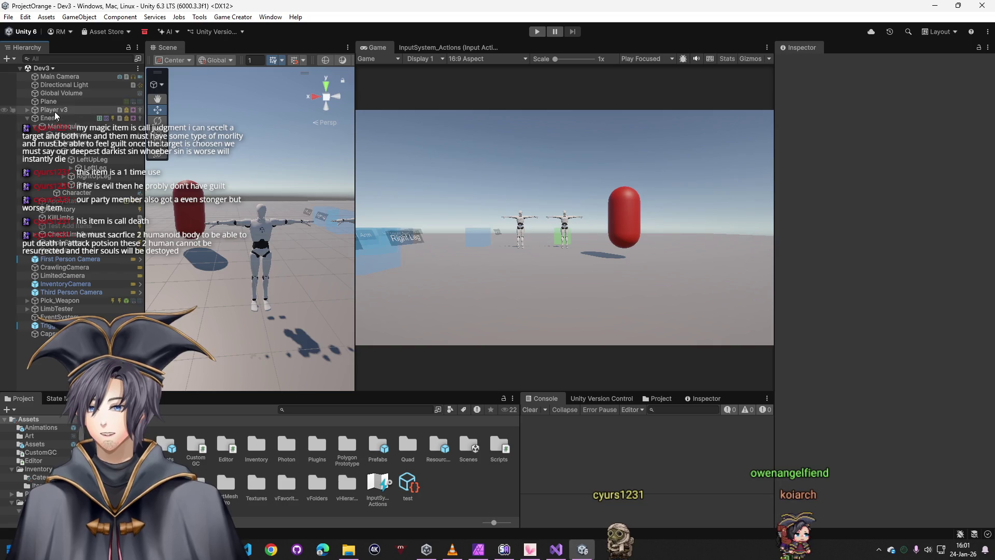
{"action": "left_click", "coordinate": [60, 110]}
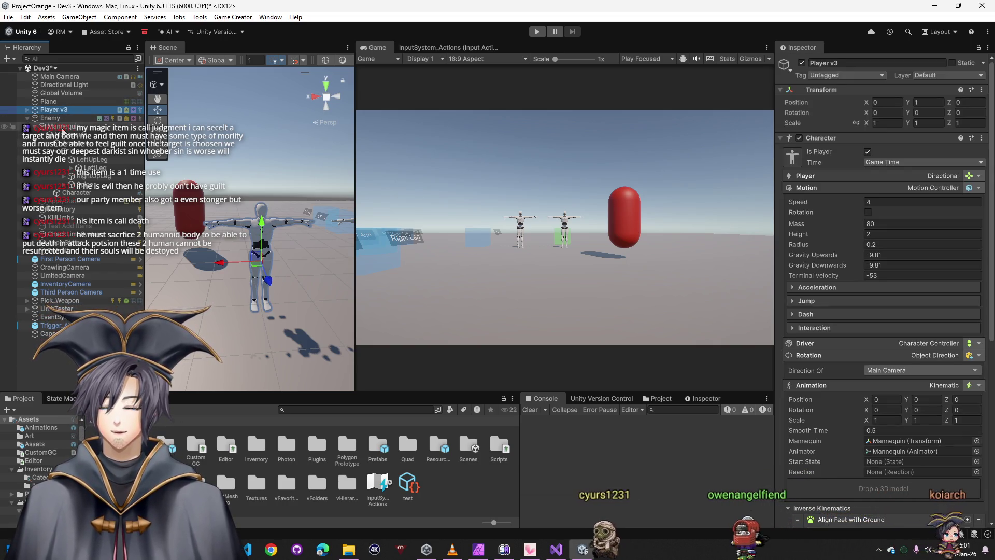
{"action": "left_click", "coordinate": [61, 118]}
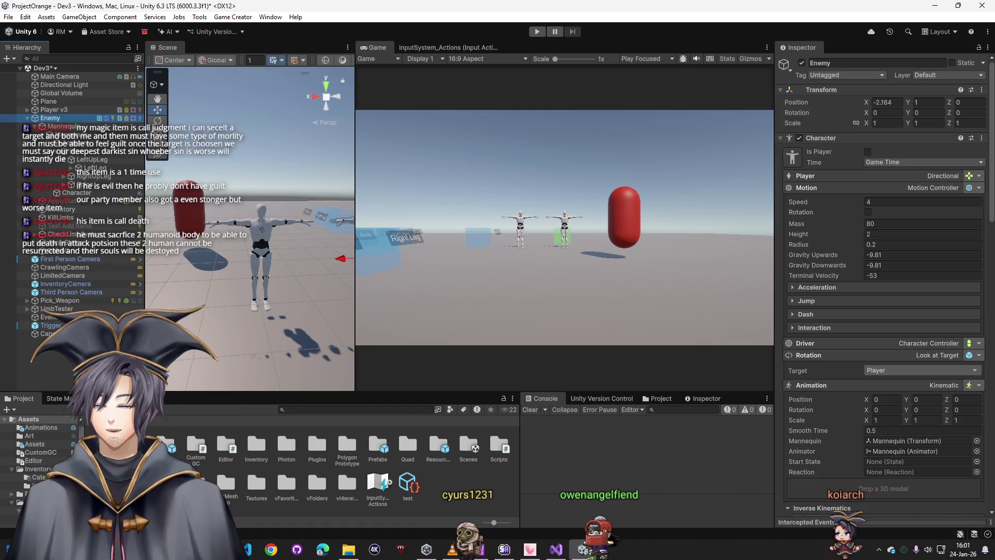
{"action": "key", "text": "Delete"}
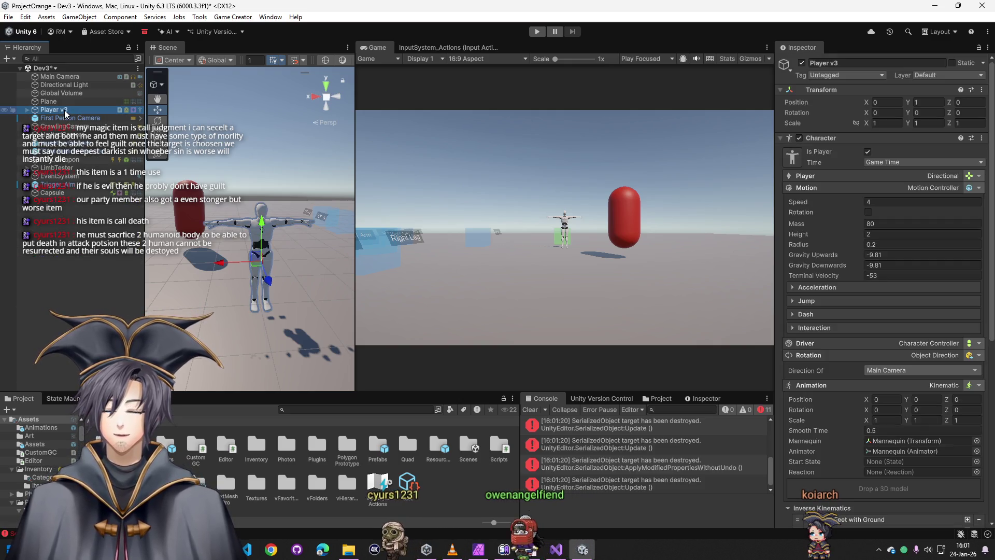
{"action": "left_click", "coordinate": [533, 410]}
{"action": "left_click", "coordinate": [101, 268]}
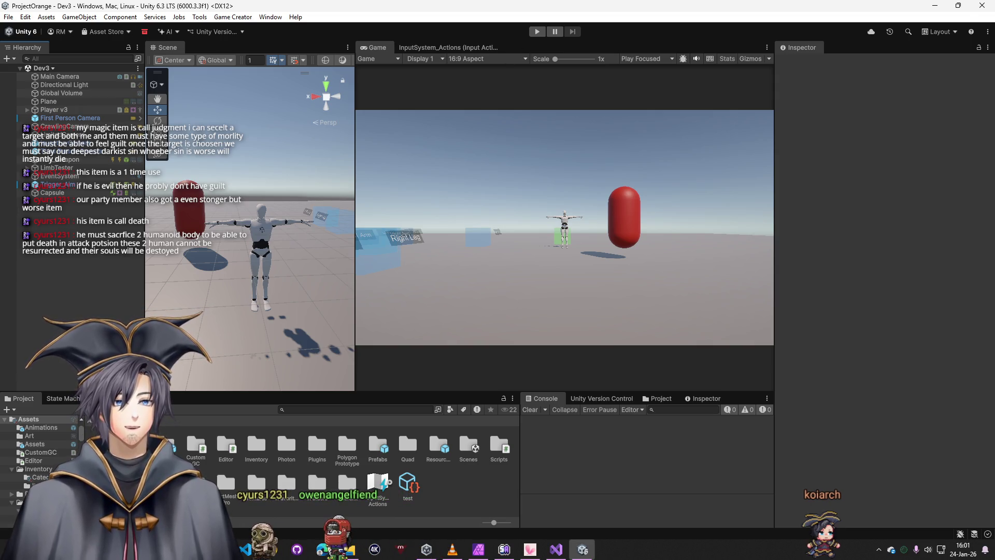
Check the shared Game Creator setup screenshot, then inspect the LimitedCamera's first-person settings
{"action": "key", "text": "alt+Tab"}
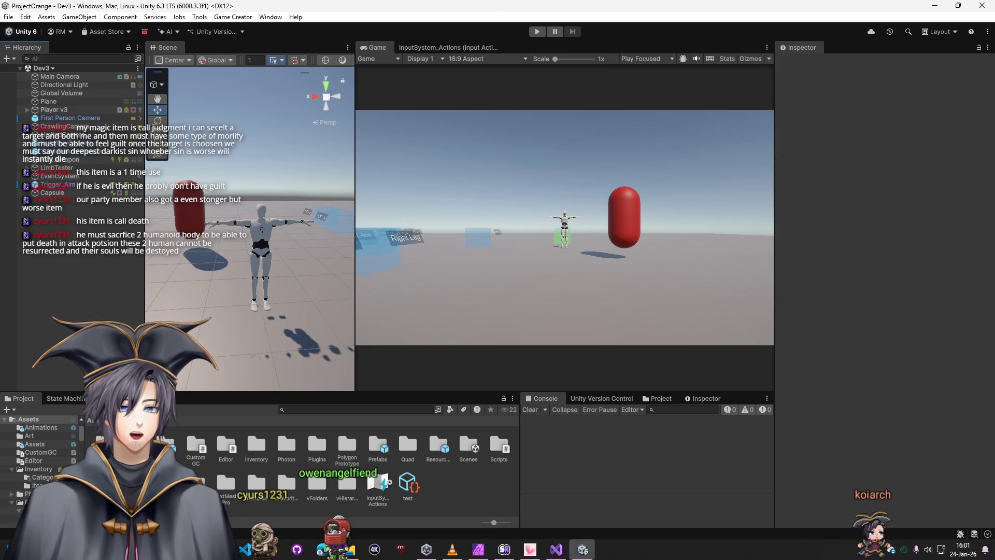
{"action": "key", "text": "alt+Tab"}
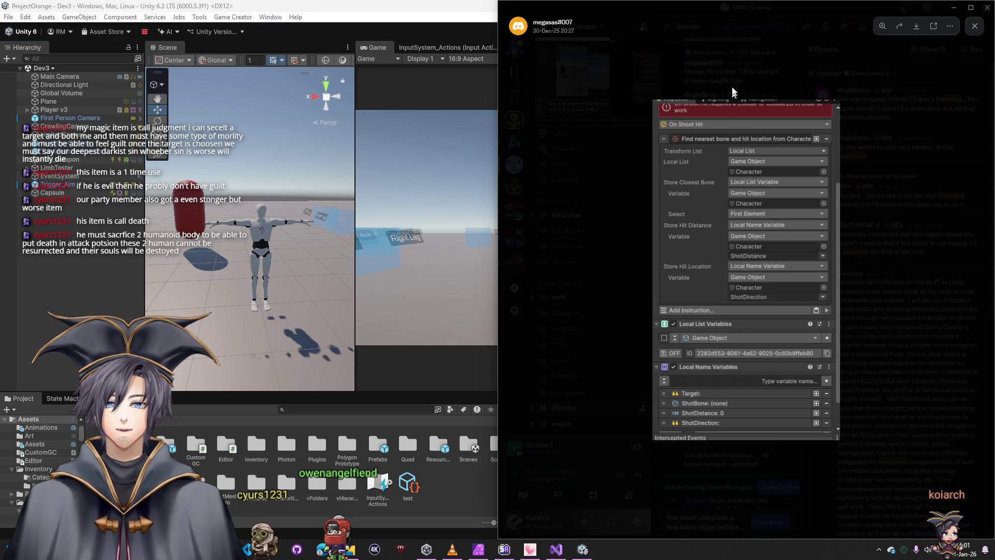
{"action": "key", "text": "Escape"}
{"action": "key", "text": "alt+Tab"}
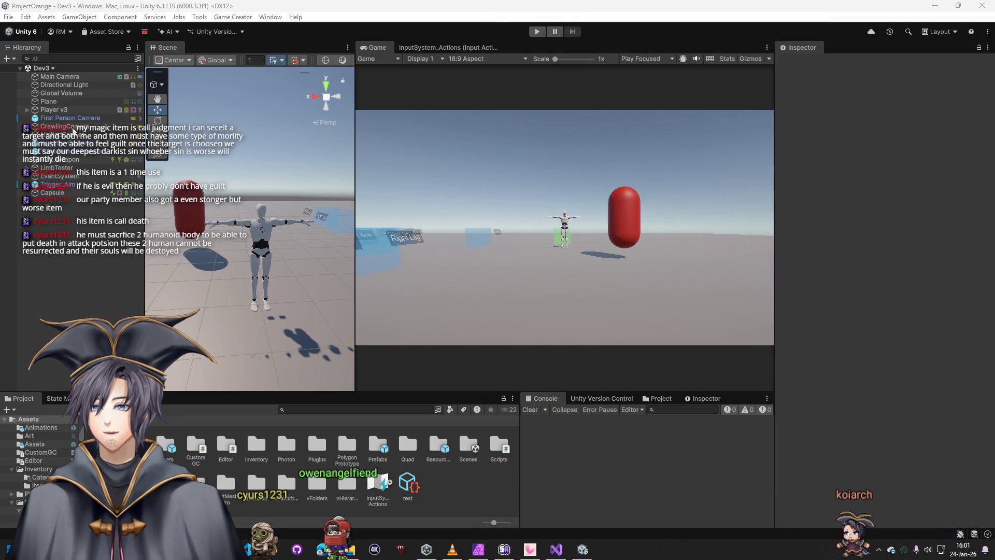
{"action": "left_click", "coordinate": [64, 134]}
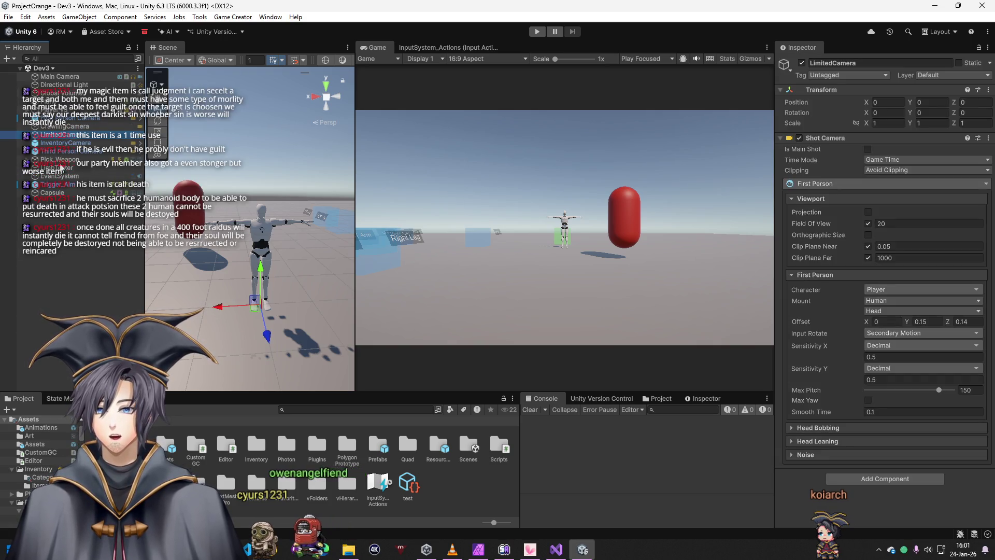
{"action": "left_click", "coordinate": [61, 185]}
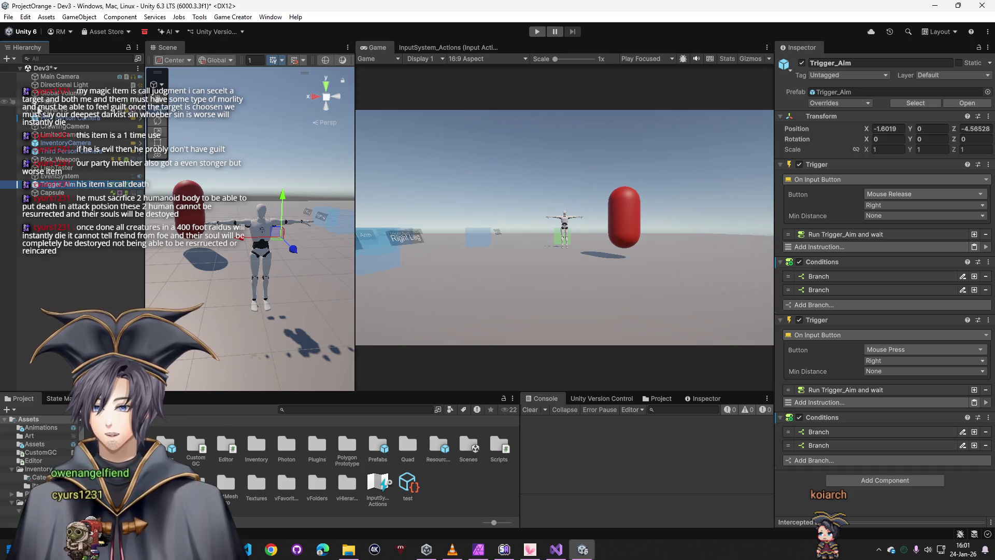
{"action": "left_click", "coordinate": [33, 109]}
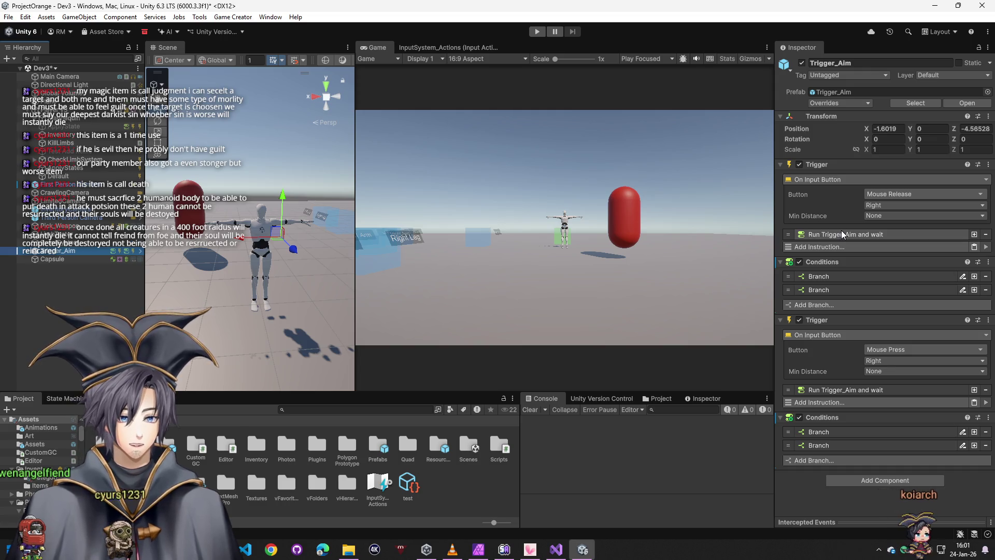
{"action": "left_click", "coordinate": [839, 277]}
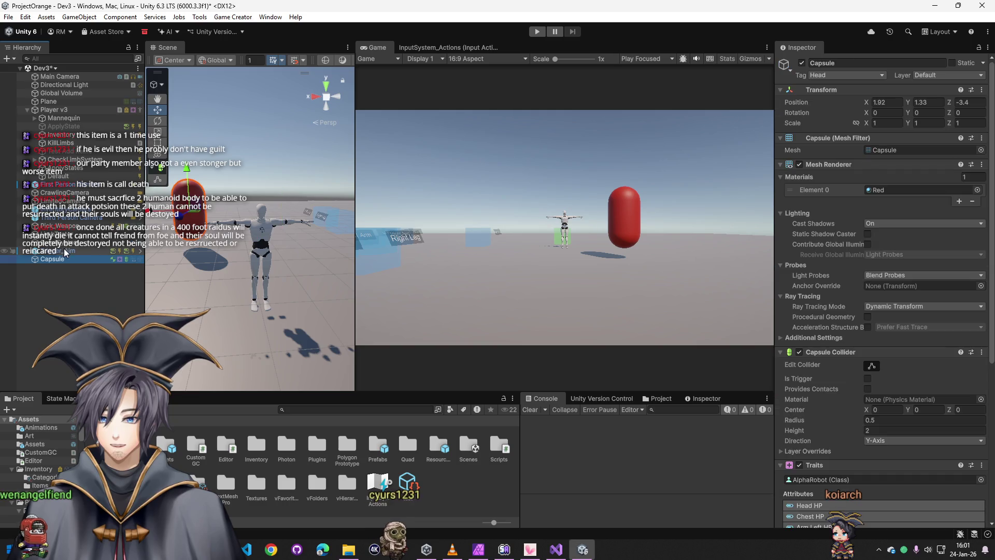
Remove the 'Equip TestPistol on Player' instruction from Pick_Weapon's On Trigger Enter trigger
{"action": "left_click", "coordinate": [61, 227]}
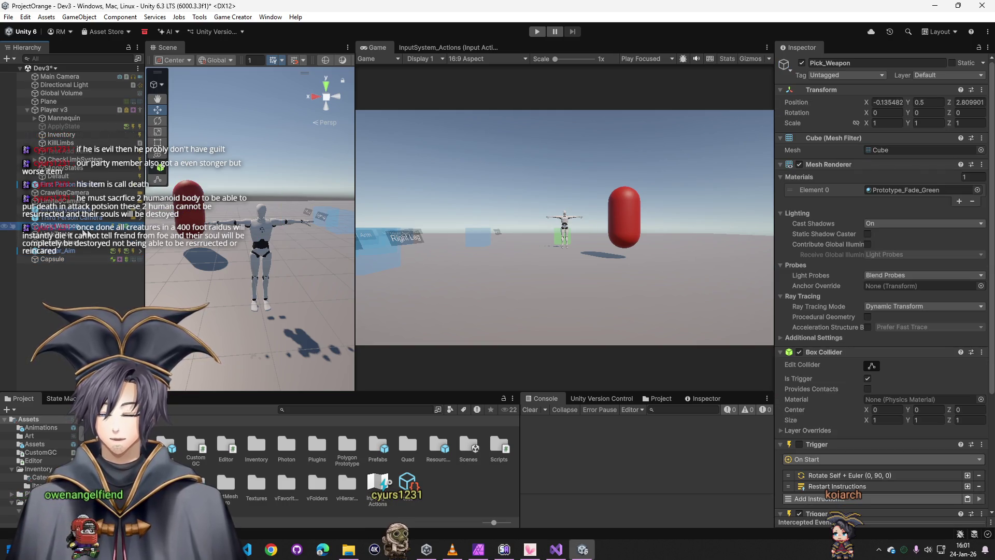
{"action": "scroll", "coordinate": [789, 378], "scroll_direction": "down", "scroll_amount": 5}
{"action": "scroll", "coordinate": [849, 382], "scroll_direction": "down", "scroll_amount": 1}
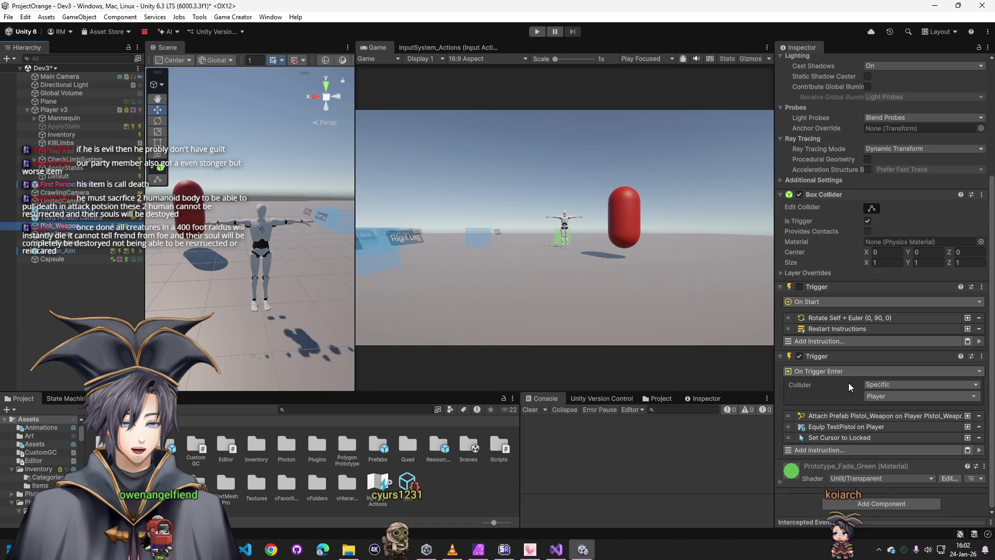
{"action": "left_click", "coordinate": [851, 428]}
{"action": "left_click", "coordinate": [978, 427]}
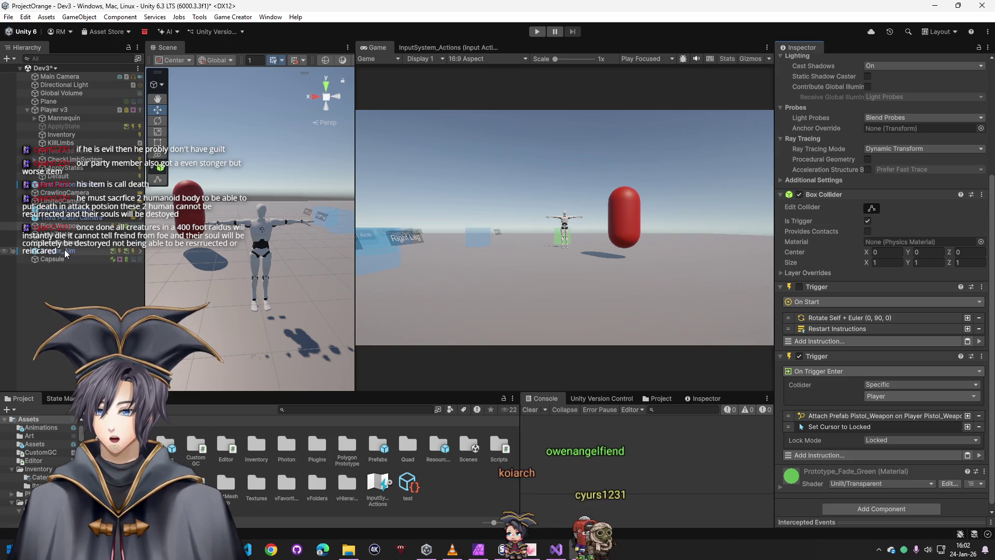
Review the aim trigger and green cube objects, reselect Pick_Weapon, and start Play mode
{"action": "left_click", "coordinate": [67, 251]}
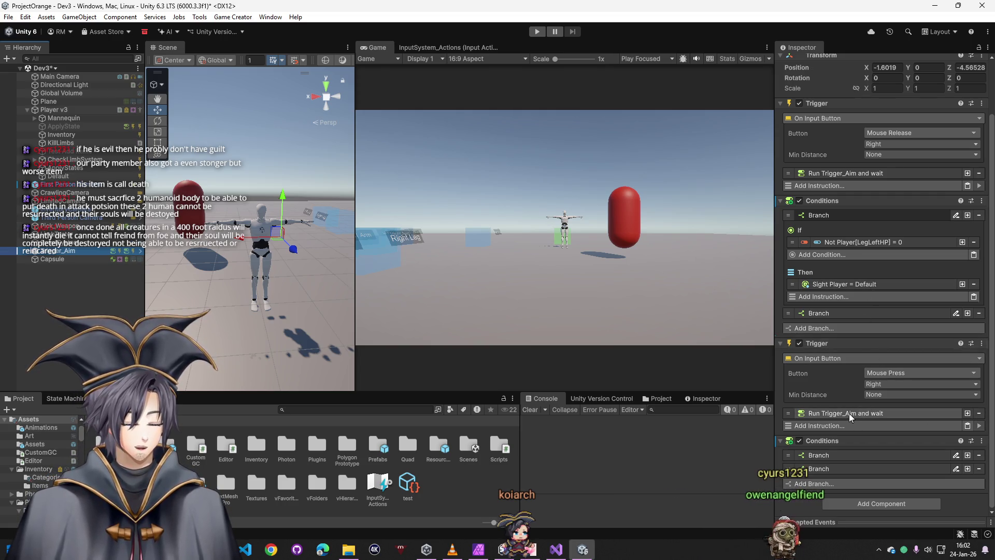
{"action": "left_click", "coordinate": [70, 250]}
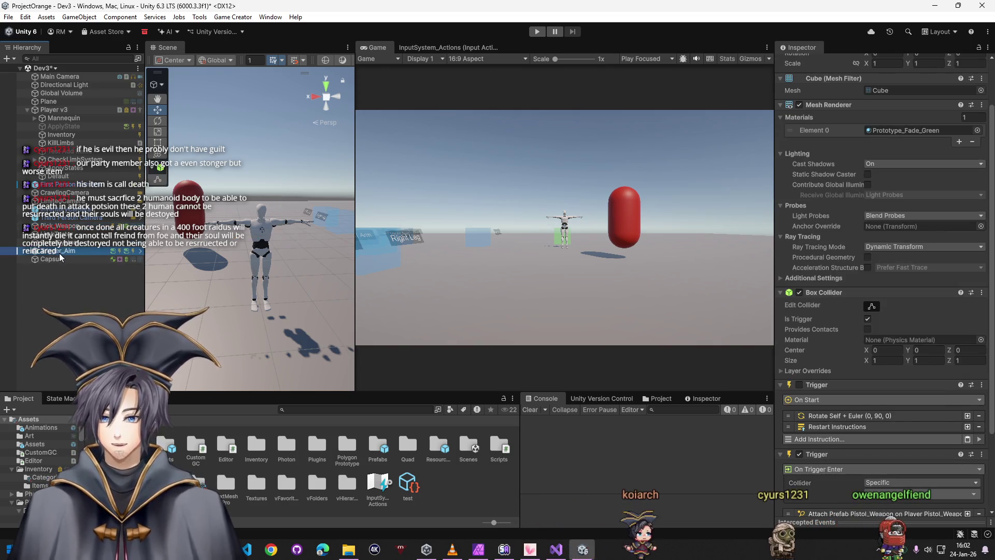
{"action": "left_click", "coordinate": [61, 253], "text": "ctrl"}
{"action": "left_click", "coordinate": [59, 228]}
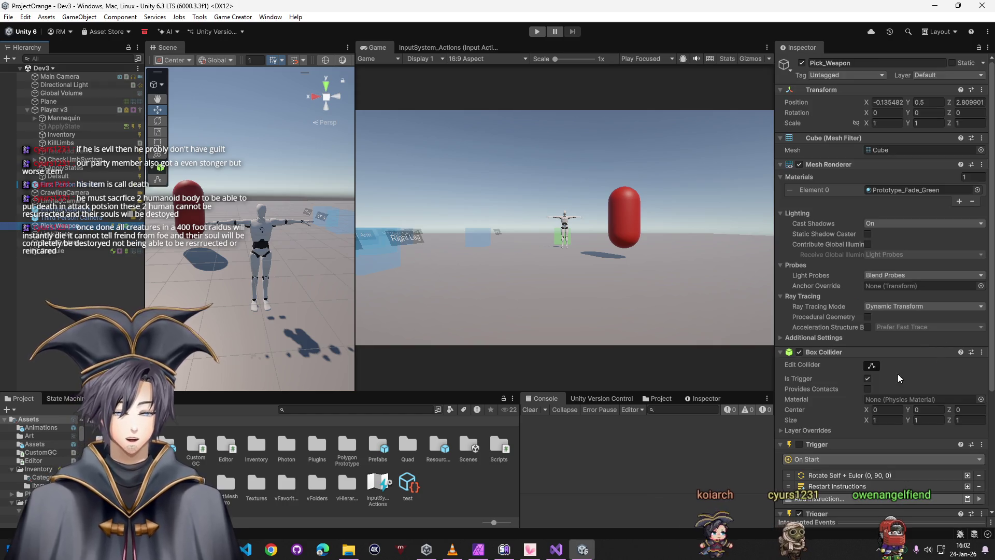
{"action": "scroll", "coordinate": [899, 373], "scroll_direction": "down", "scroll_amount": 5}
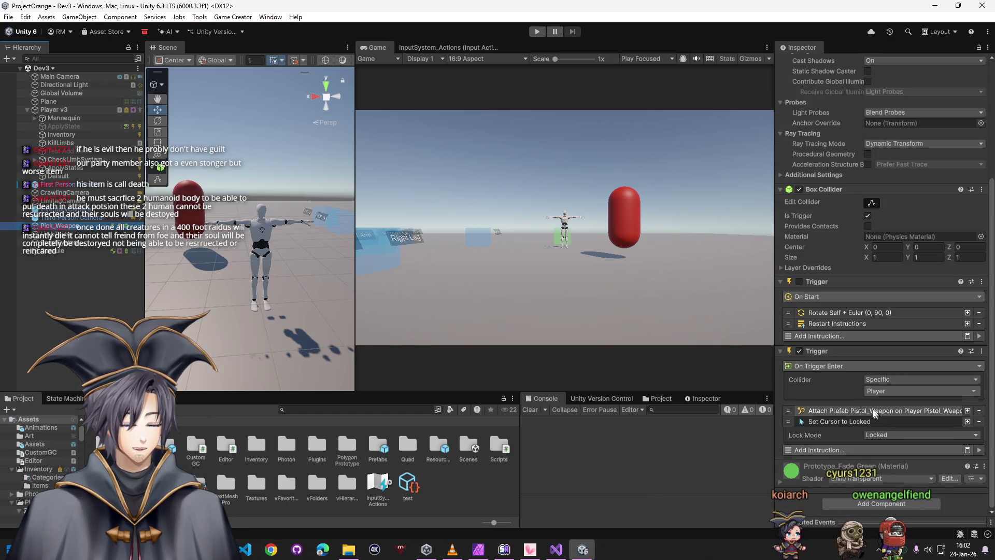
{"action": "left_click", "coordinate": [536, 32]}
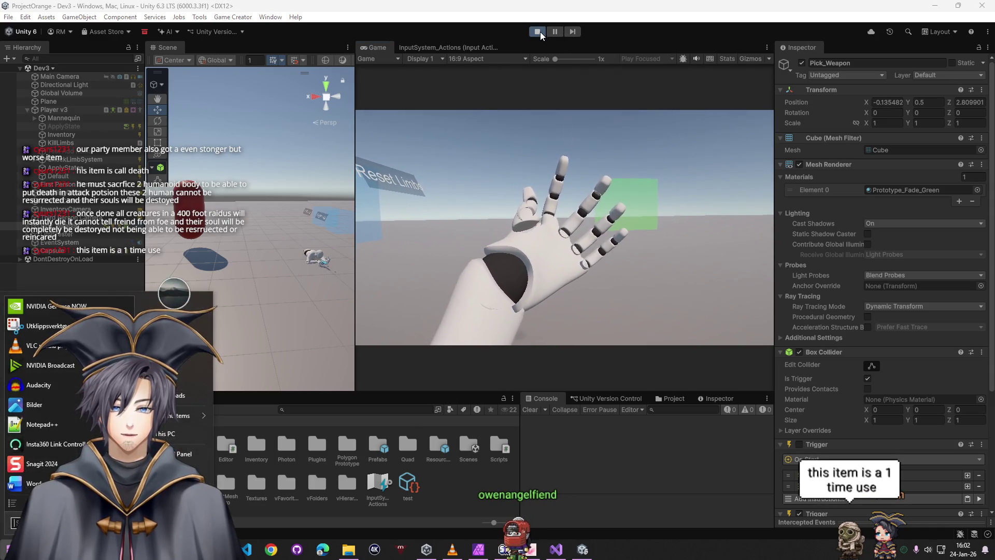
Stop the playtest, clear the console error, and select Player v3 in the Hierarchy
{"action": "key", "text": "ctrl+p"}
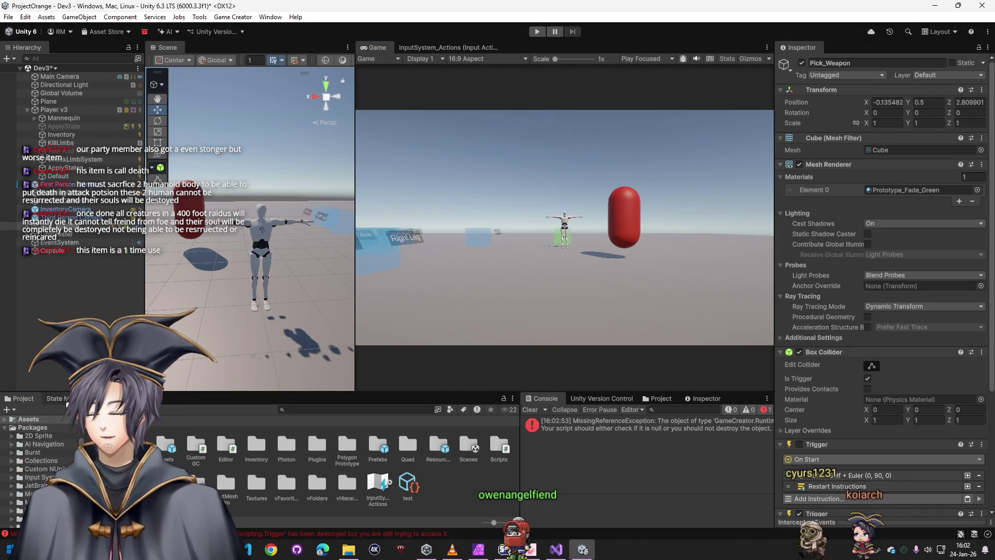
{"action": "left_click", "coordinate": [529, 409]}
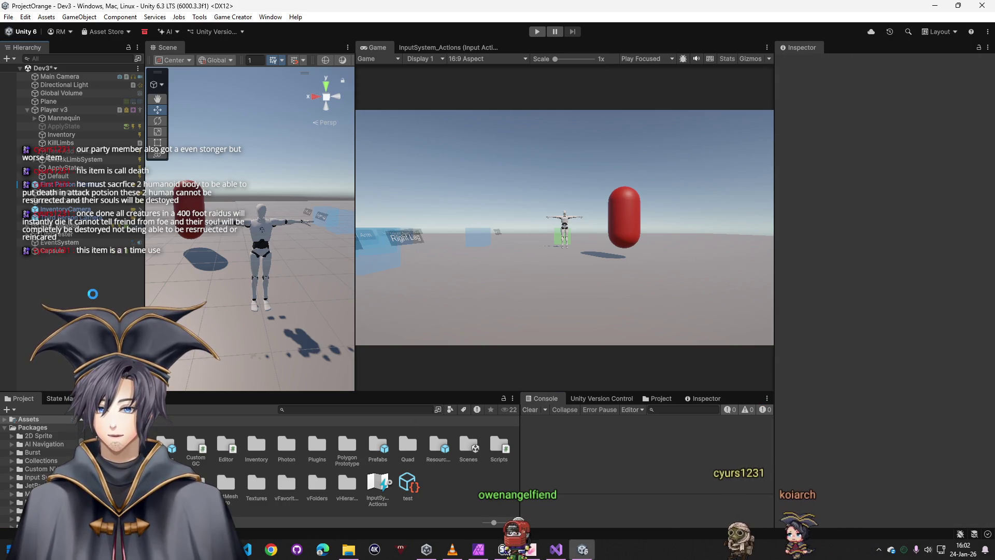
{"action": "left_click", "coordinate": [57, 109]}
Scroll Player v3's Traits to the limb HP attributes and open the Stats folder of HP assets
{"action": "scroll", "coordinate": [836, 374], "scroll_direction": "down", "scroll_amount": 15}
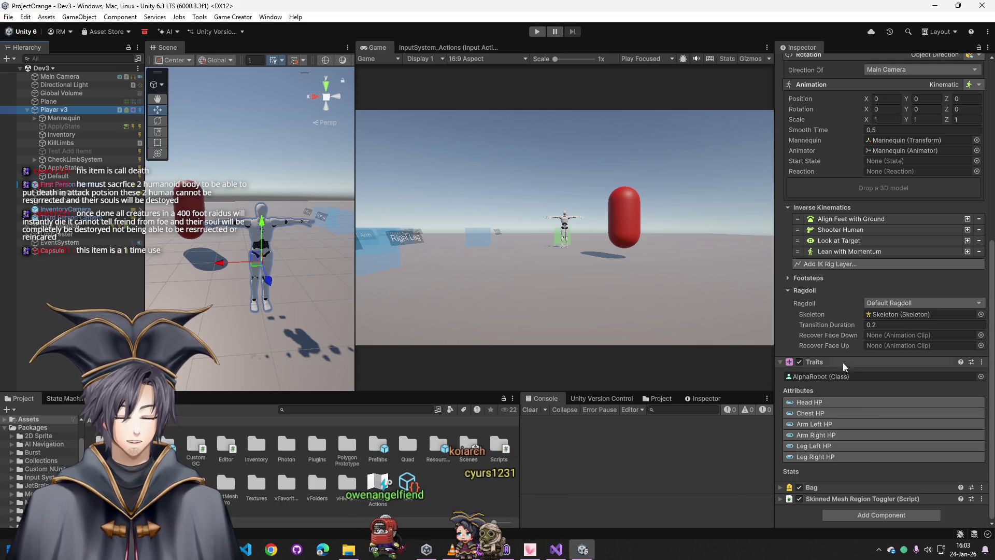
{"action": "left_click", "coordinate": [817, 405]}
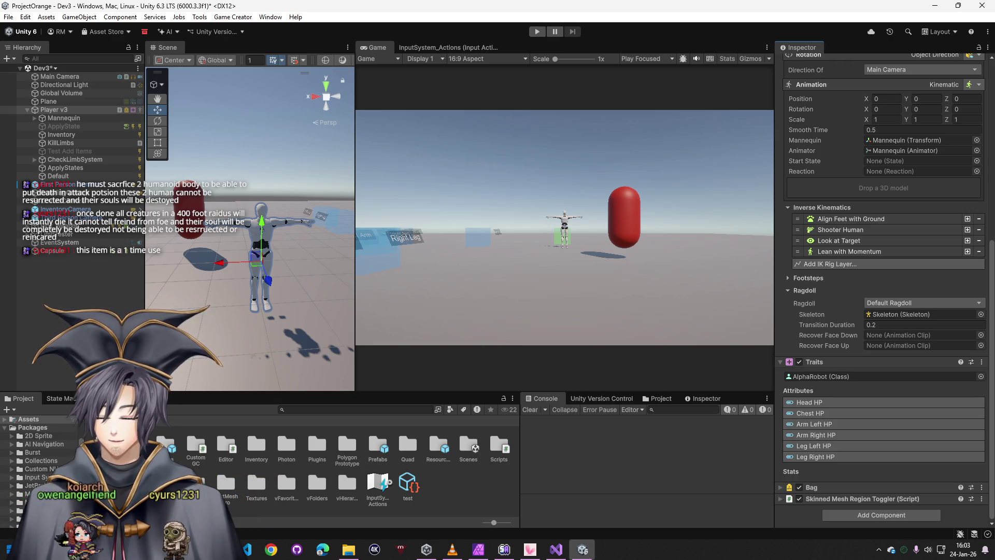
{"action": "double_click", "coordinate": [196, 485]}
Create and discard a test Stat asset, then inspect the LegRightHP attribute using Max_LegRightHP
{"action": "right_click", "coordinate": [241, 476]}
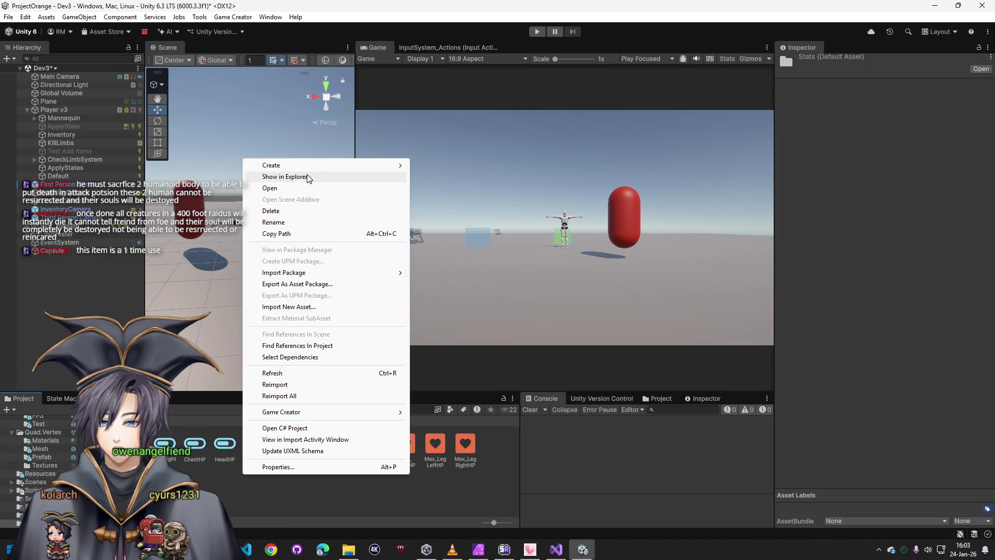
{"action": "mouse_move", "coordinate": [310, 165]}
{"action": "mouse_move", "coordinate": [467, 464]}
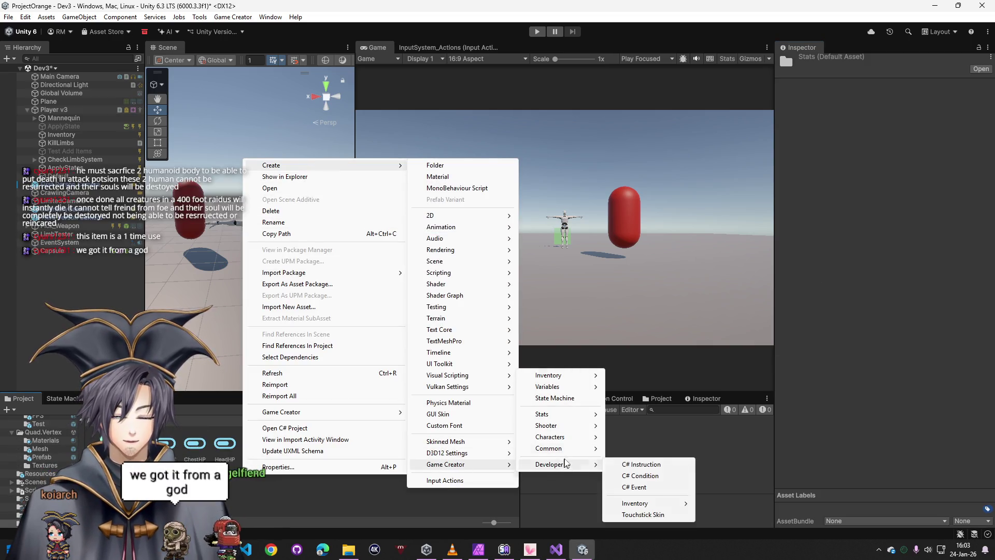
{"action": "mouse_move", "coordinate": [562, 414]}
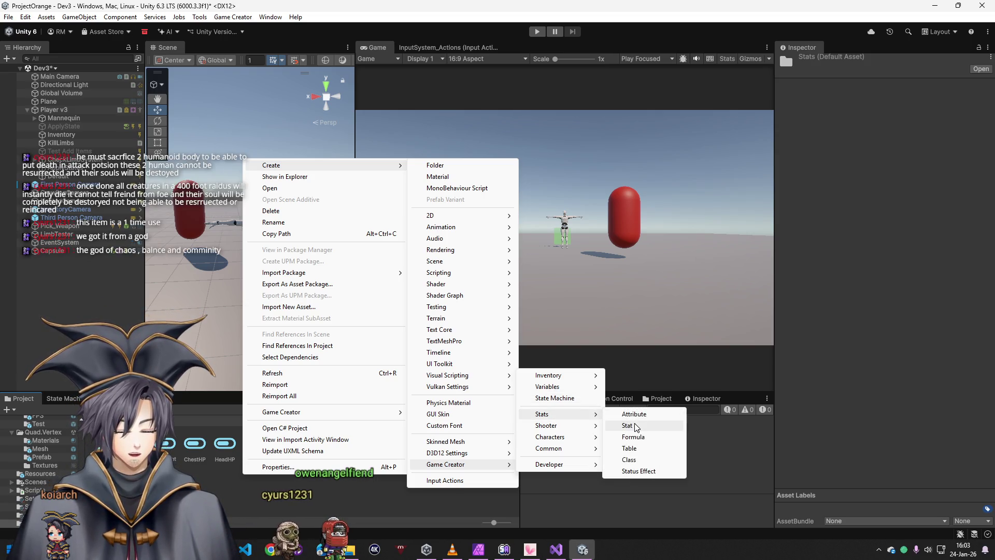
{"action": "left_click", "coordinate": [635, 425]}
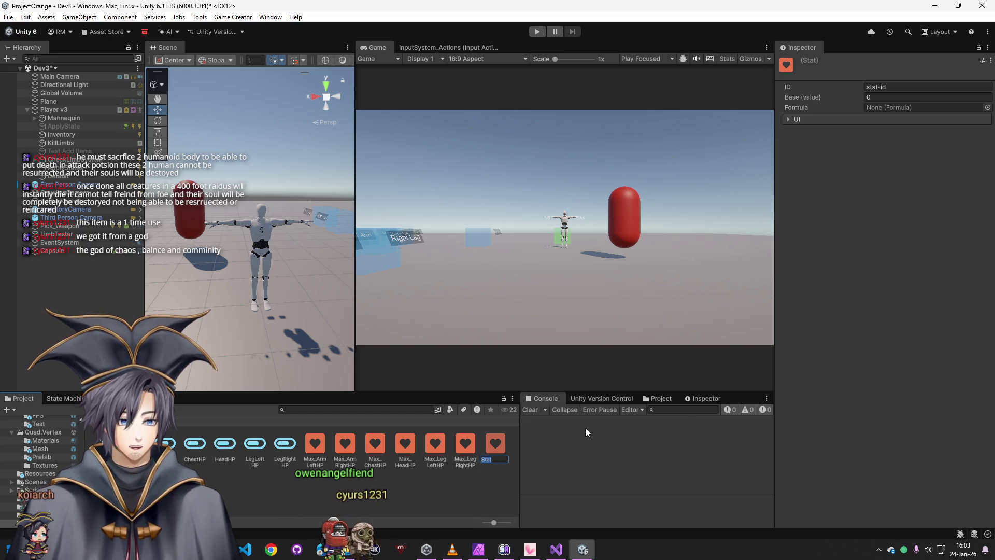
{"action": "key", "text": "Return"}
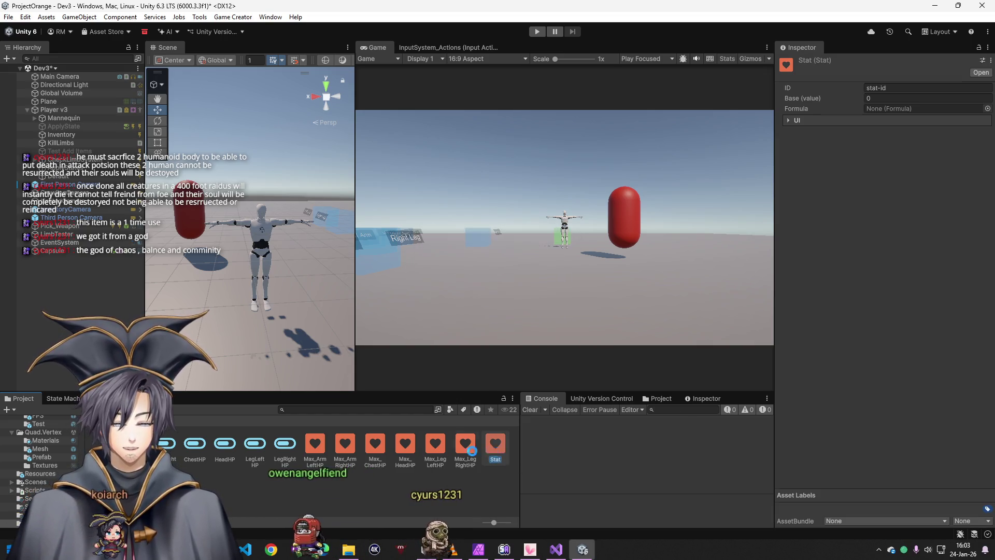
{"action": "left_click", "coordinate": [284, 442]}
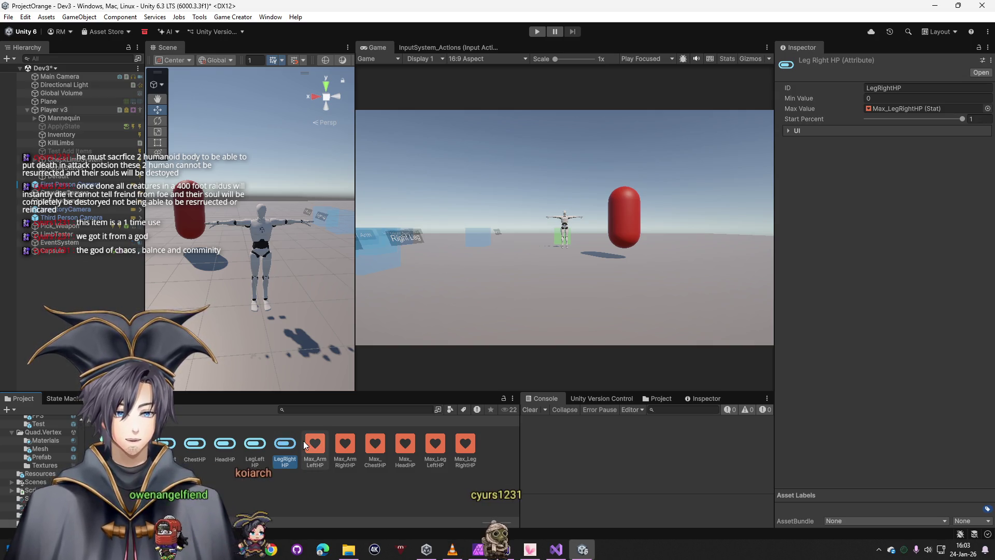
Create an Input Actions asset from the Stats folder's Create menu
{"action": "right_click", "coordinate": [363, 495]}
{"action": "mouse_move", "coordinate": [406, 184]}
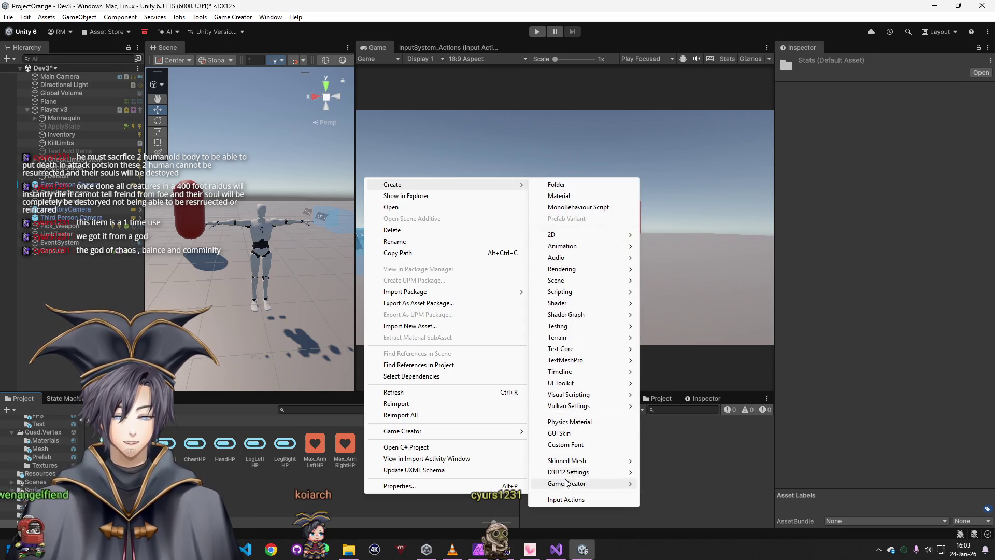
{"action": "left_click", "coordinate": [566, 499]}
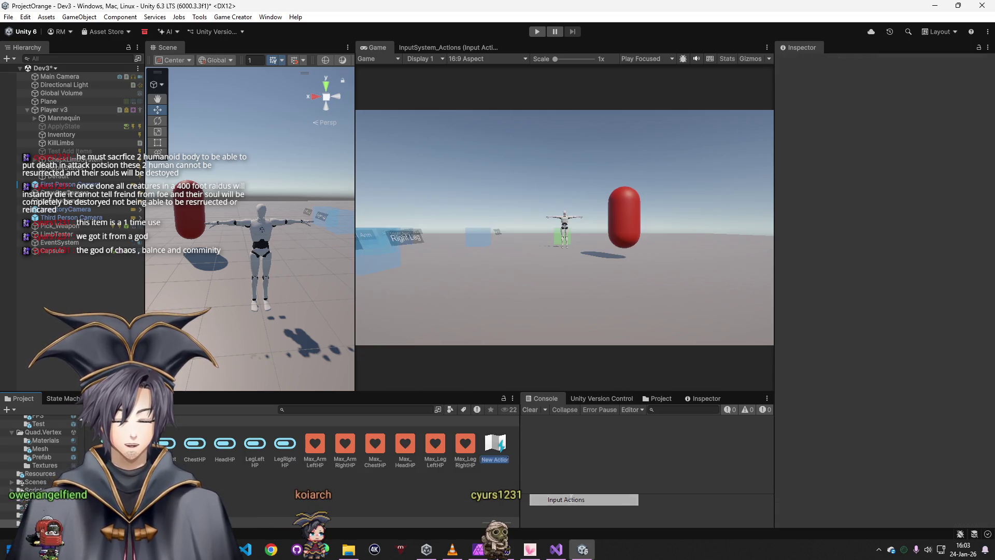
Browse Create > Game Creator > Stats to reach the Attribute option
{"action": "right_click", "coordinate": [506, 454]}
{"action": "mouse_move", "coordinate": [570, 176]}
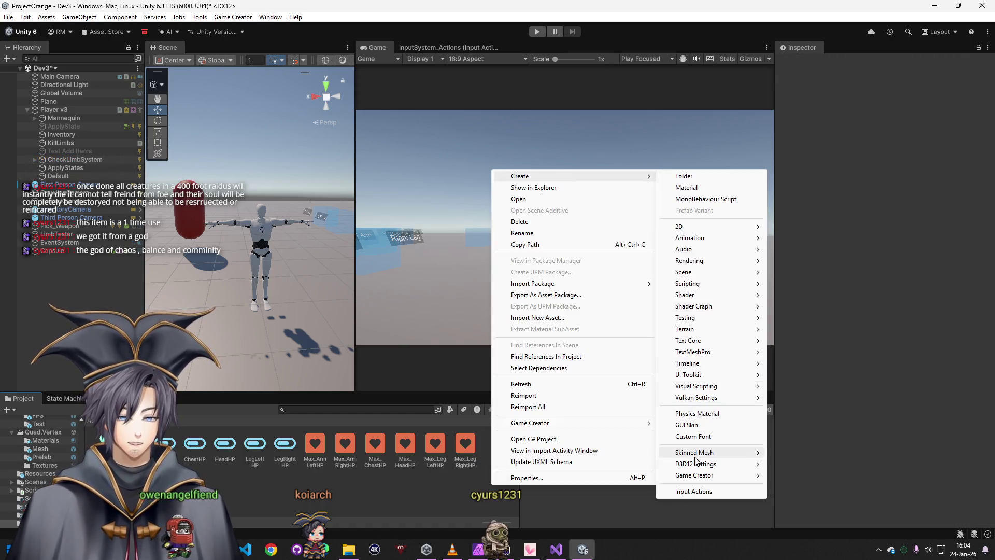
{"action": "mouse_move", "coordinate": [697, 476]}
{"action": "mouse_move", "coordinate": [791, 425]}
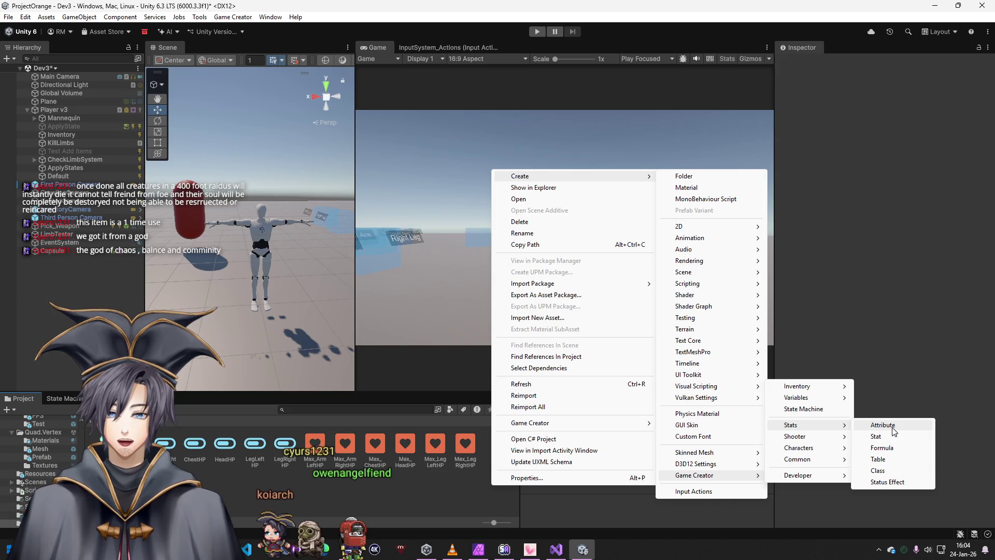
{"action": "left_click", "coordinate": [9, 549]}
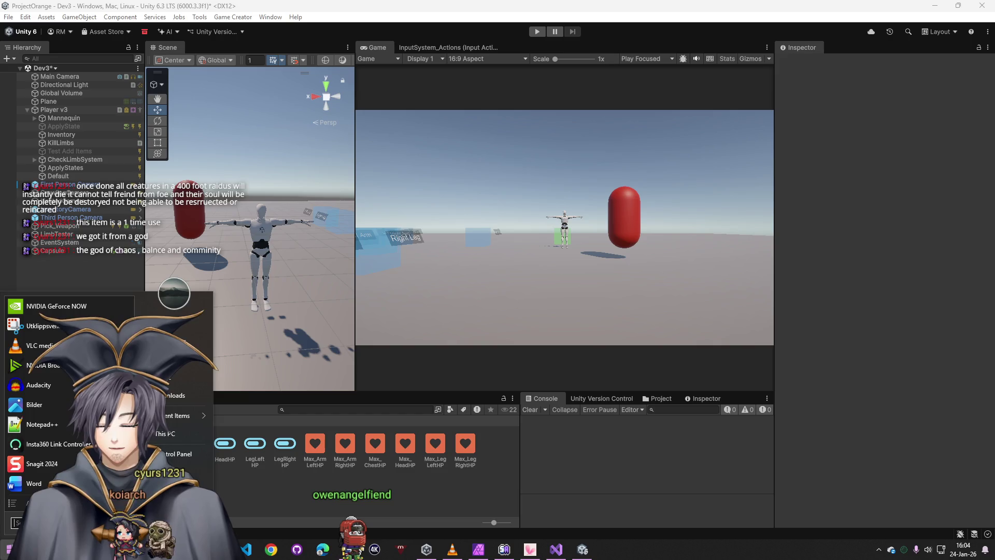
In Photopea, commit the existing limb notes, widen the window, and draw a new text box
{"action": "key", "text": "alt+Tab"}
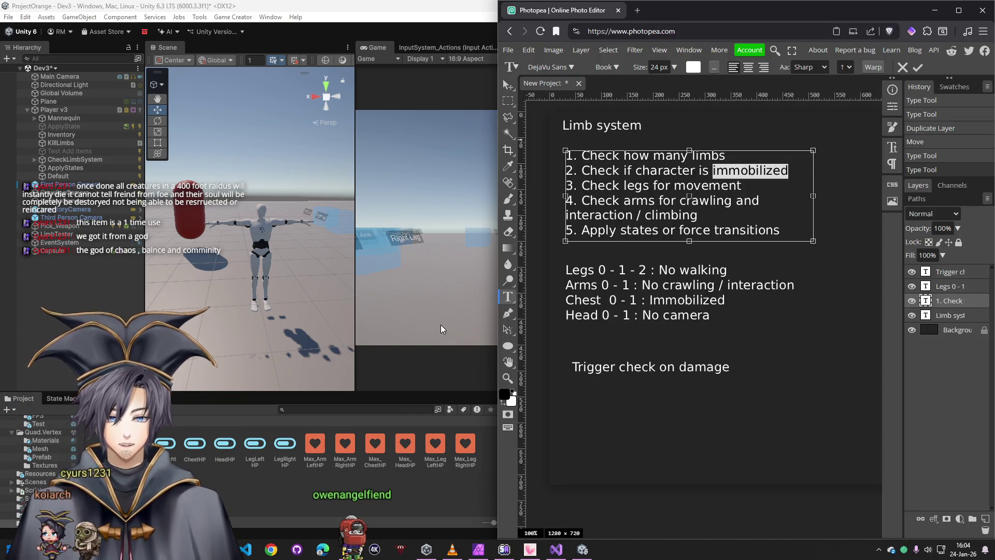
{"action": "left_click", "coordinate": [508, 86]}
{"action": "scroll", "coordinate": [747, 373], "scroll_direction": "up", "scroll_amount": 1}
{"action": "scroll", "coordinate": [721, 391], "scroll_direction": "right", "scroll_amount": 4}
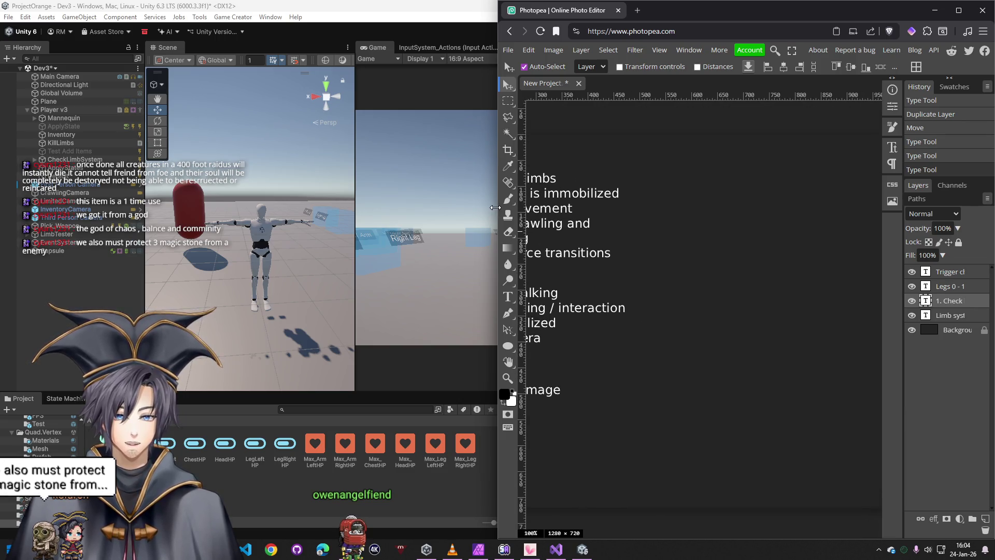
{"action": "left_click_drag", "start_coordinate": [495, 208], "coordinate": [377, 207]}
{"action": "scroll", "coordinate": [725, 315], "scroll_direction": "left", "scroll_amount": 4}
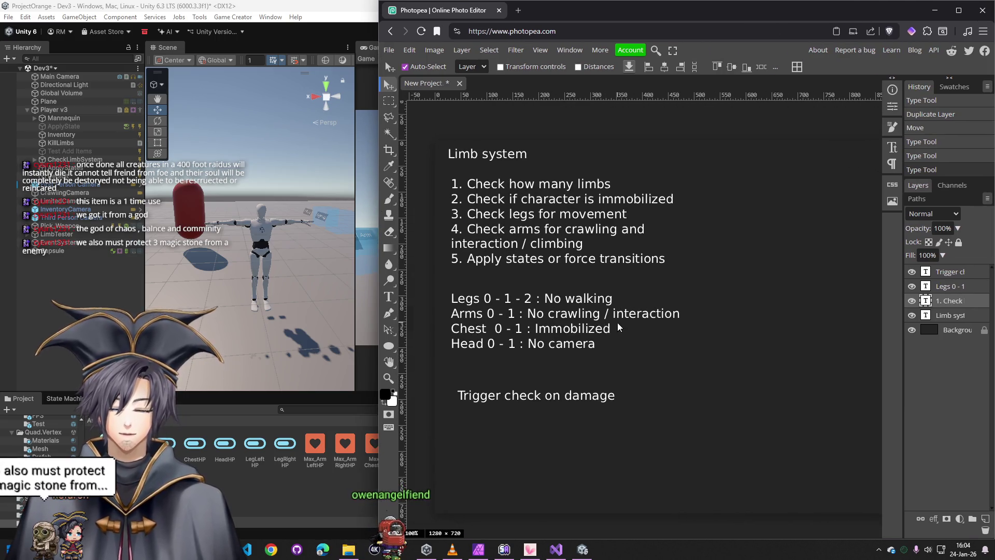
{"action": "scroll", "coordinate": [618, 327], "scroll_direction": "right", "scroll_amount": 3}
{"action": "left_click", "coordinate": [388, 296]}
{"action": "mouse_move", "coordinate": [603, 143]}
{"action": "left_mouse_down"}
{"action": "mouse_move", "coordinate": [874, 225]}
{"action": "mouse_move", "coordinate": [880, 302]}
{"action": "mouse_move", "coordinate": [807, 389]}
{"action": "left_mouse_up"}
{"action": "type", "text": "Shooting with the limb system:"}
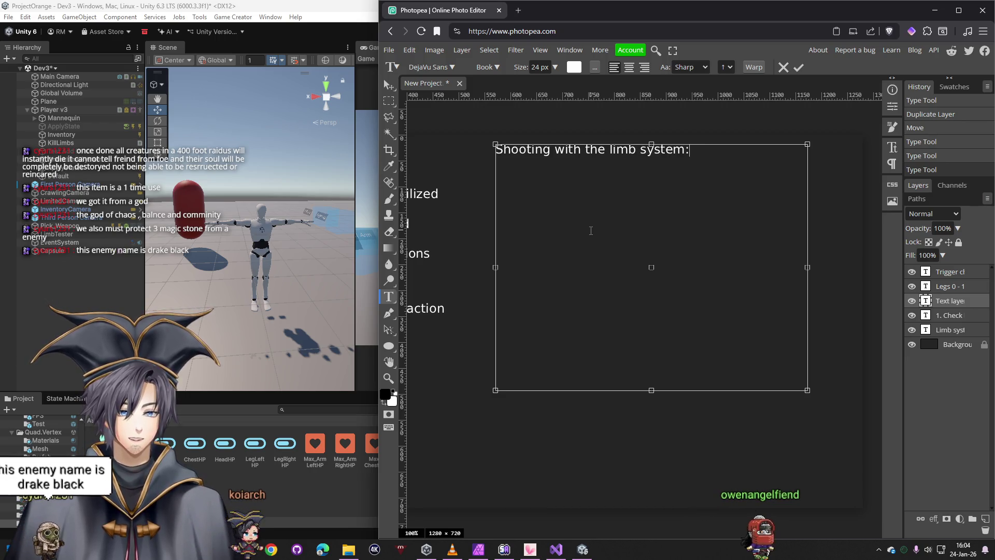
Type the legs lines and '2 arms = shoot' in the new Limb system note
{"action": "type", "text": "Leg"}
{"action": "key", "text": "BackSpace"}
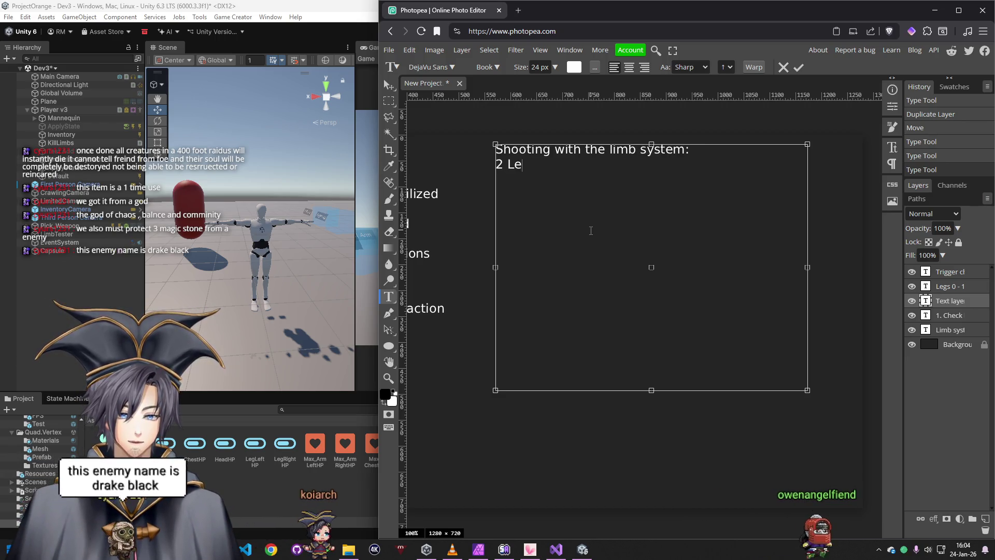
{"action": "key", "text": "ctrl+a"}
{"action": "key", "text": "BackSpace"}
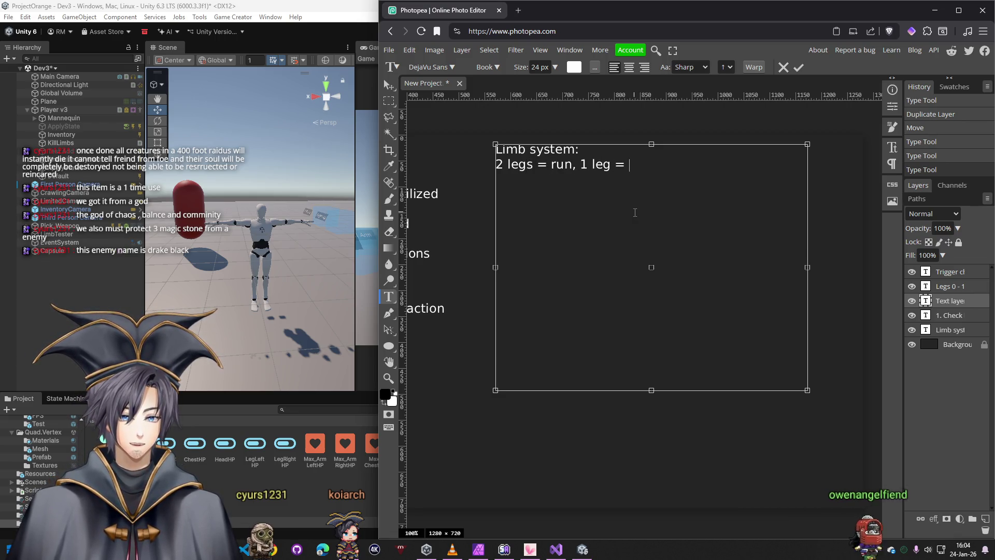
{"action": "type", "text": "jump"}
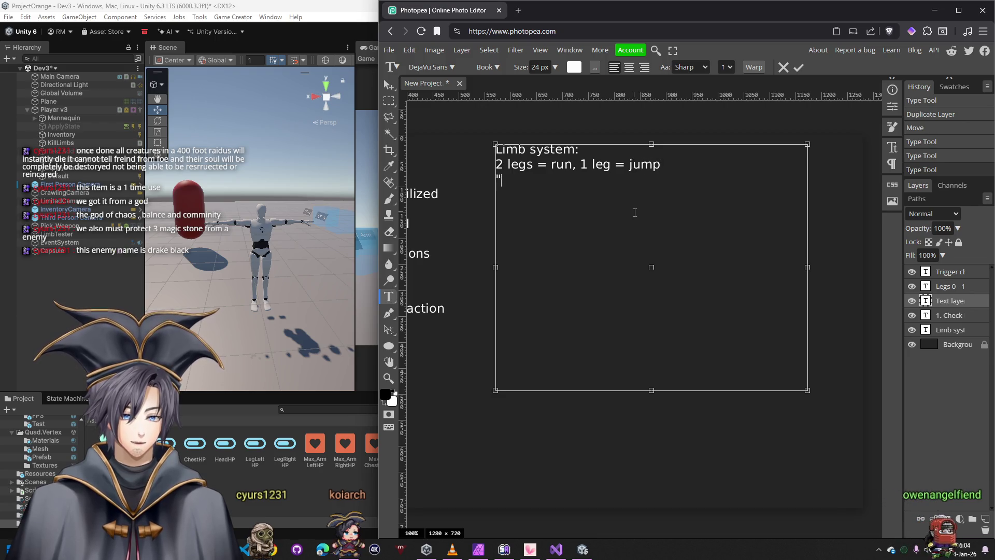
{"action": "key", "text": "Return"}
{"action": "type", "text": "2 ar"}
{"action": "key", "text": "BackSpace"}
{"action": "key", "text": "BackSpace"}
{"action": "key", "text": "BackSpace"}
{"action": "type", "text": "2 Arms:"}
{"action": "key", "text": "BackSpace"}
{"action": "key", "text": "BackSpace"}
{"action": "key", "text": "BackSpace"}
{"action": "key", "text": "BackSpace"}
{"action": "type", "text": "arms = "}
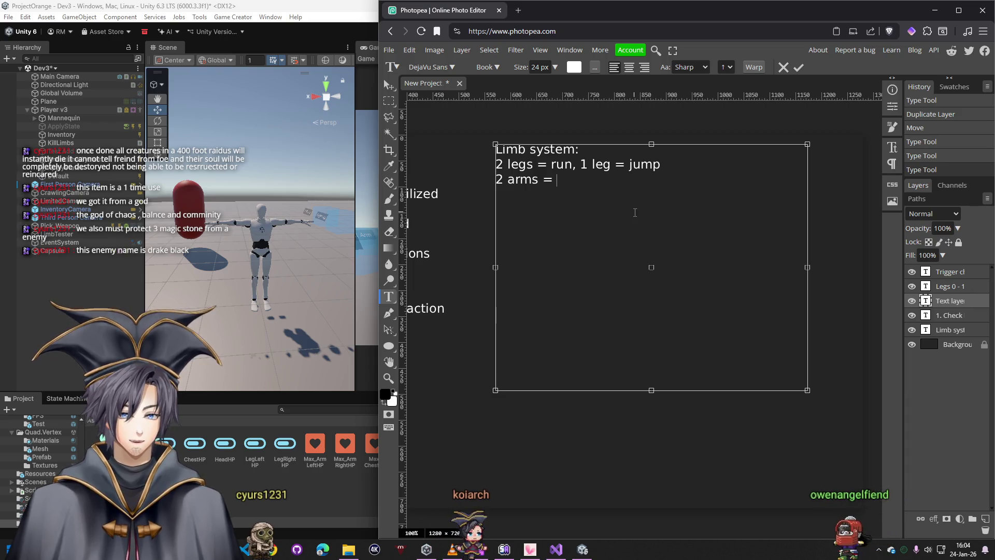
{"action": "type", "text": "shooter"}
{"action": "key", "text": "BackSpace"}
{"action": "key", "text": "BackSpace"}
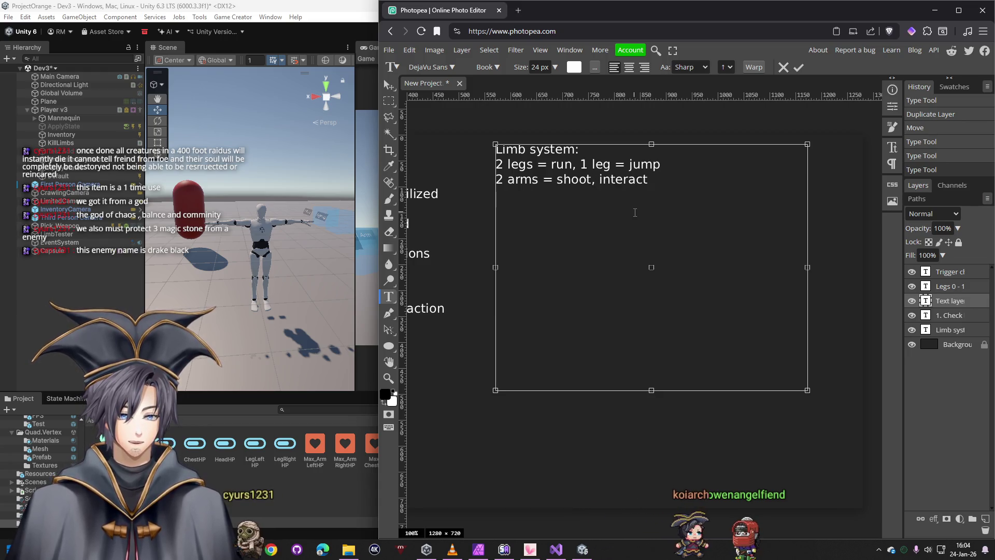
Add the '1 arm =' line, append crawling to the arms line, and split out '1 leg = jump'
{"action": "key", "text": "Return"}
{"action": "type", "text": "1 arm ="}
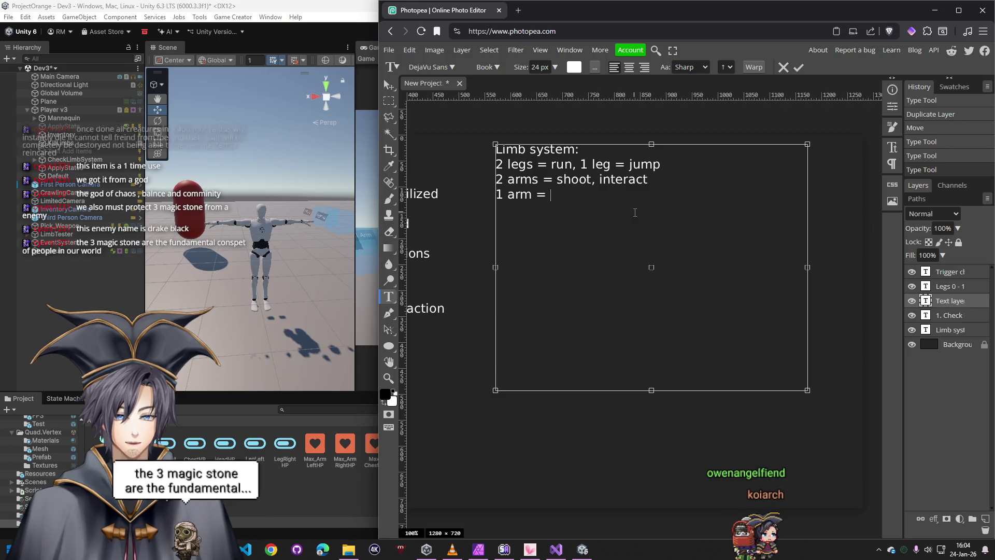
{"action": "left_click", "coordinate": [659, 177]}
{"action": "type", "text": "awling"}
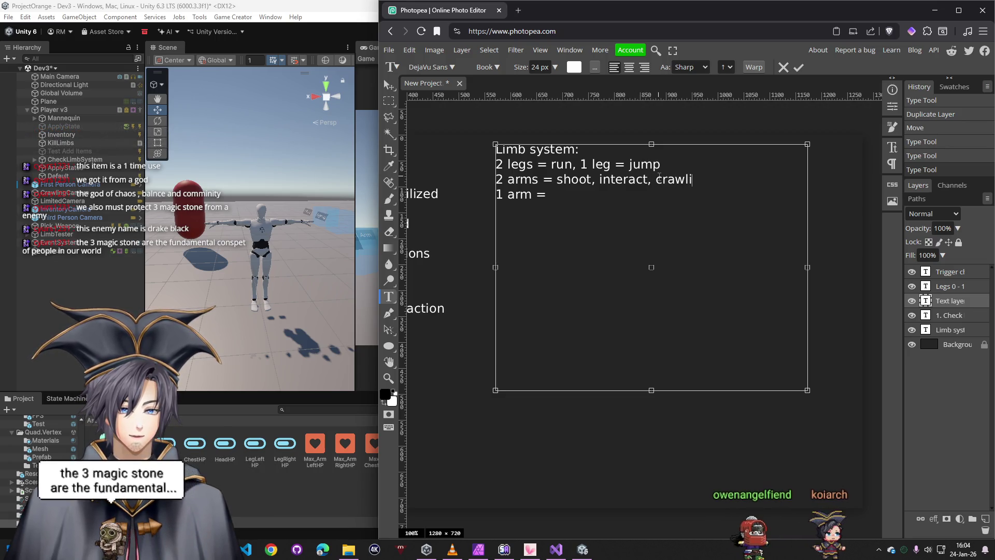
{"action": "left_click", "coordinate": [581, 164]}
{"action": "key", "text": "Return"}
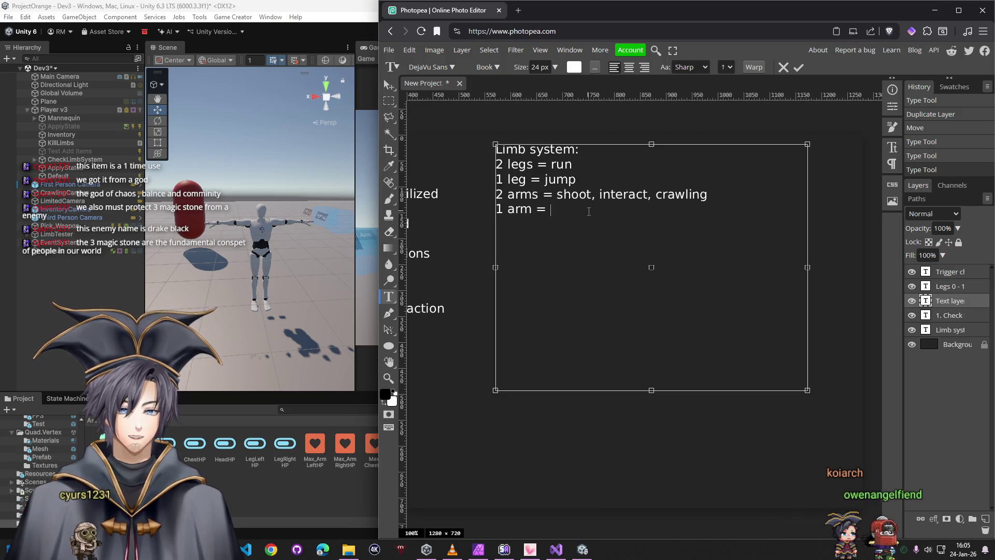
{"action": "type", "text": "shoot or interact, slow crawli"}
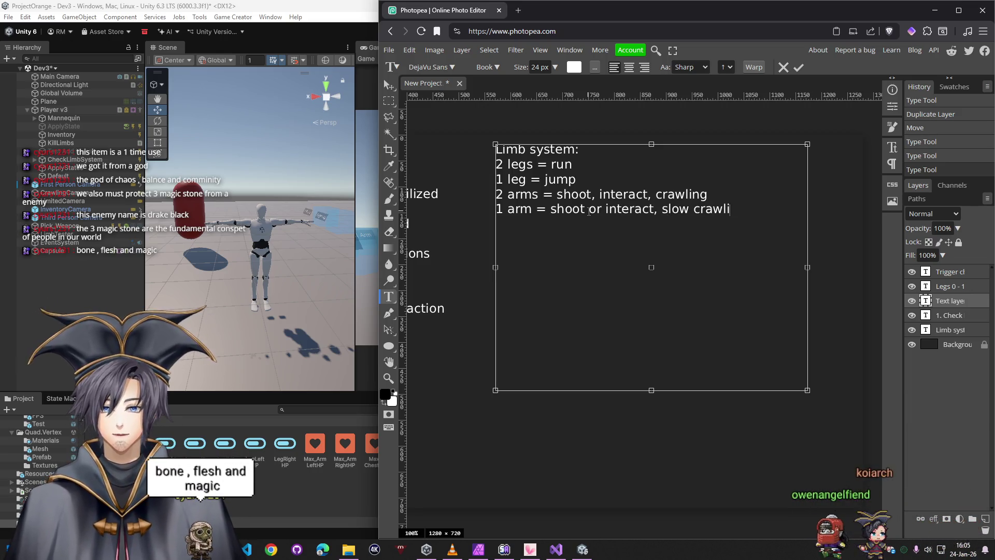
{"action": "type", "text": "ng"}
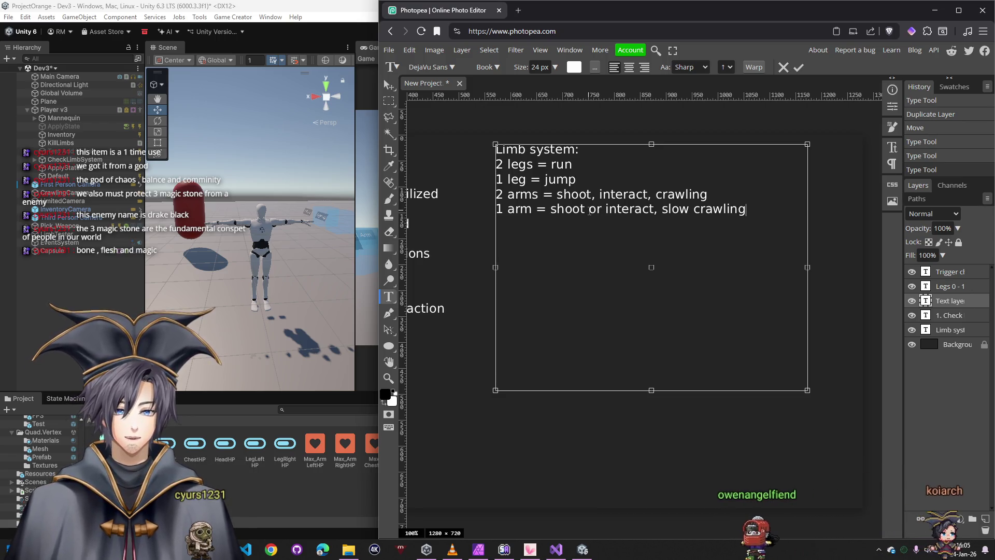
{"action": "key", "text": "Escape"}
Move the Limb system notes up and left and zoom to view both note blocks
{"action": "key", "text": "v"}
{"action": "left_click_drag", "start_coordinate": [589, 212], "coordinate": [560, 196]}
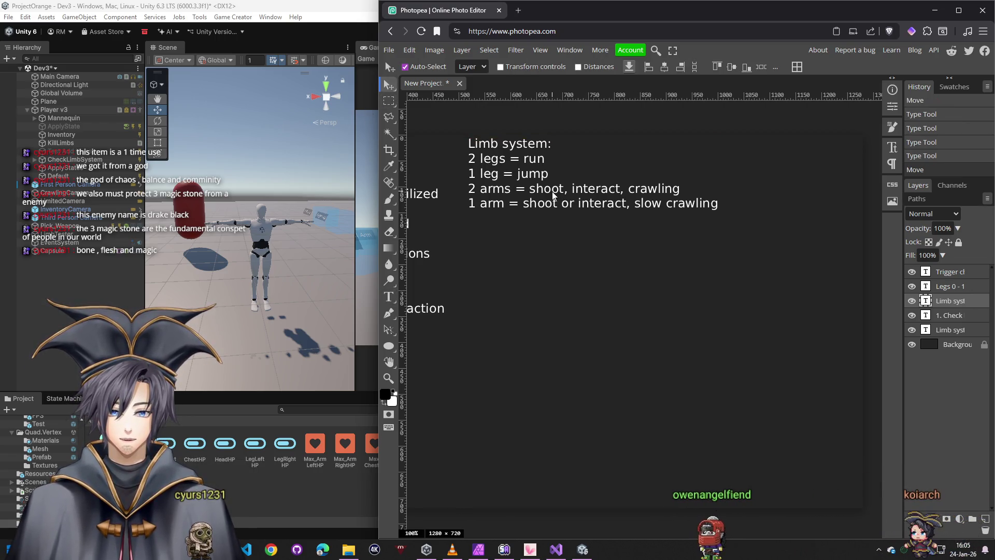
{"action": "scroll", "coordinate": [498, 274], "scroll_direction": "up", "scroll_amount": 5}
{"action": "scroll", "coordinate": [499, 274], "scroll_direction": "down", "scroll_amount": 10}
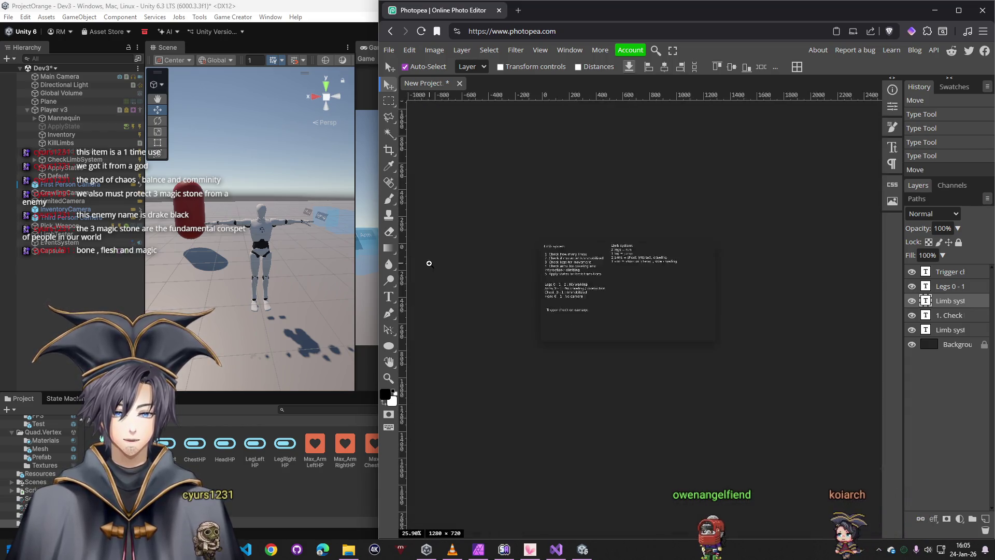
{"action": "scroll", "coordinate": [454, 250], "scroll_direction": "up", "scroll_amount": 5}
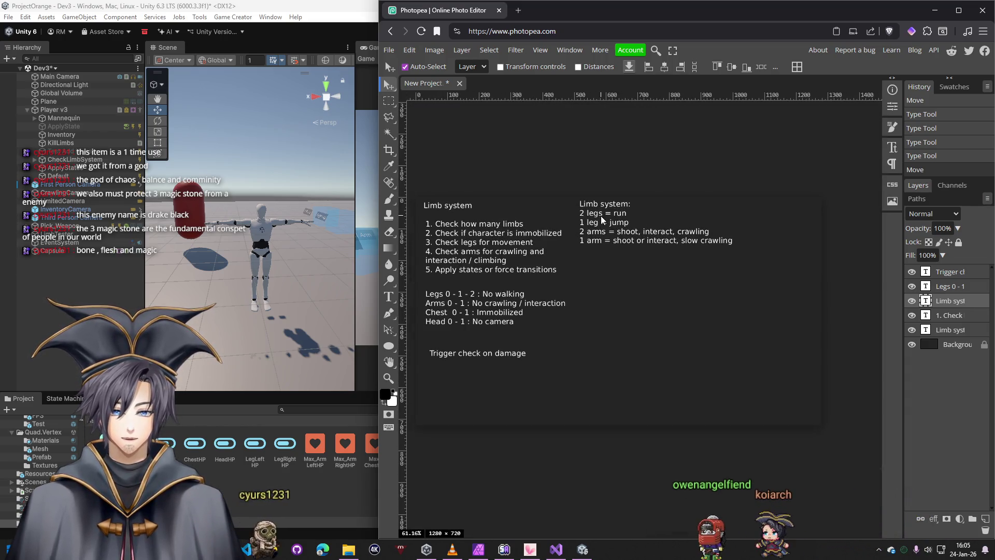
{"action": "scroll", "coordinate": [591, 229], "scroll_direction": "down", "scroll_amount": 2}
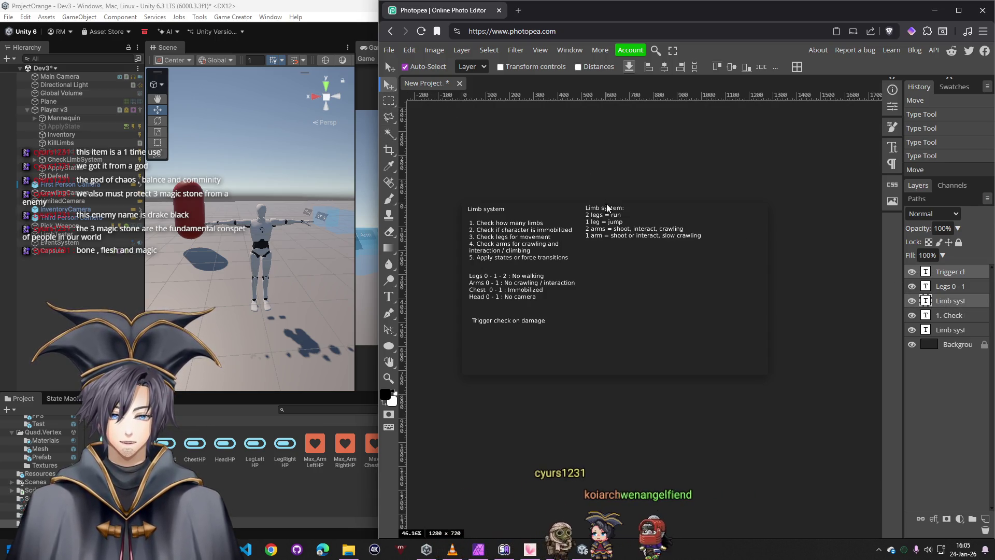
{"action": "scroll", "coordinate": [612, 228], "scroll_direction": "up", "scroll_amount": 1}
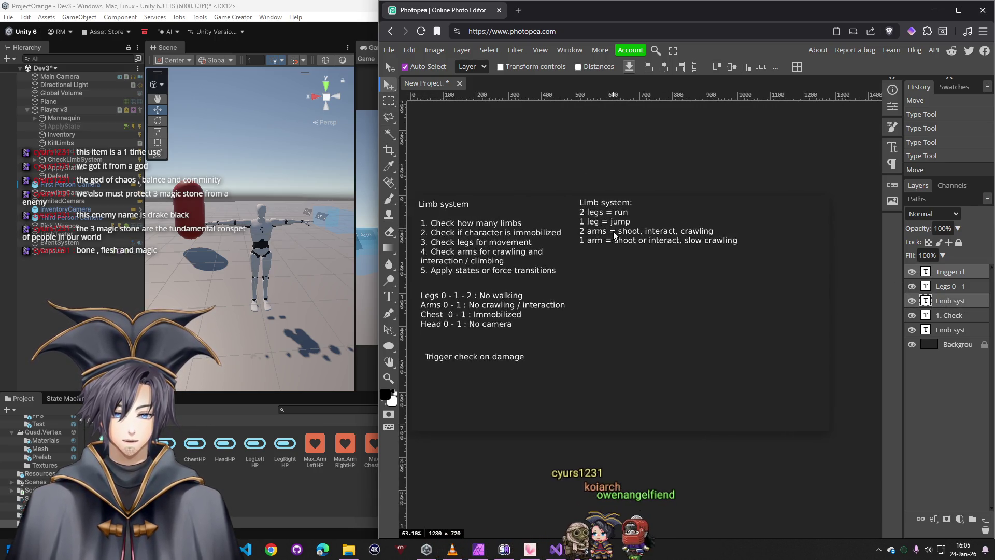
Nudge the second notes block down and delete its 'Limb system:' heading line
{"action": "left_click", "coordinate": [951, 302]}
{"action": "left_click_drag", "start_coordinate": [616, 233], "coordinate": [624, 239]}
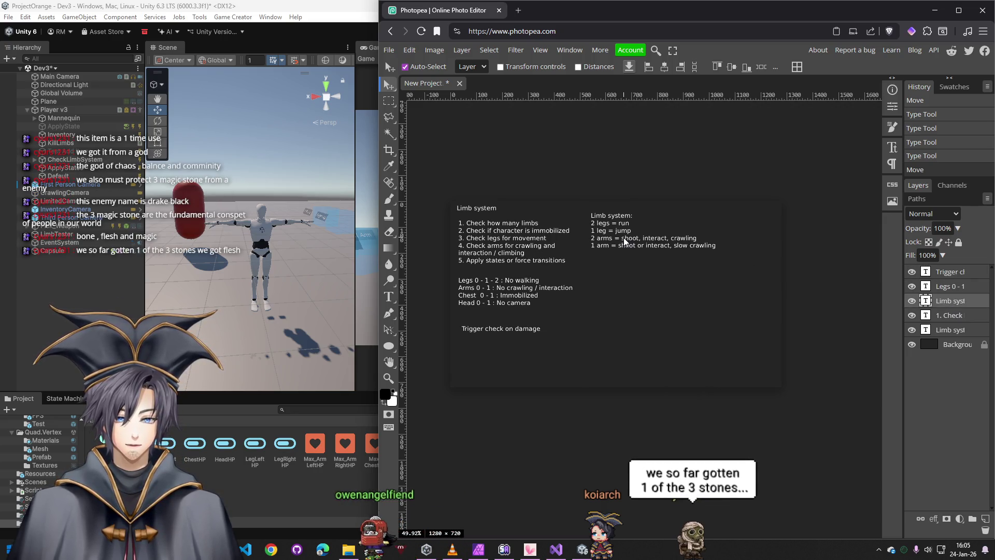
{"action": "double_click", "coordinate": [925, 301]}
{"action": "left_click", "coordinate": [598, 224]}
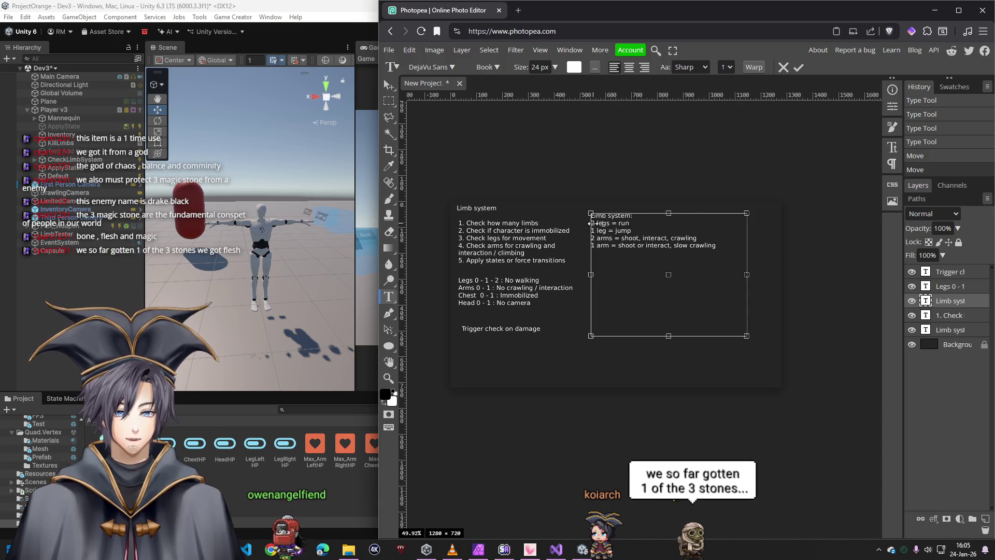
{"action": "key", "text": "BackSpace"}
{"action": "key", "text": "BackSpace"}
{"action": "key", "text": "BackSpace"}
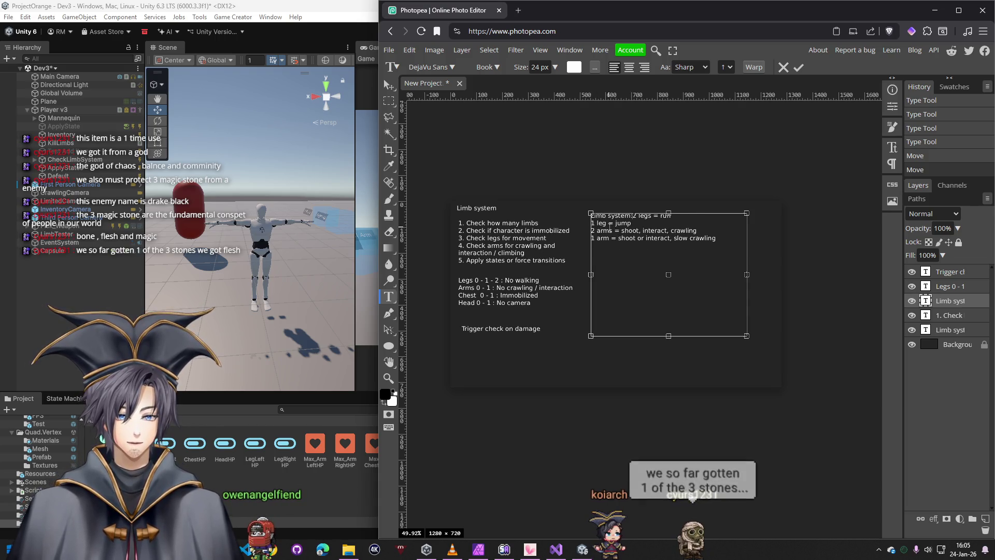
{"action": "key", "text": "Return"}
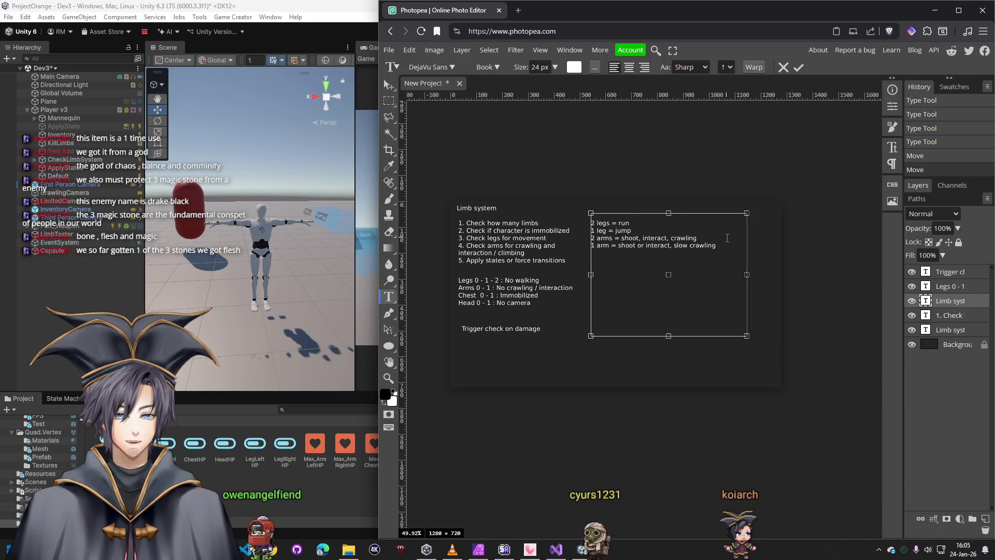
{"action": "left_click", "coordinate": [388, 85]}
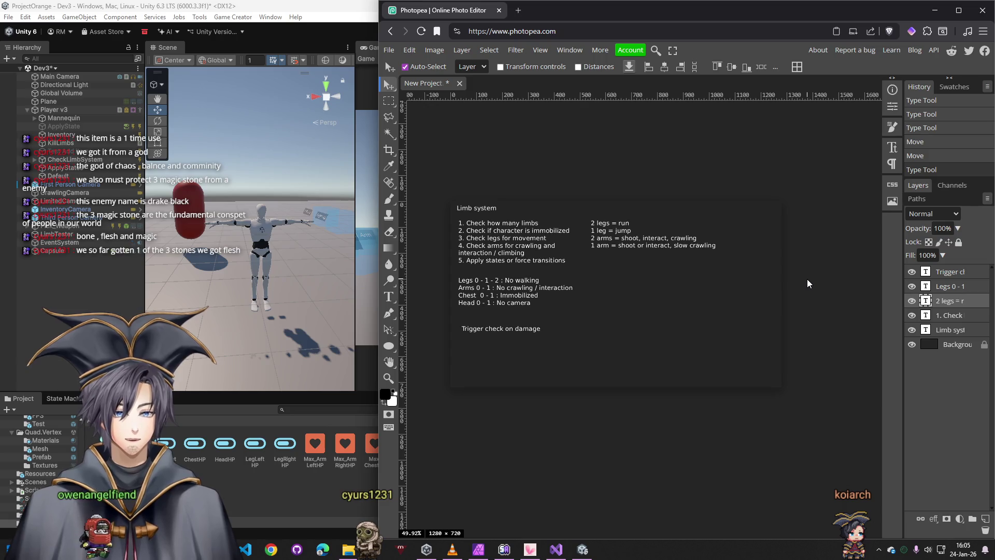
Add 'Shooter:', '2 arms = rifle or 2 pistols' and '1 arm = pistol' lines, then return to Unity
{"action": "double_click", "coordinate": [924, 301]}
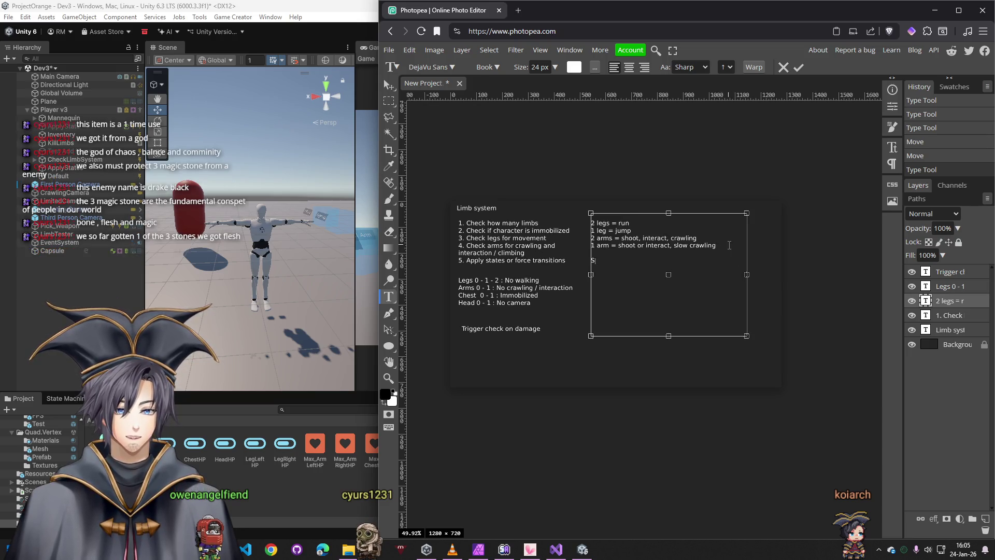
{"action": "key", "text": "Return"}
{"action": "key", "text": "Return"}
{"action": "type", "text": "Shgo"}
{"action": "type", "text": "ooter:"}
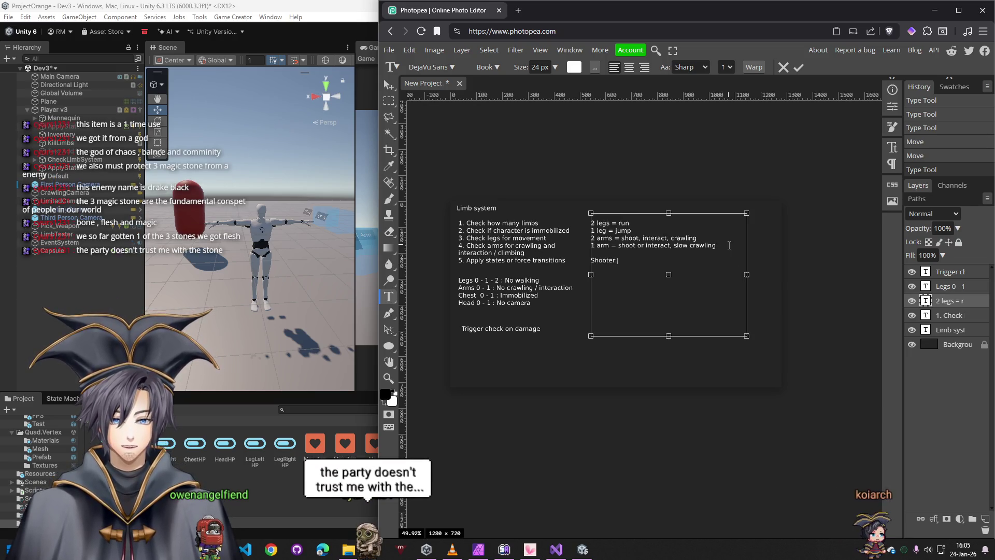
{"action": "key", "text": "Return"}
{"action": "type", "text": "2 arms "}
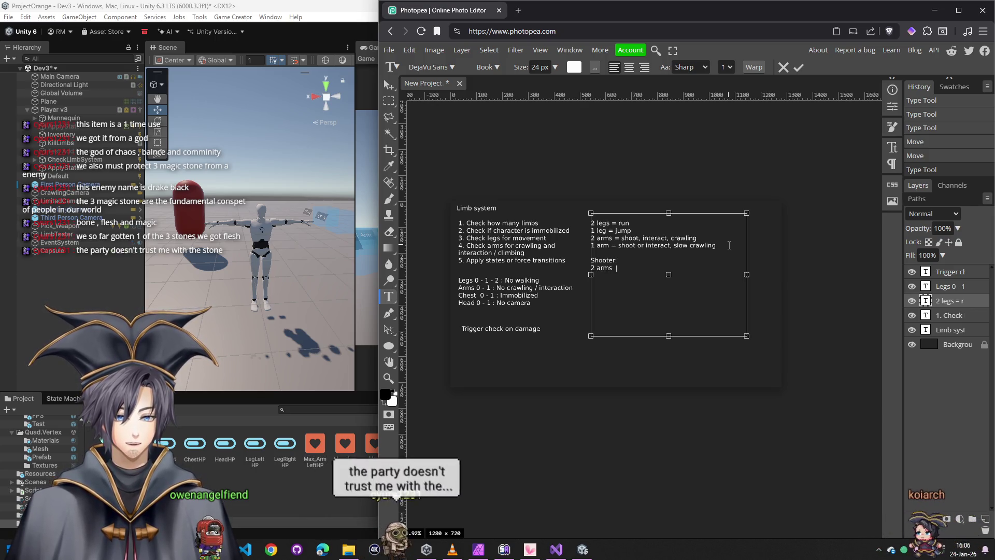
{"action": "type", "text": "= rifle"}
{"action": "key", "text": "Return"}
{"action": "type", "text": "1 arm = "}
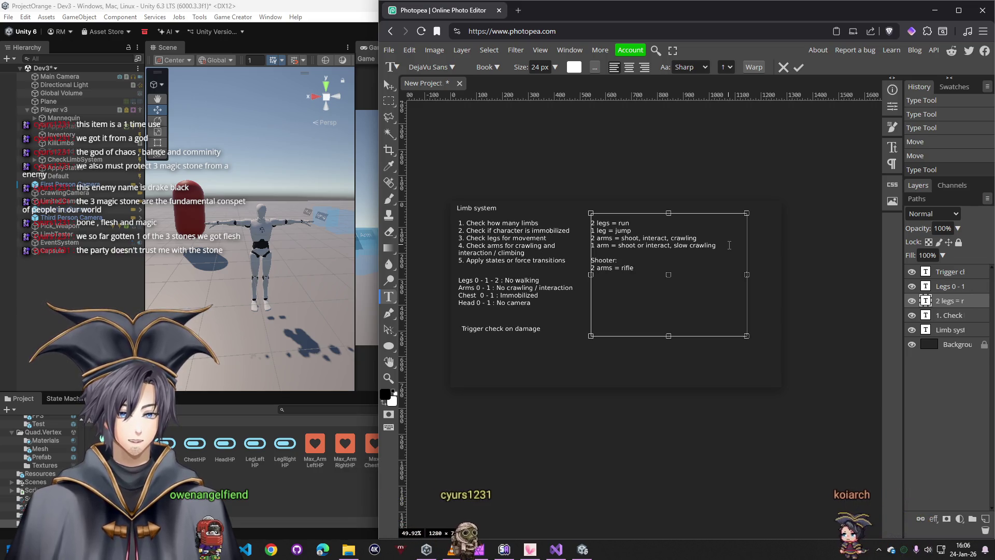
{"action": "type", "text": "pis"}
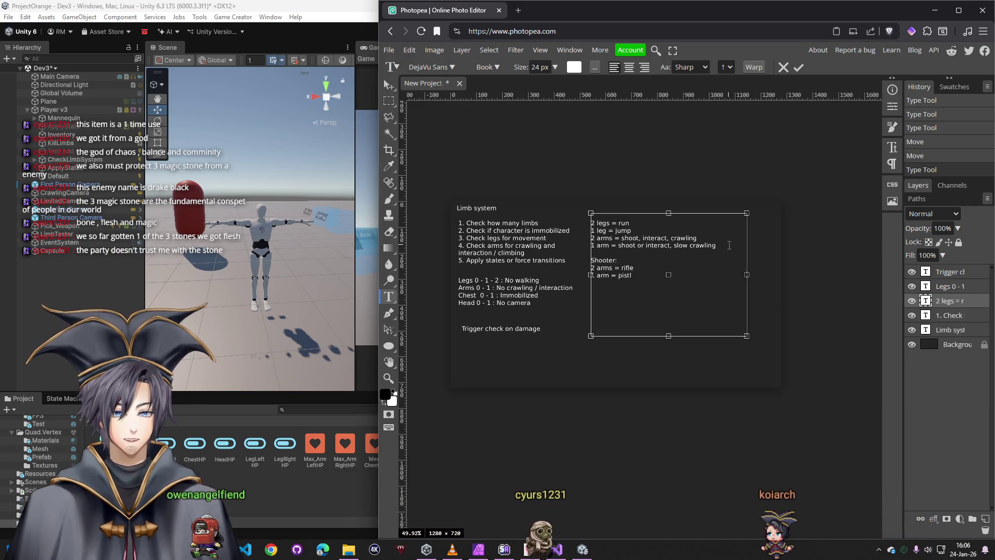
{"action": "type", "text": "tol"}
{"action": "key", "text": "Up"}
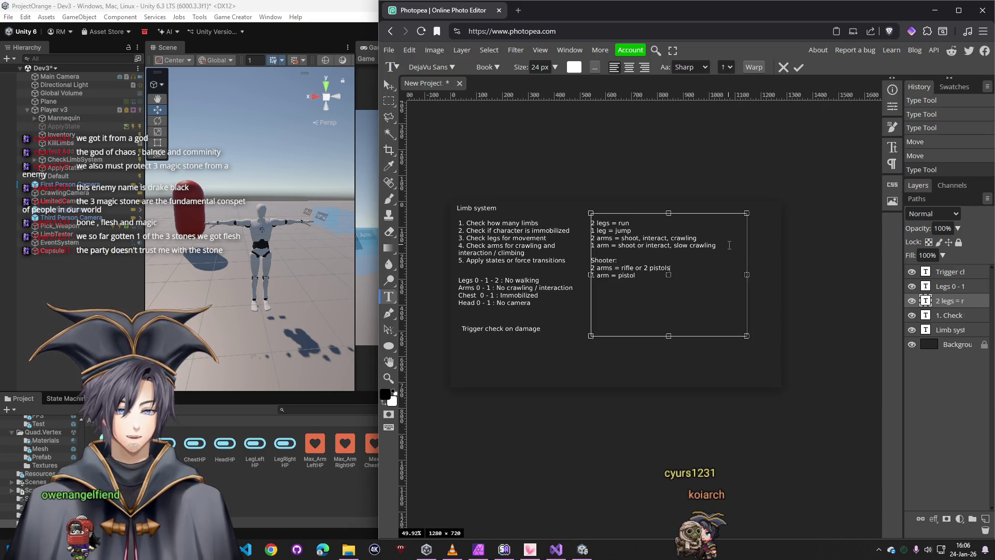
{"action": "left_click", "coordinate": [388, 86]}
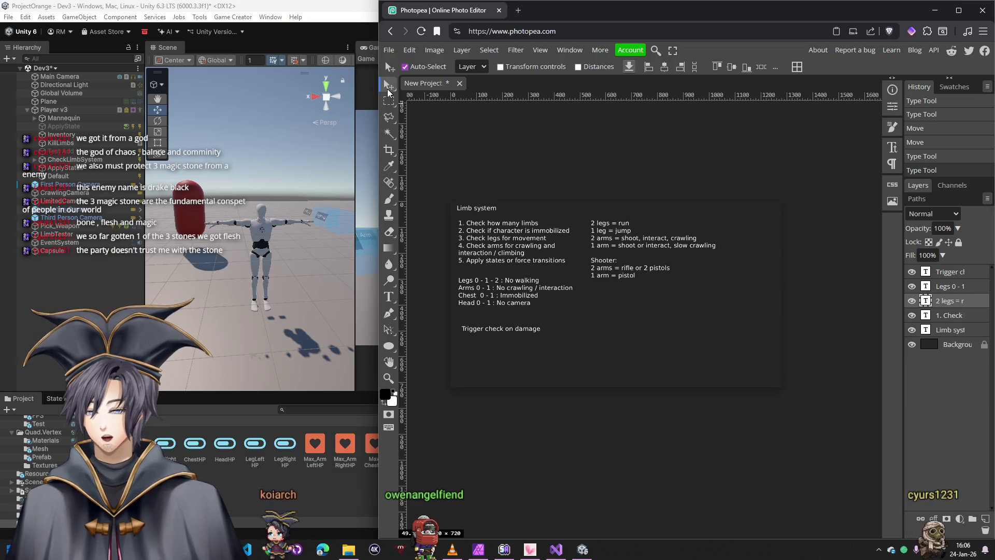
{"action": "scroll", "coordinate": [591, 247], "scroll_direction": "right", "scroll_amount": 1}
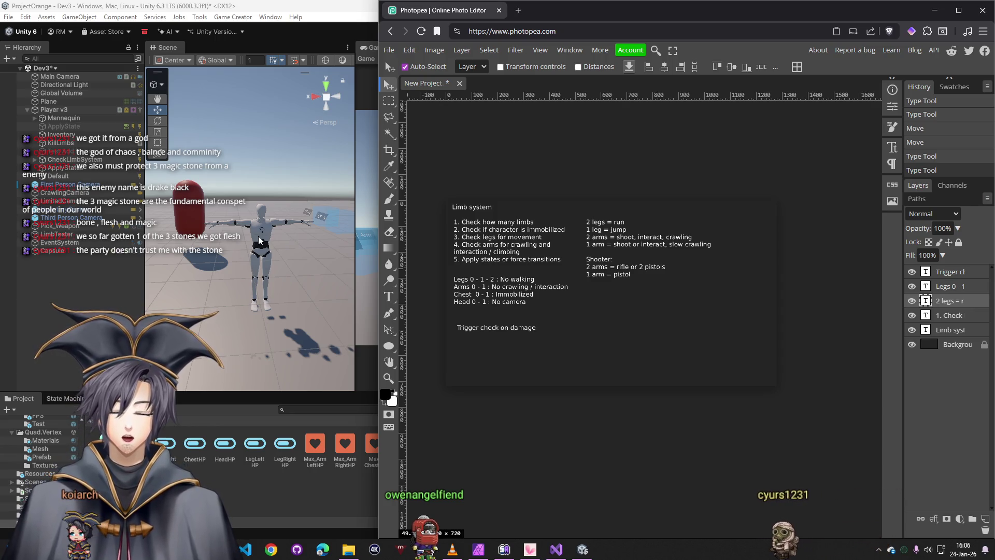
{"action": "left_click", "coordinate": [55, 227]}
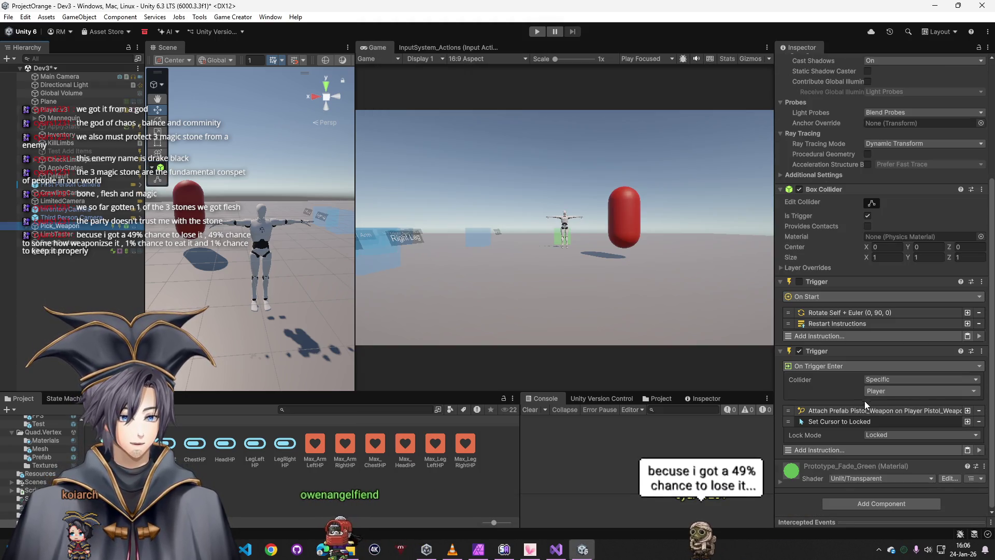
Copy, paste, then delete the duplicate Attach Prefab Pistol_Weapon instruction in On Trigger Enter
{"action": "right_click", "coordinate": [925, 411]}
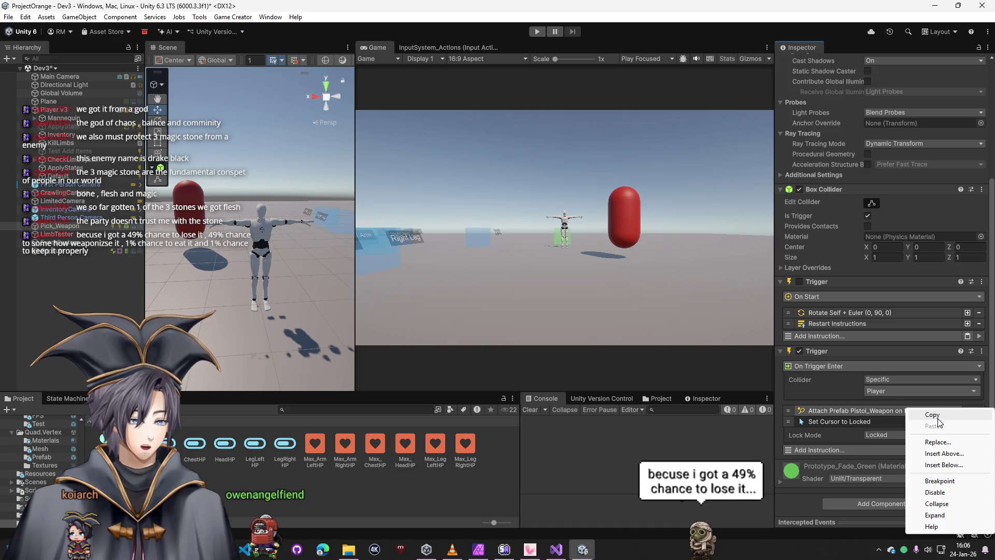
{"action": "left_click", "coordinate": [937, 418]}
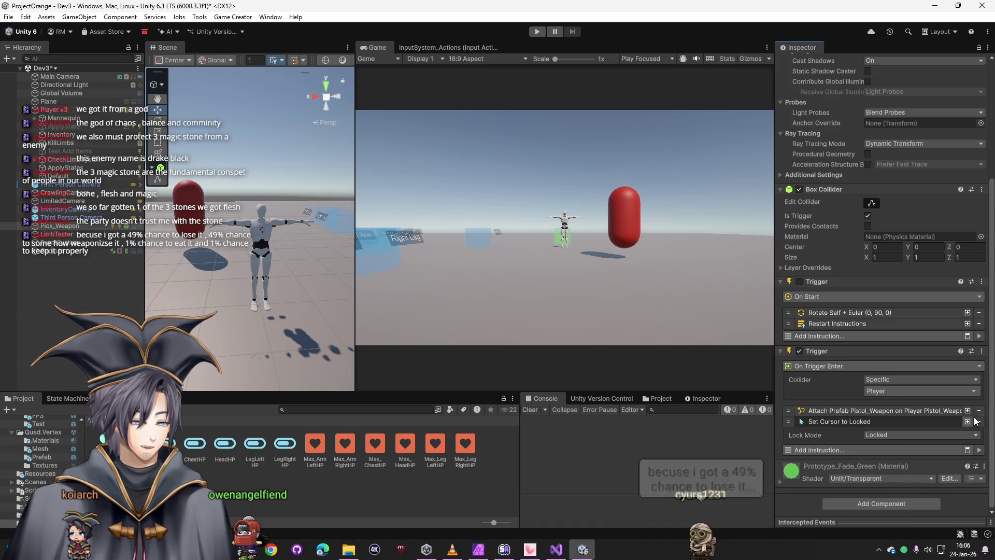
{"action": "left_click", "coordinate": [966, 450]}
{"action": "scroll", "coordinate": [928, 430], "scroll_direction": "down", "scroll_amount": 3}
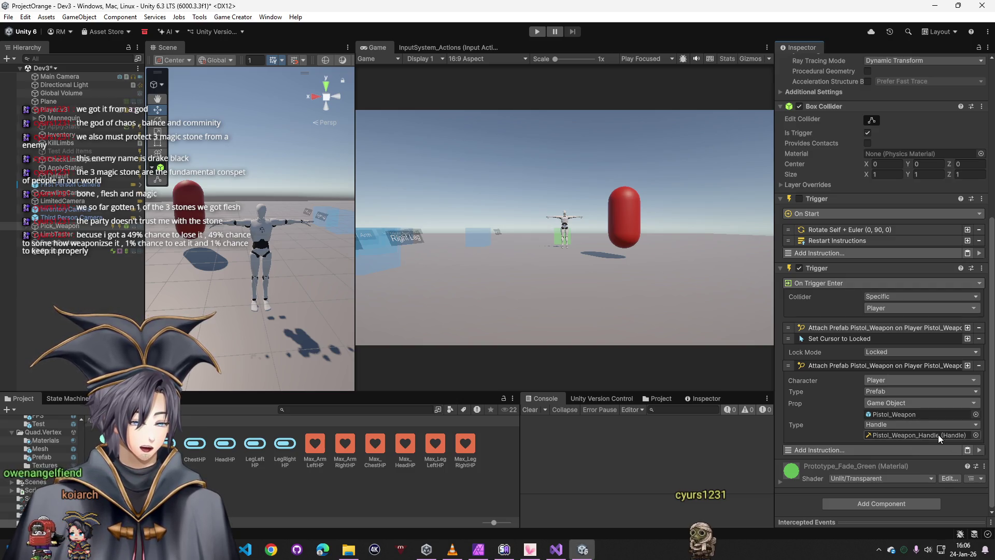
{"action": "left_click", "coordinate": [979, 366]}
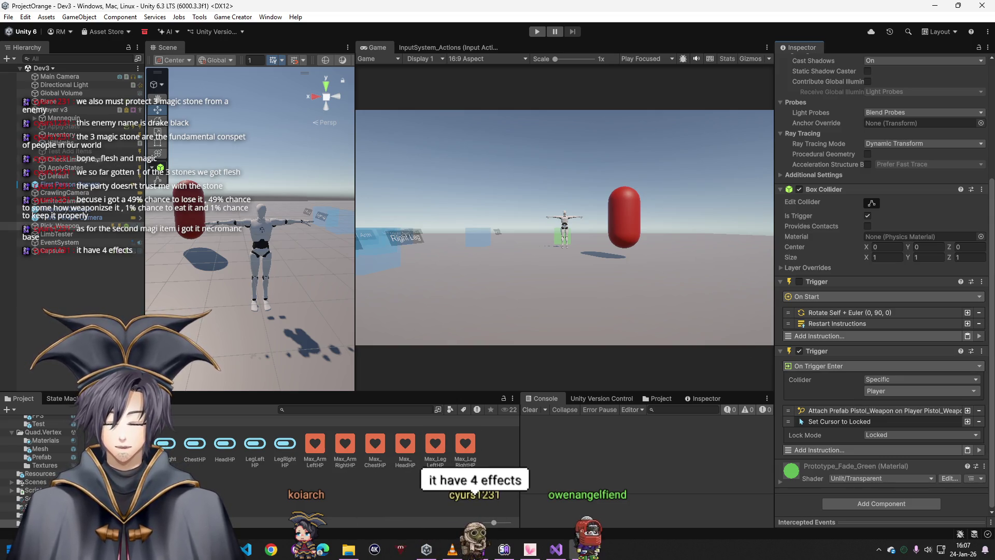
{"action": "key", "text": "alt+Tab"}
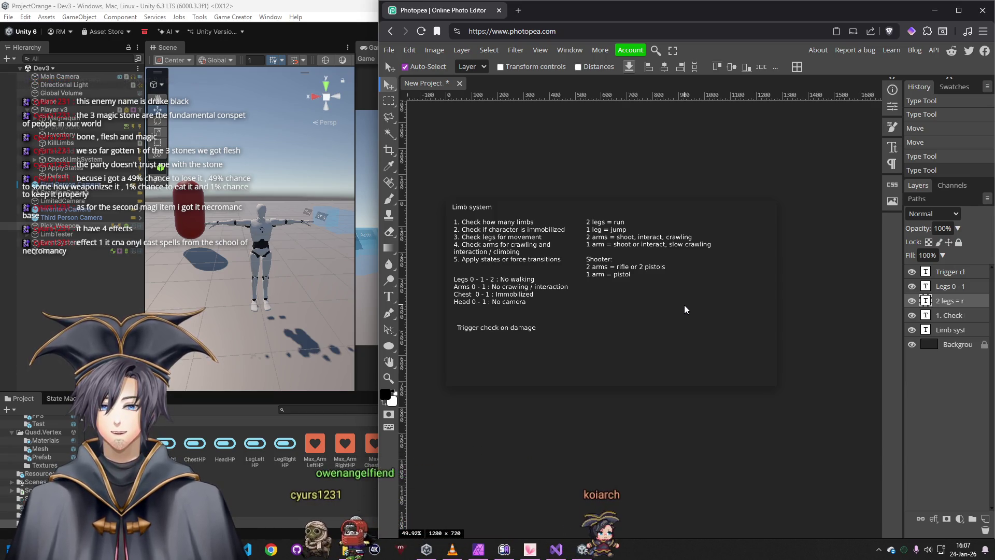
Back in Unity, go to the Assets root and select the Scripts folder
{"action": "left_click", "coordinate": [107, 269]}
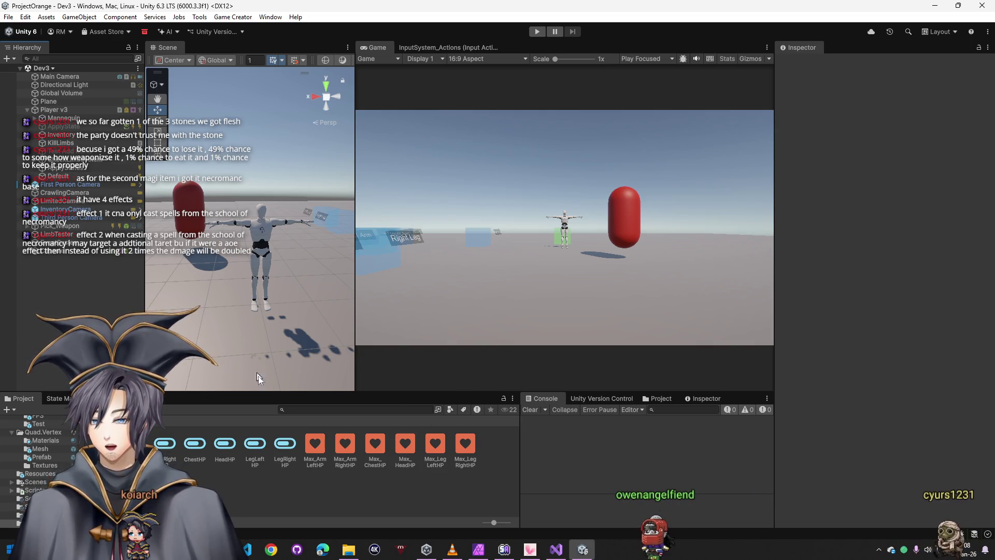
{"action": "left_click", "coordinate": [91, 417]}
{"action": "left_click", "coordinate": [499, 450]}
Open the Scripts folder and bring up its Create menu
{"action": "double_click", "coordinate": [499, 455]}
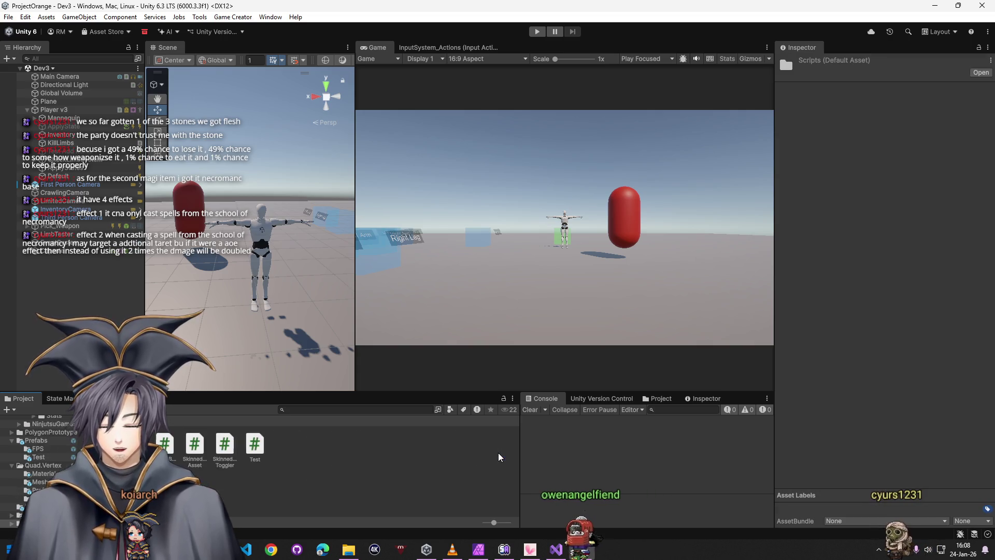
{"action": "right_click", "coordinate": [276, 465]}
{"action": "mouse_move", "coordinate": [417, 157]}
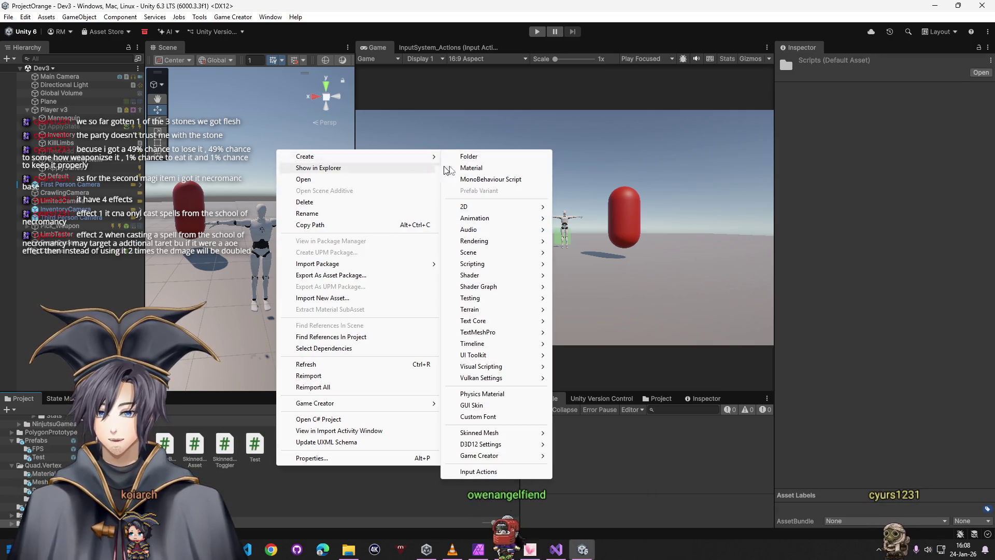
{"action": "left_click", "coordinate": [504, 155]}
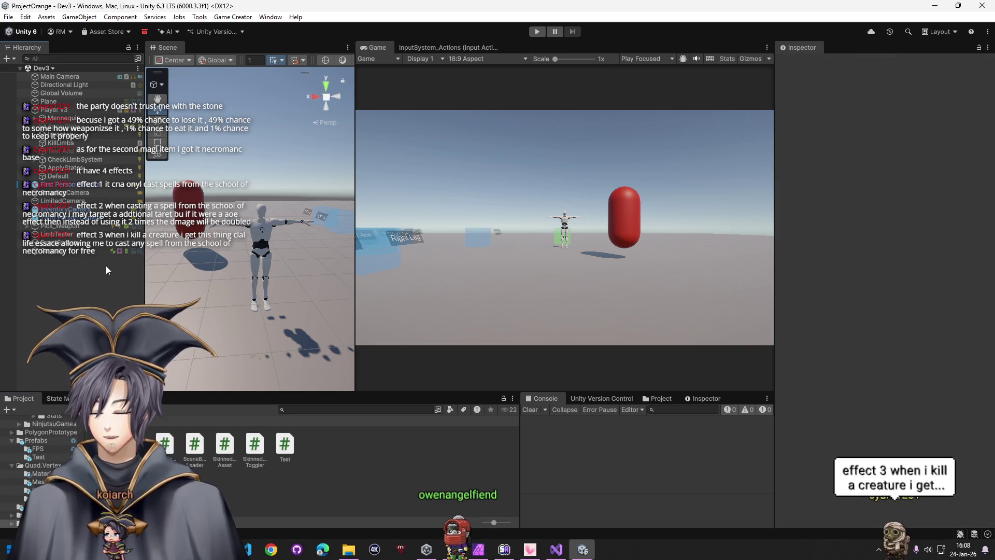
Expand Player v3 > Mannequin > Character > LeftUpLeg and select the LeftLeg bone
{"action": "left_click", "coordinate": [50, 128]}
{"action": "left_click", "coordinate": [53, 134]}
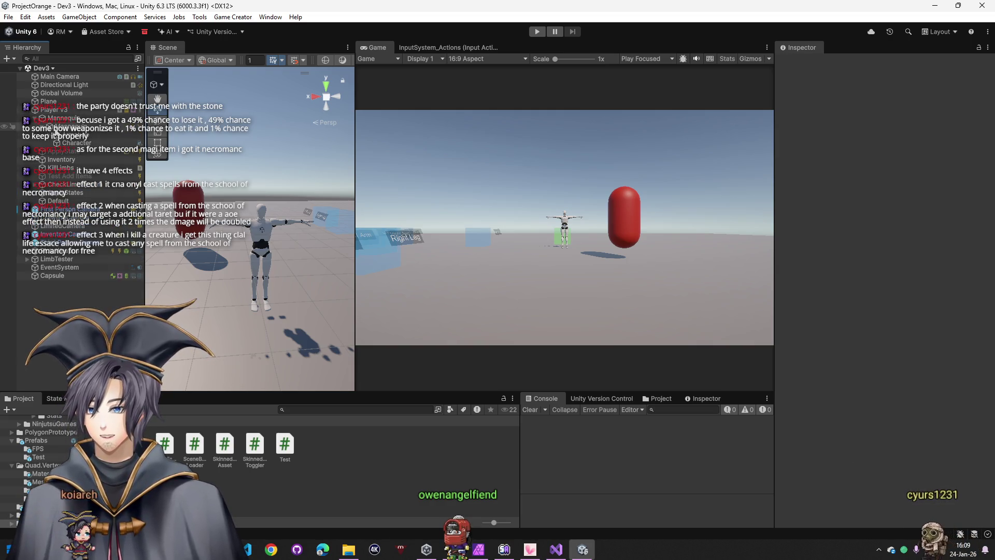
{"action": "left_click", "coordinate": [51, 141]}
{"action": "left_click", "coordinate": [66, 151]}
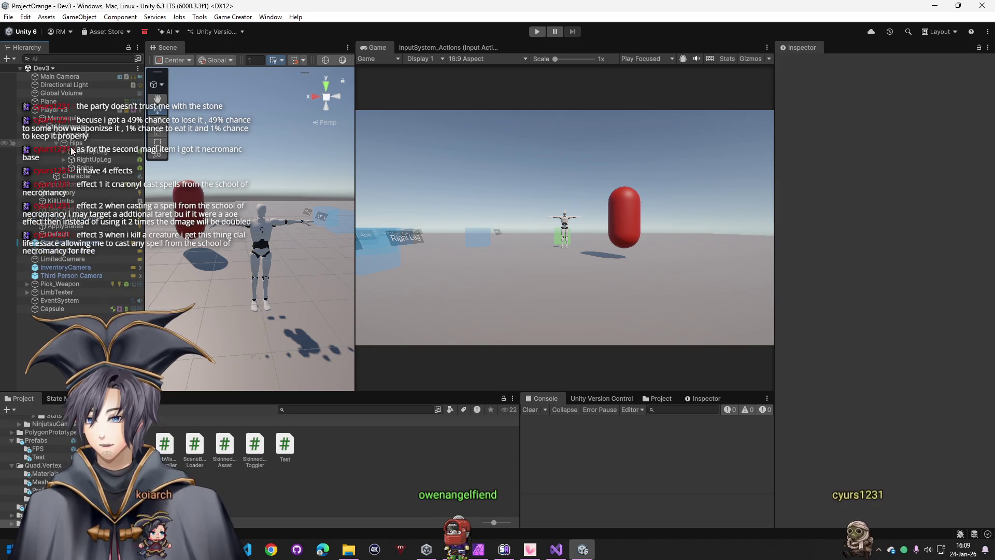
{"action": "left_click", "coordinate": [67, 160]}
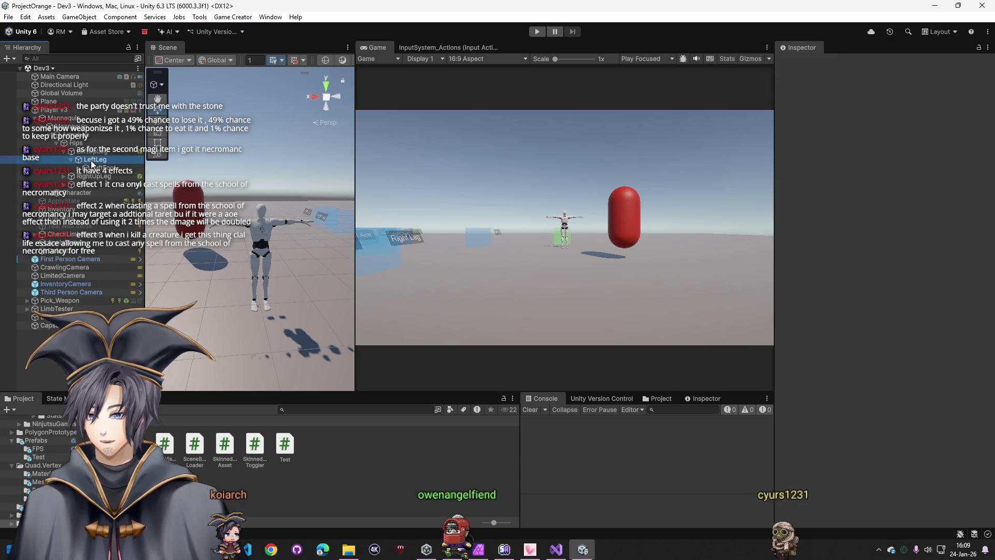
{"action": "left_click", "coordinate": [91, 160]}
Redock the Scene view beside the Hierarchy and widen its panel
{"action": "left_click", "coordinate": [171, 47]}
{"action": "left_click_drag", "start_coordinate": [171, 47], "coordinate": [359, 46]}
{"action": "mouse_move", "coordinate": [268, 47]}
{"action": "left_mouse_down"}
{"action": "mouse_move", "coordinate": [290, 64]}
{"action": "mouse_move", "coordinate": [253, 114]}
{"action": "left_mouse_up"}
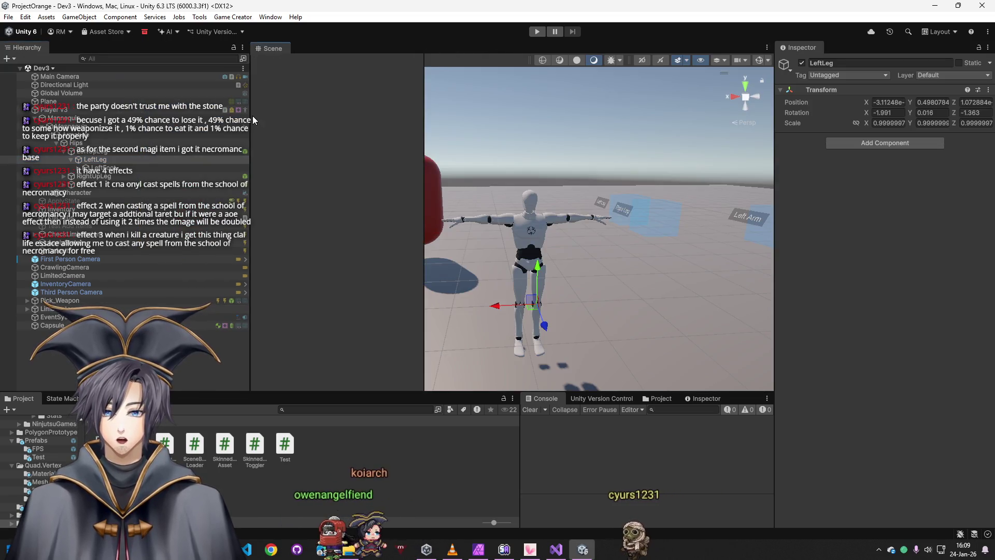
{"action": "left_click_drag", "start_coordinate": [250, 176], "coordinate": [164, 176]}
Frame the character's legs, select LeftUpLeg and untick Is Trigger on its Box Collider
{"action": "key", "text": "f"}
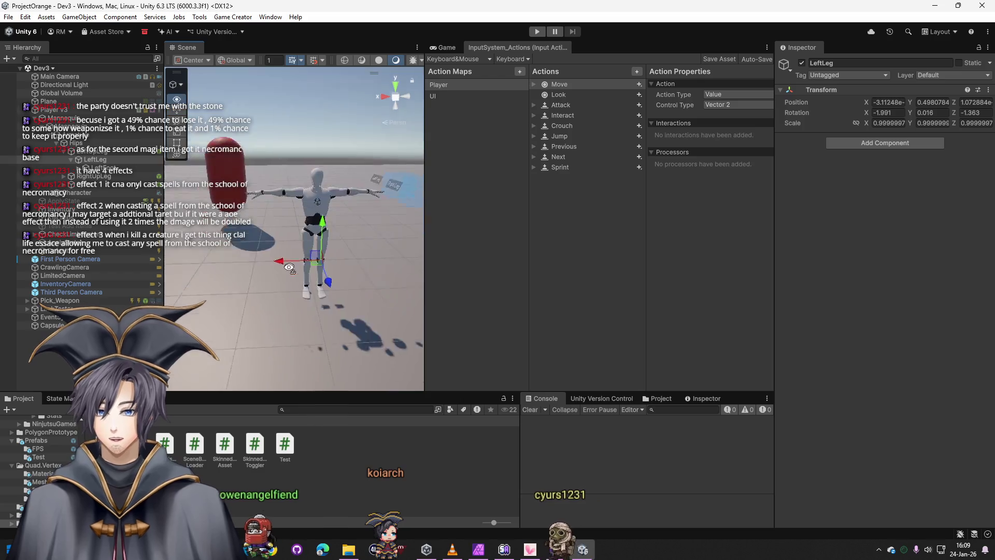
{"action": "left_click_drag", "start_coordinate": [303, 276], "coordinate": [305, 262]}
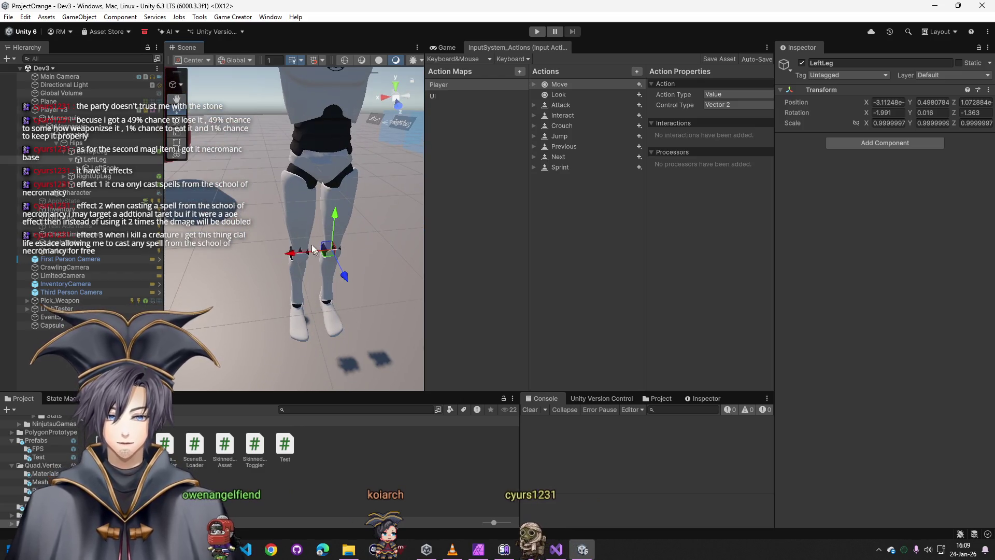
{"action": "left_click", "coordinate": [96, 152]}
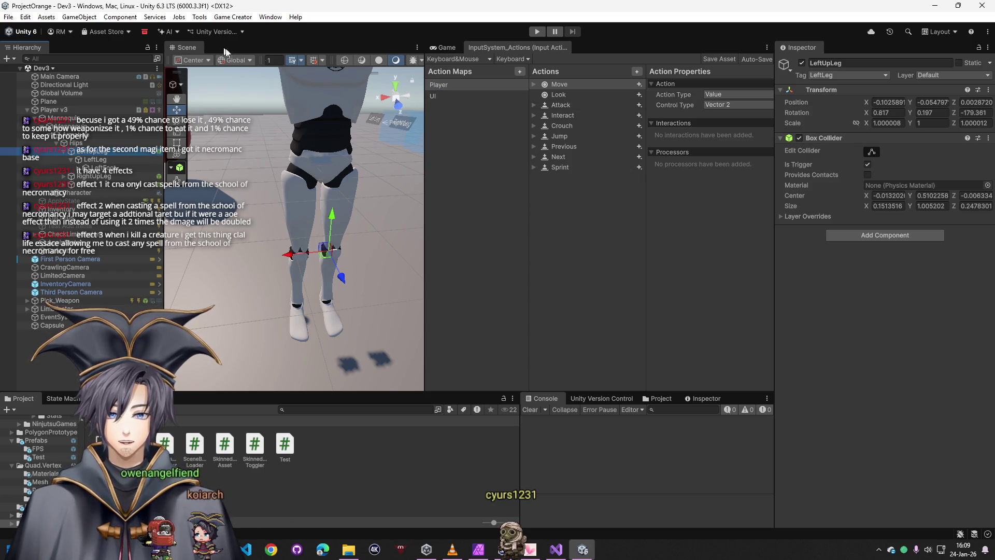
{"action": "left_click", "coordinate": [869, 164]}
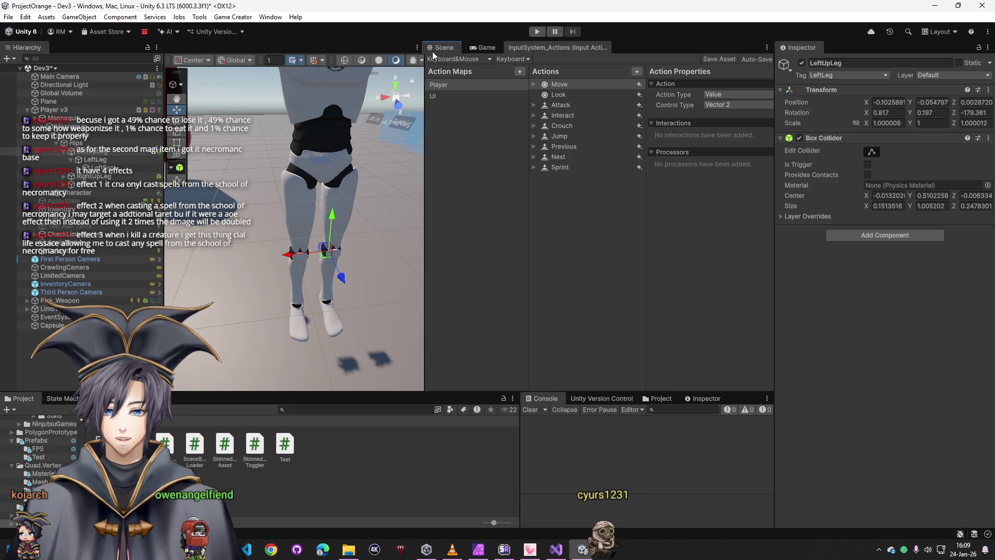
Show the Scene view with Gizmos on, then select Player v3, LeftUpLeg, RightUpLeg and Spine
{"action": "left_click", "coordinate": [433, 50]}
{"action": "left_click", "coordinate": [760, 60]}
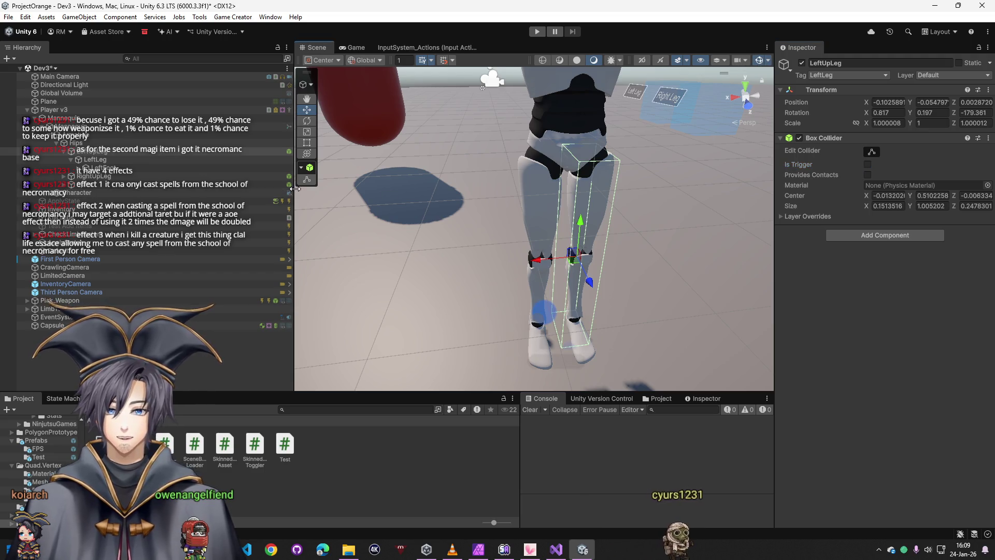
{"action": "left_click", "coordinate": [52, 109]}
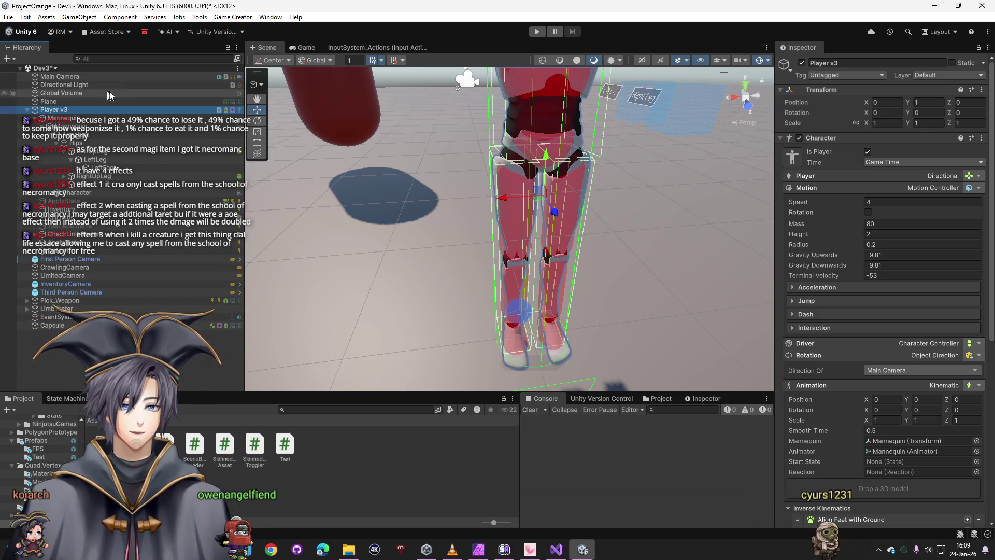
{"action": "left_click", "coordinate": [101, 151]}
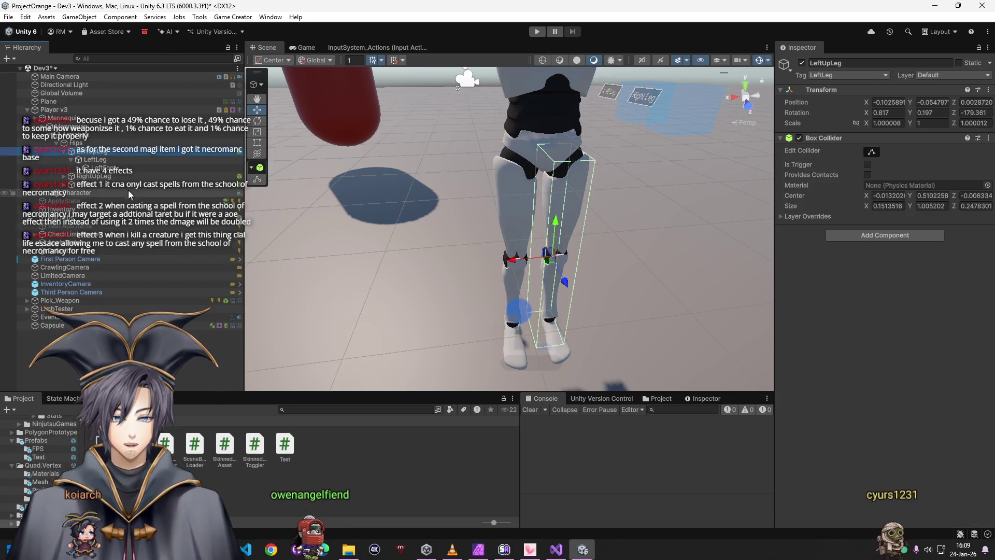
{"action": "left_click", "coordinate": [90, 176]}
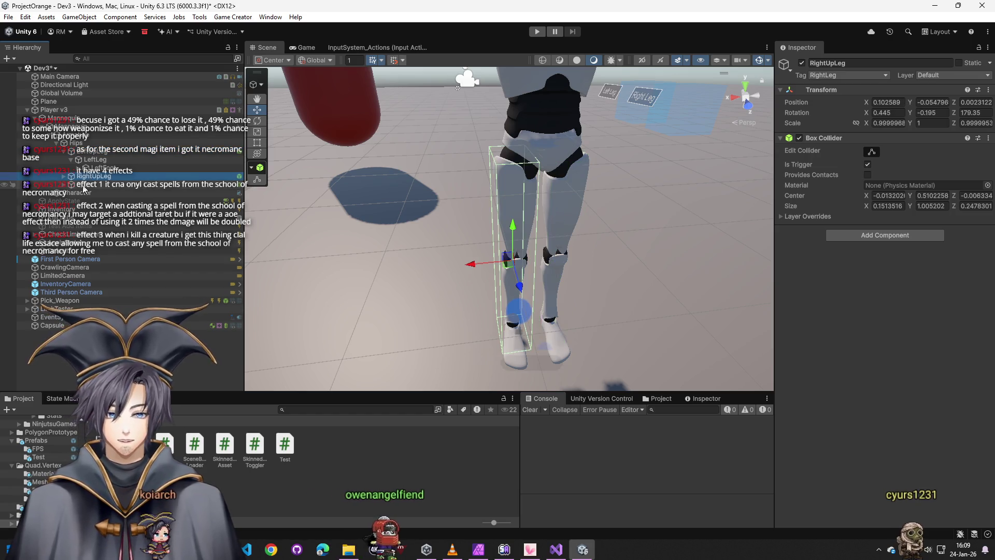
{"action": "left_click", "coordinate": [83, 185]}
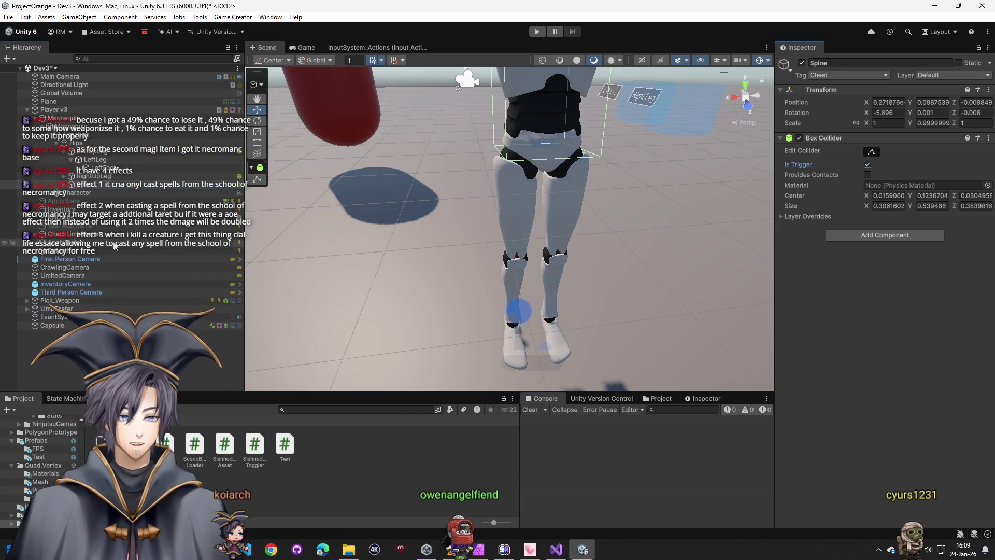
Expand Spine, Spine1 and Spine2, select the Neck bone and tick Is Trigger on its collider
{"action": "left_click", "coordinate": [64, 185]}
{"action": "left_click", "coordinate": [71, 192]}
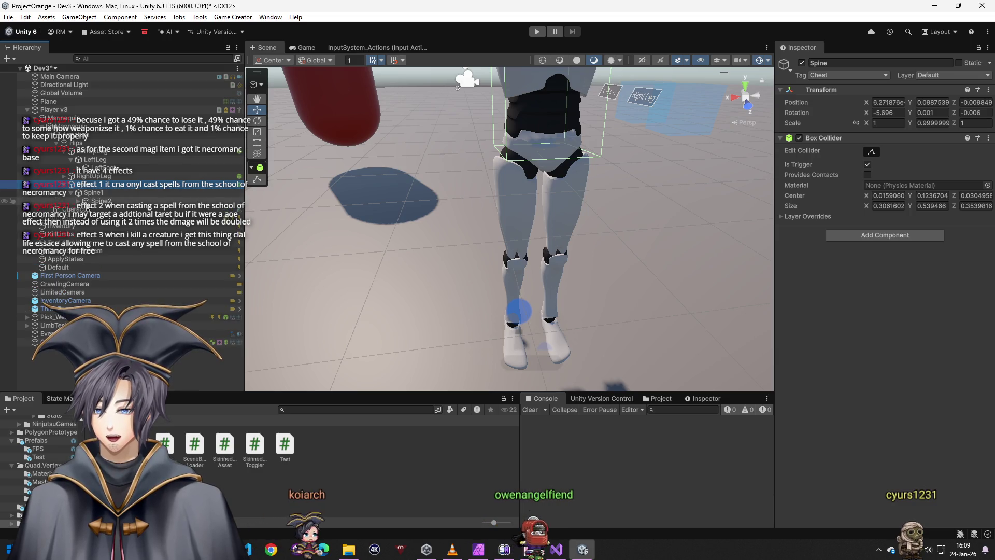
{"action": "left_click", "coordinate": [78, 201]}
{"action": "left_click", "coordinate": [109, 209]}
{"action": "left_click", "coordinate": [112, 217]}
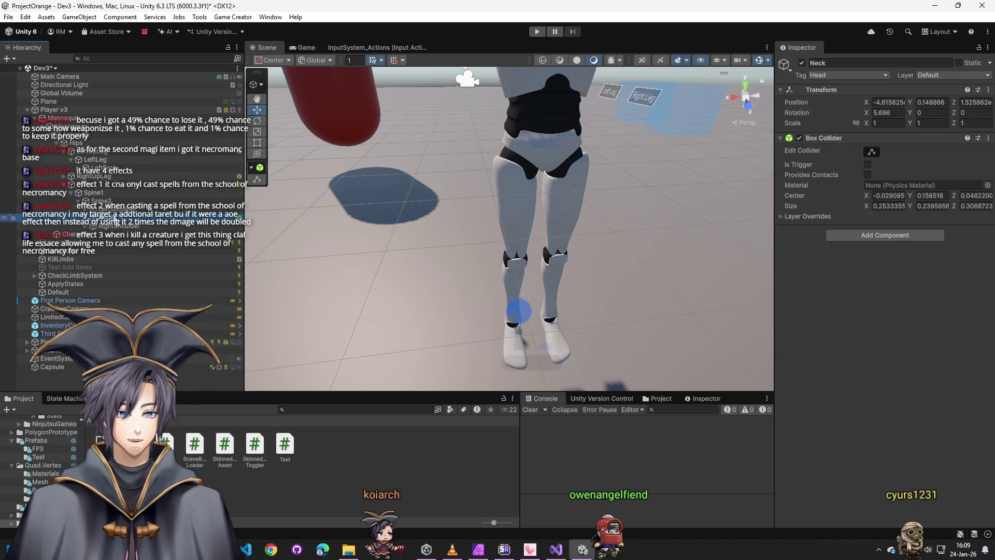
{"action": "left_click", "coordinate": [867, 164]}
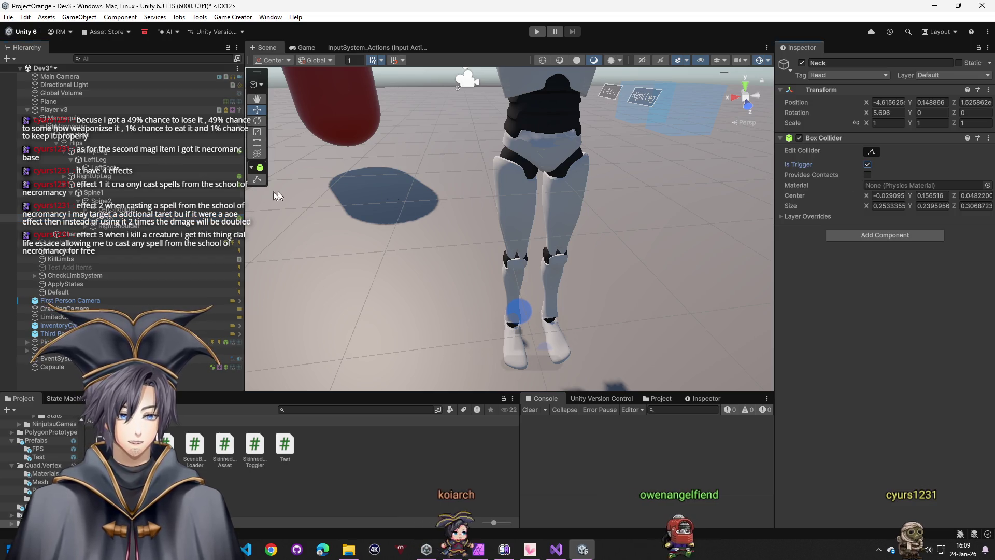
Check the LeftArm, LeftUpLeg, LeftFoot and RightUpLeg bone colliders
{"action": "left_click", "coordinate": [86, 210]}
{"action": "left_click", "coordinate": [116, 217]}
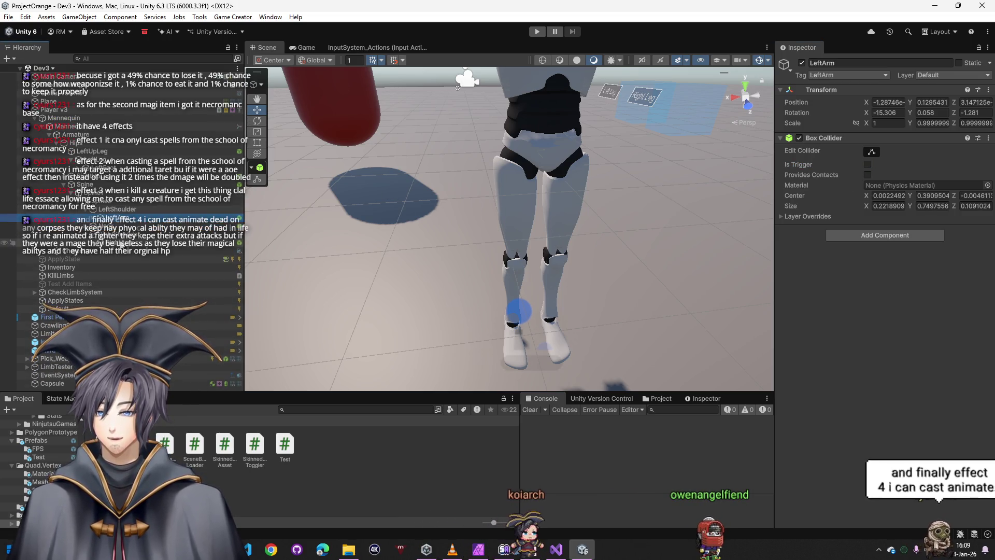
{"action": "left_click", "coordinate": [81, 152], "text": "ctrl"}
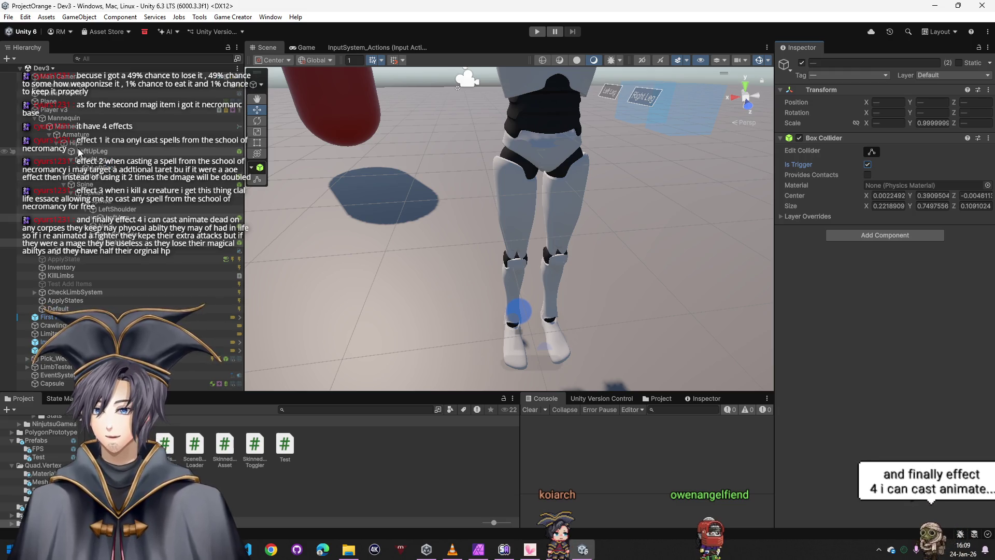
{"action": "left_click", "coordinate": [81, 151]}
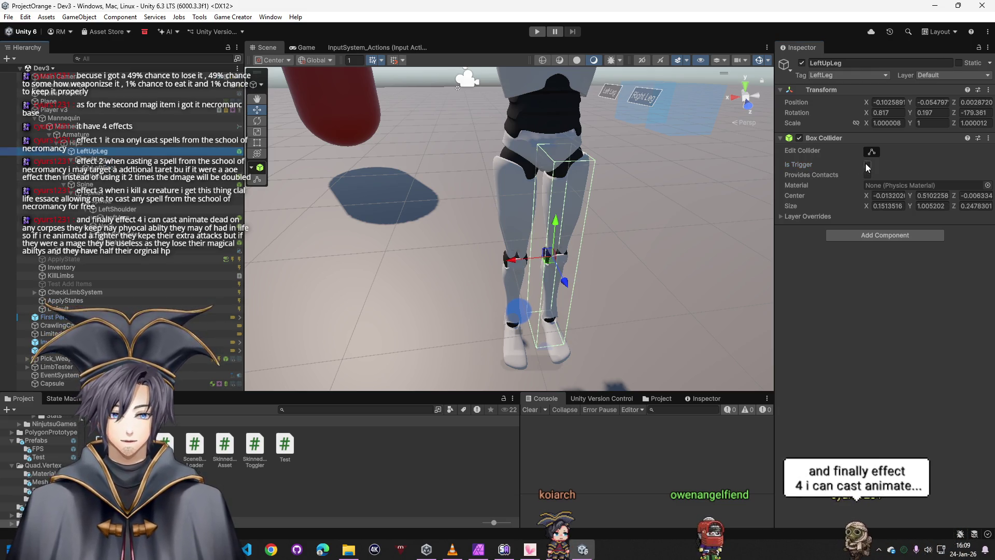
{"action": "left_click", "coordinate": [86, 168]}
{"action": "left_click", "coordinate": [83, 177]}
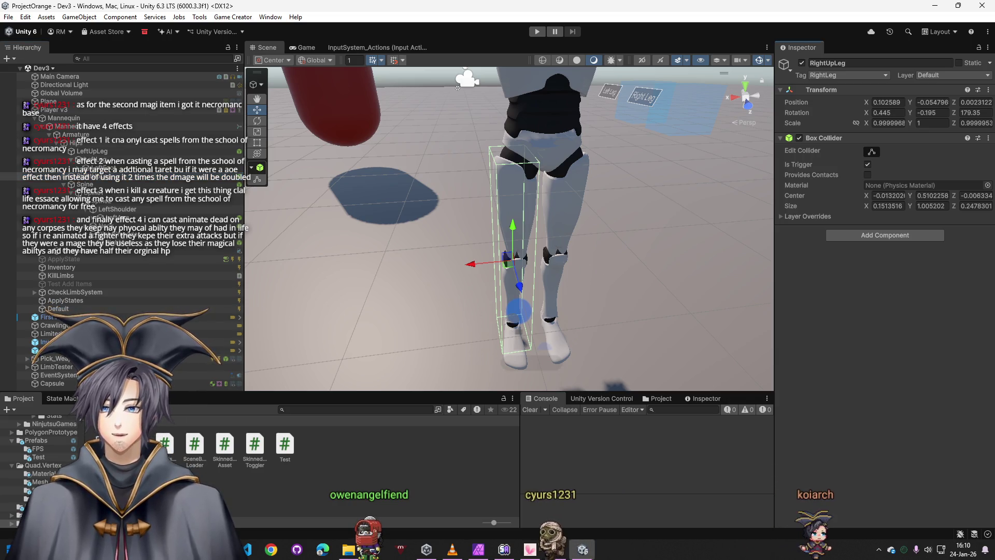
Bring up the Photopea Limb system notes and narrow the window to uncover the Unity scene
{"action": "key", "text": "alt+Tab"}
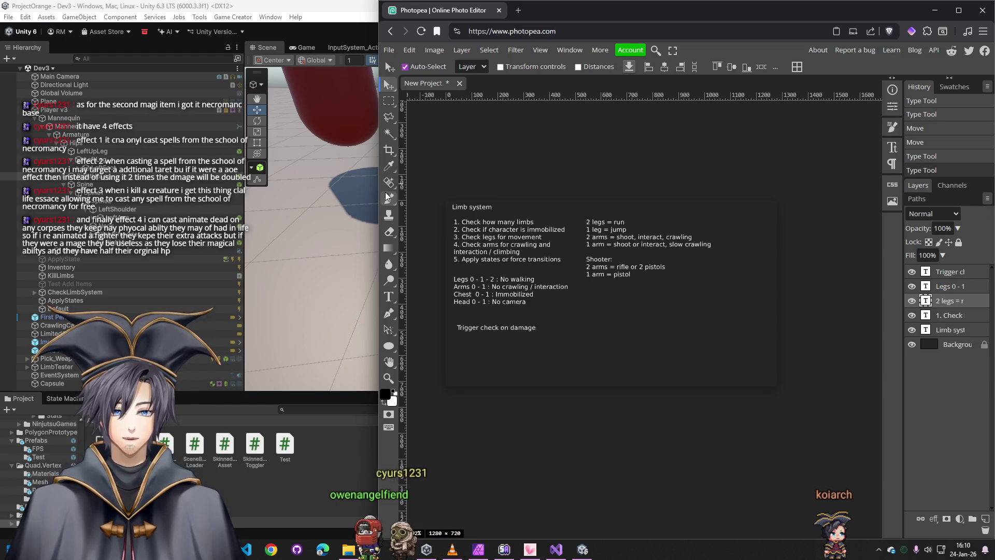
{"action": "mouse_move", "coordinate": [378, 190]}
{"action": "left_mouse_down"}
{"action": "mouse_move", "coordinate": [642, 190]}
{"action": "mouse_move", "coordinate": [613, 190]}
{"action": "left_mouse_up"}
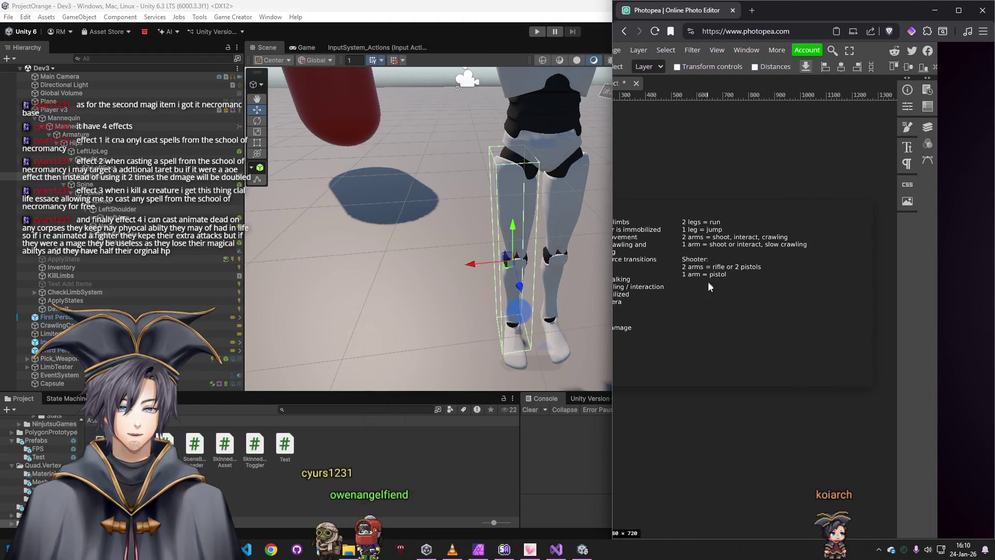
{"action": "left_click_drag", "start_coordinate": [801, 296], "coordinate": [802, 297]}
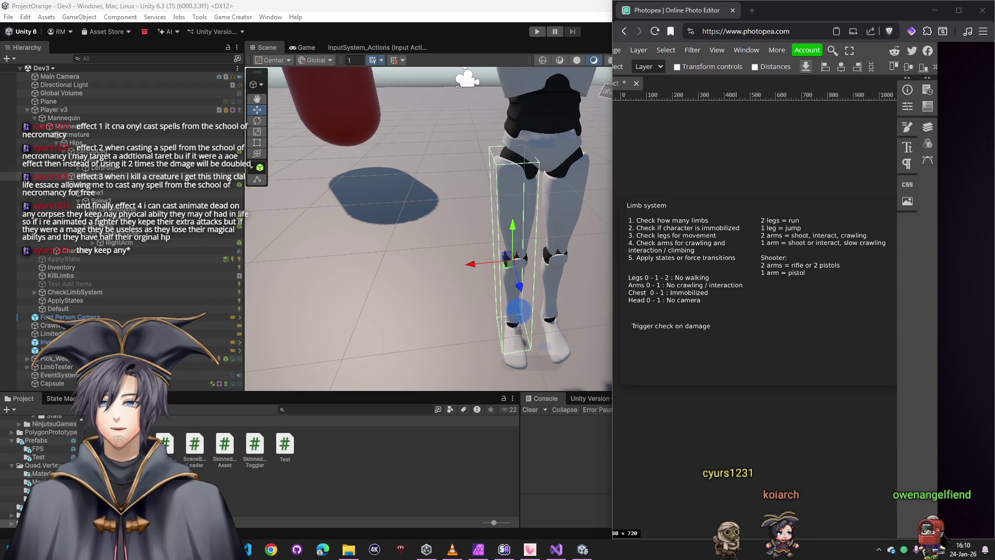
Select Player v3, keep its tag Untagged, and scroll through its Inspector components
{"action": "left_click", "coordinate": [57, 109]}
{"action": "left_click", "coordinate": [849, 75]}
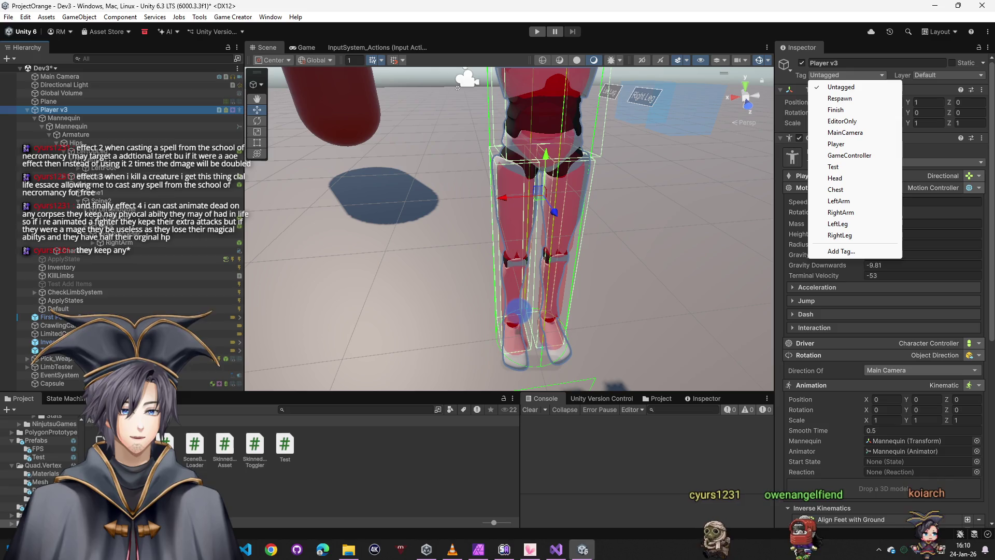
{"action": "key", "text": "Escape"}
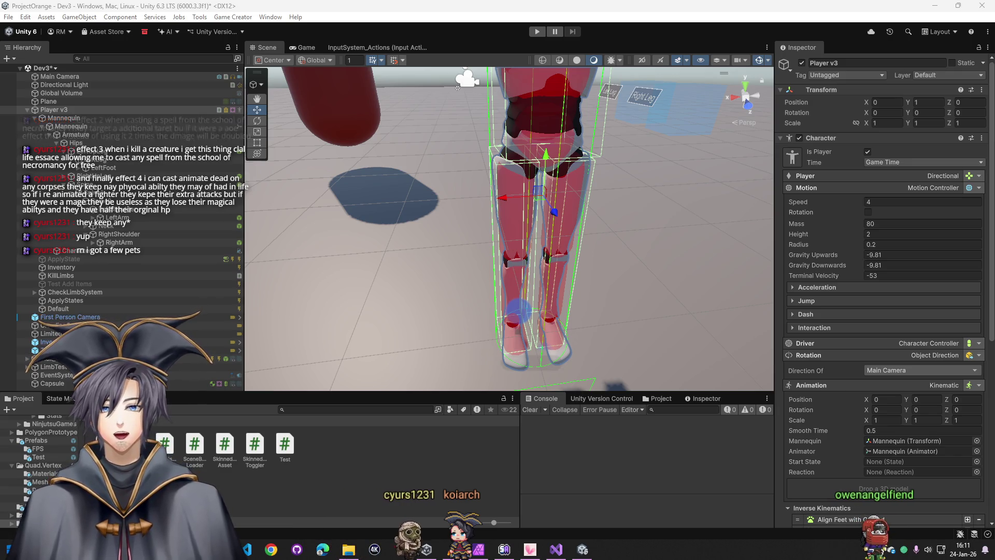
{"action": "scroll", "coordinate": [866, 350], "scroll_direction": "down", "scroll_amount": 6}
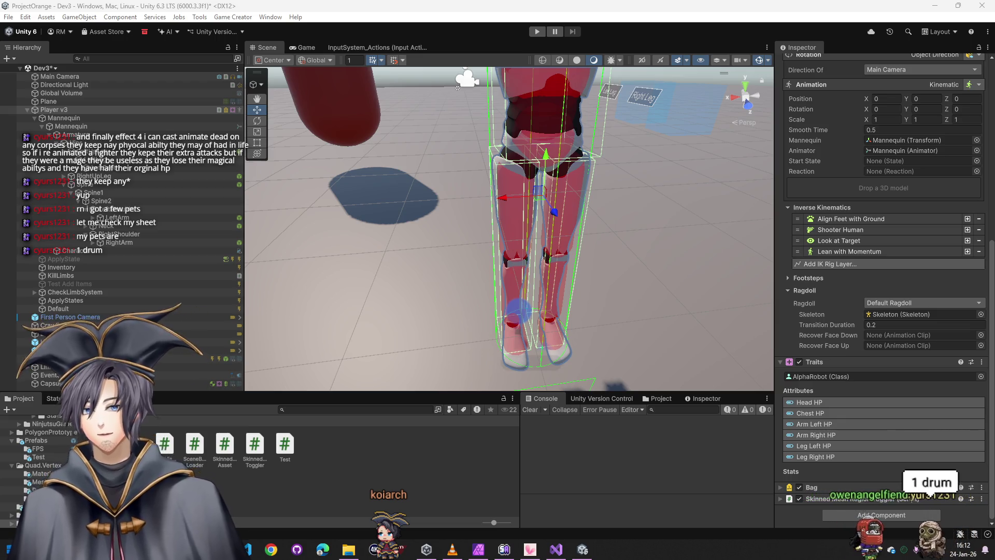
Create an empty child GameObject under Player v3
{"action": "right_click", "coordinate": [69, 110]}
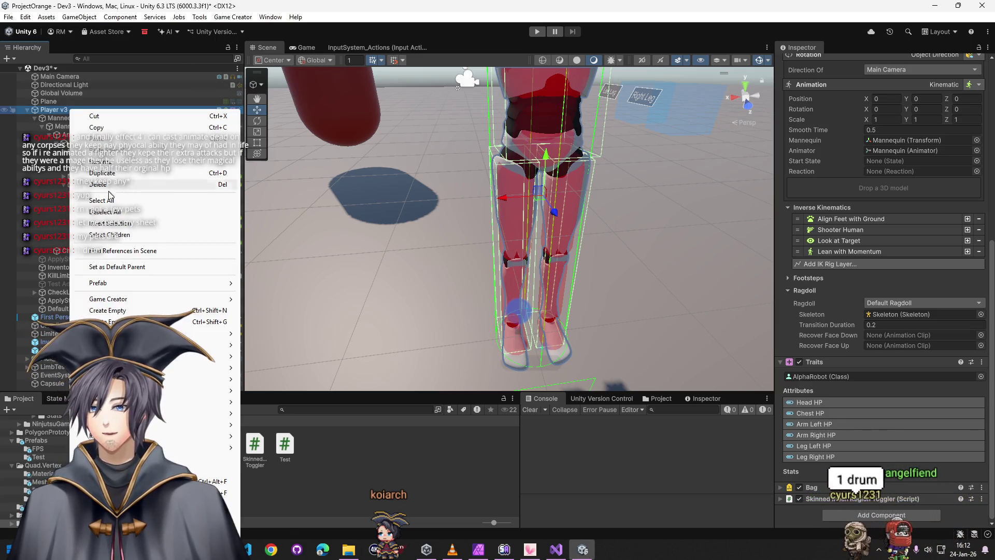
{"action": "left_click", "coordinate": [151, 309]}
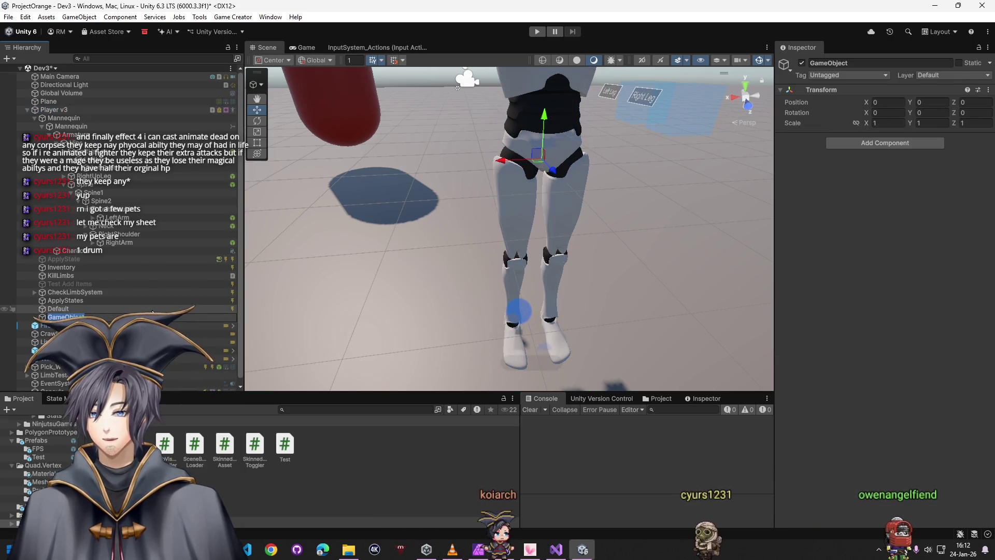
{"action": "left_click", "coordinate": [27, 110]}
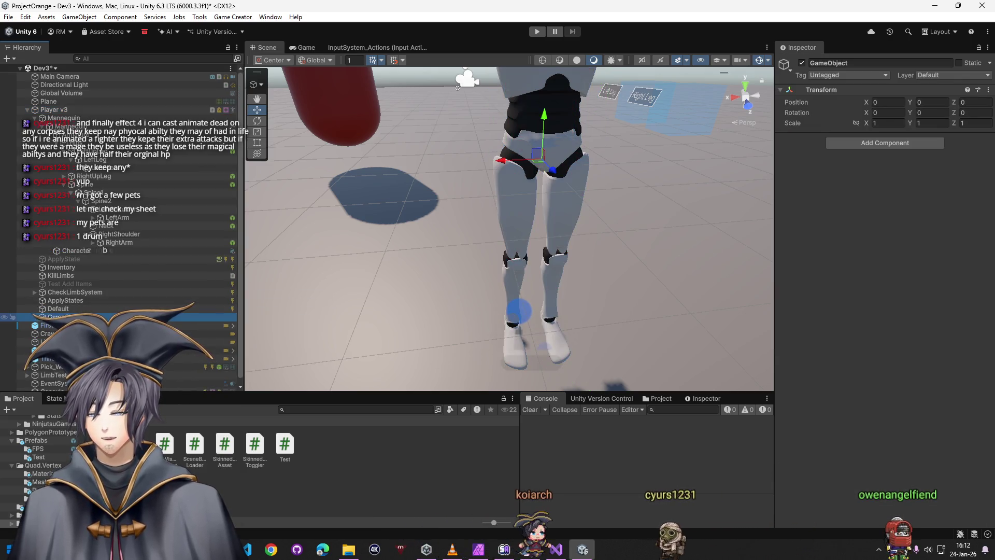
{"action": "left_click", "coordinate": [27, 110]}
Rename the new empty object to CustomGunScript
{"action": "left_click", "coordinate": [866, 62]}
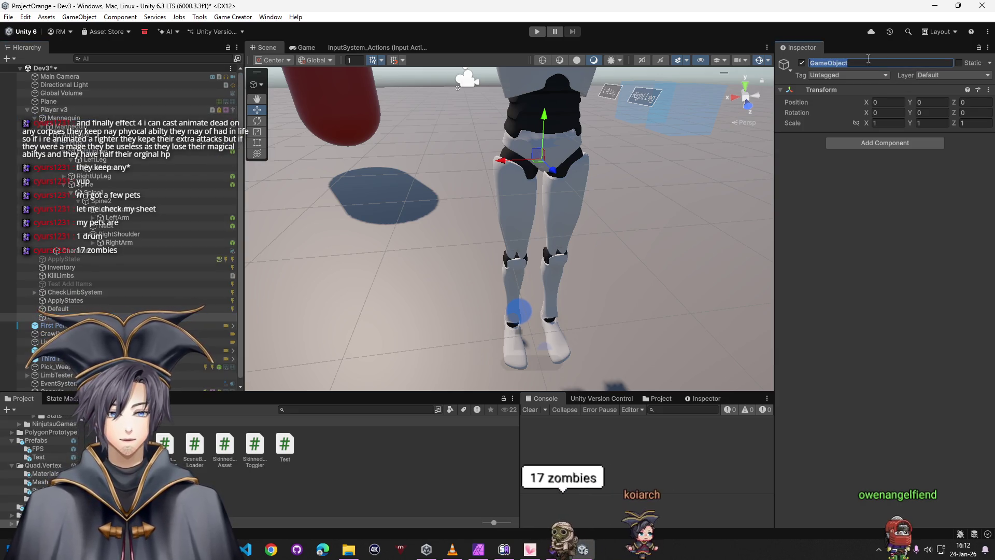
{"action": "type", "text": "Custom"}
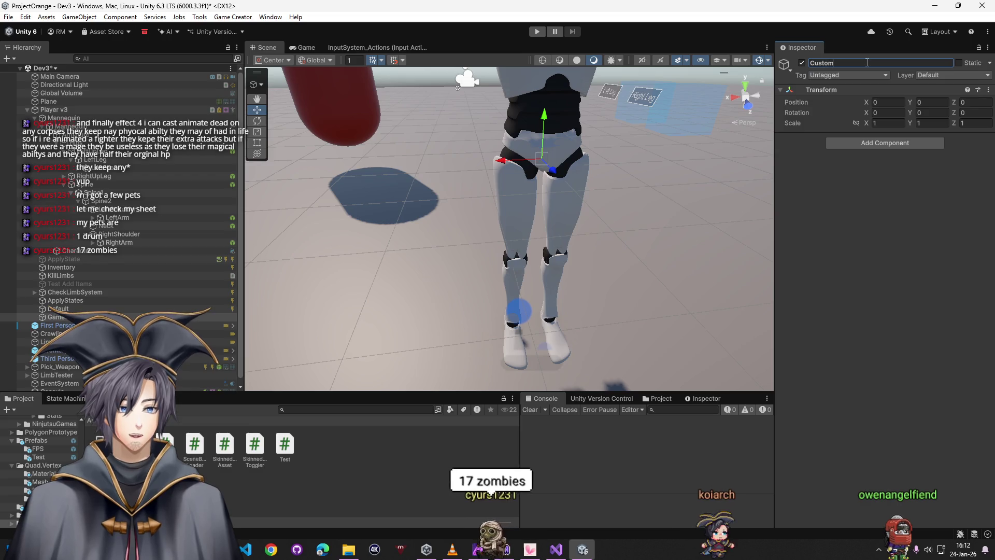
{"action": "type", "text": "GunScre"}
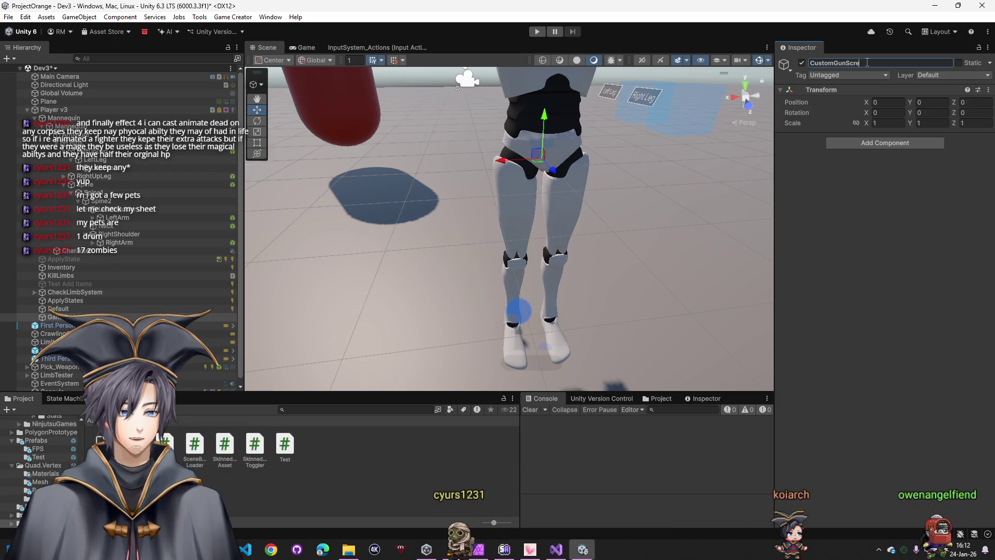
{"action": "key", "text": "BackSpace"}
{"action": "type", "text": "ipt"}
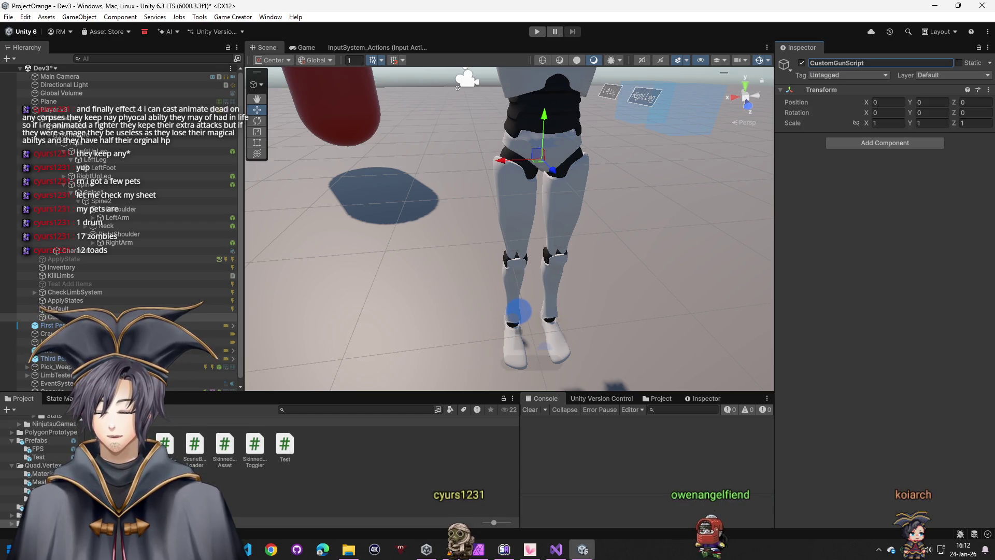
{"action": "right_click", "coordinate": [192, 421]}
Create a new MonoBehaviour script in Custom Weapons and open it in Visual Studio
{"action": "mouse_move", "coordinate": [269, 169]}
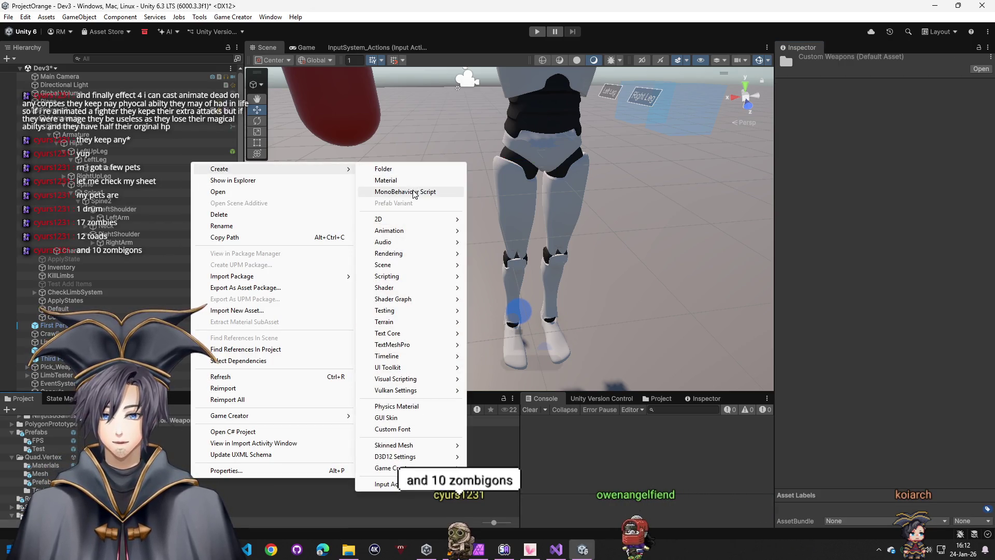
{"action": "left_click", "coordinate": [413, 192]}
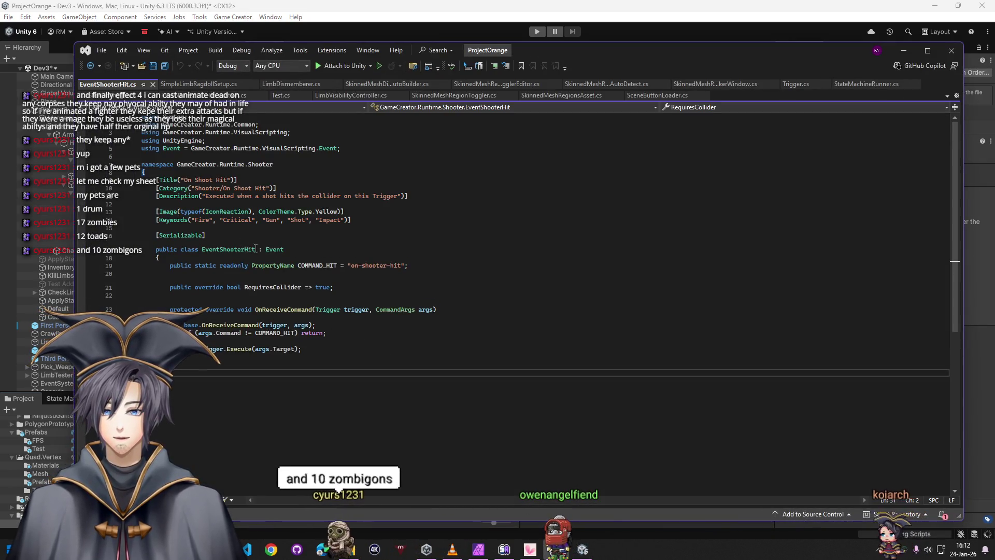
{"action": "key", "text": "alt+Tab"}
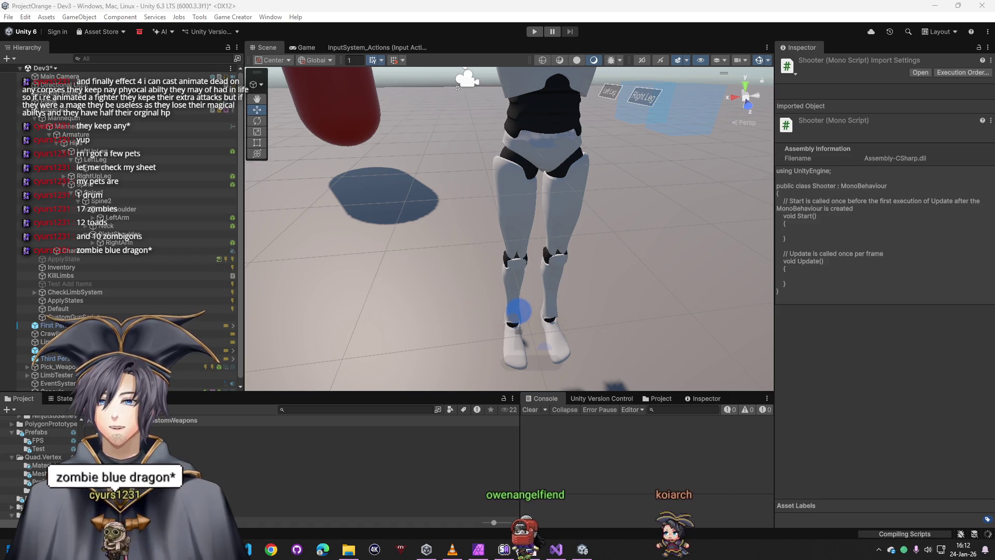
{"action": "key", "text": "alt+Tab"}
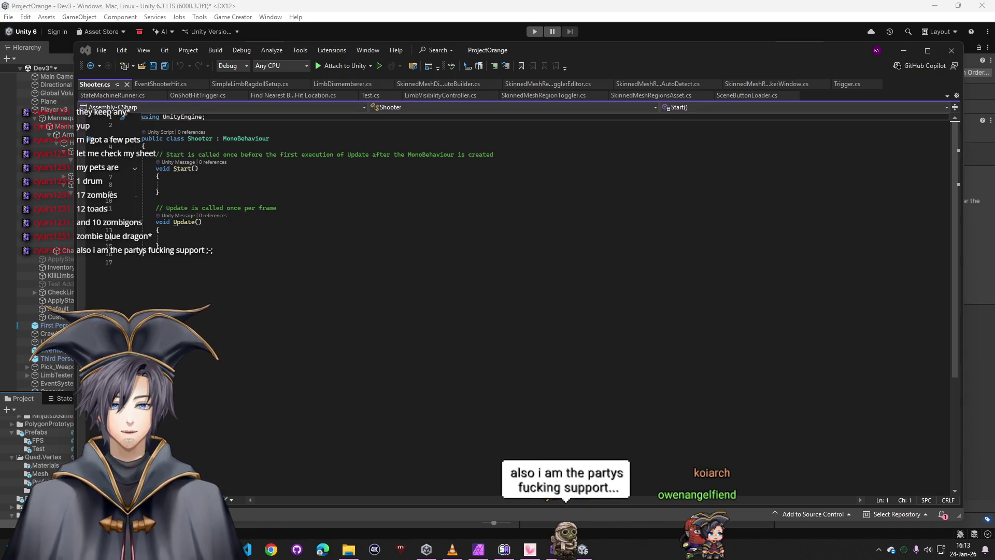
Replace Shooter.cs contents with the CenterScreenShooter code and save
{"action": "key", "text": "ctrl+a"}
{"action": "key", "text": "ctrl+v"}
{"action": "key", "text": "ctrl+s"}
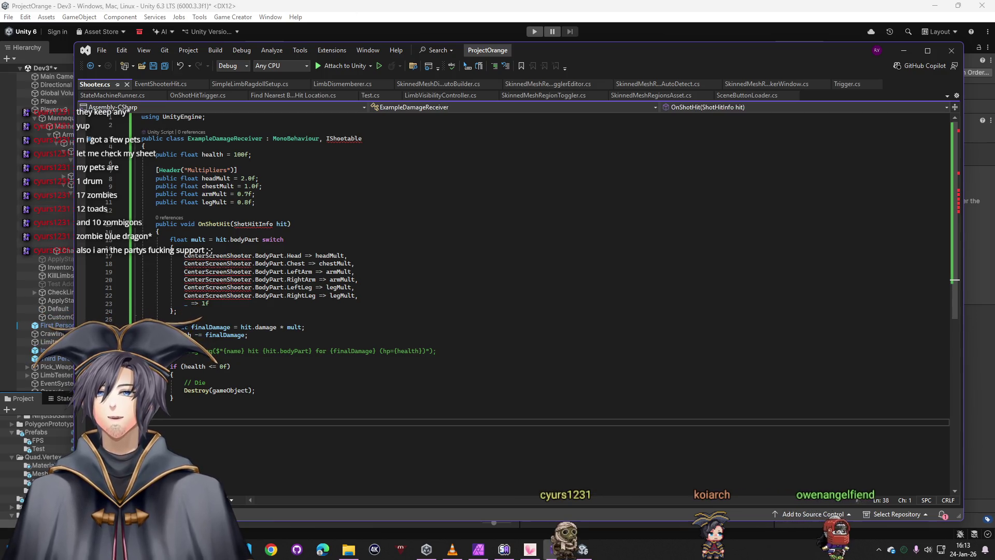
{"action": "key", "text": "alt+Tab"}
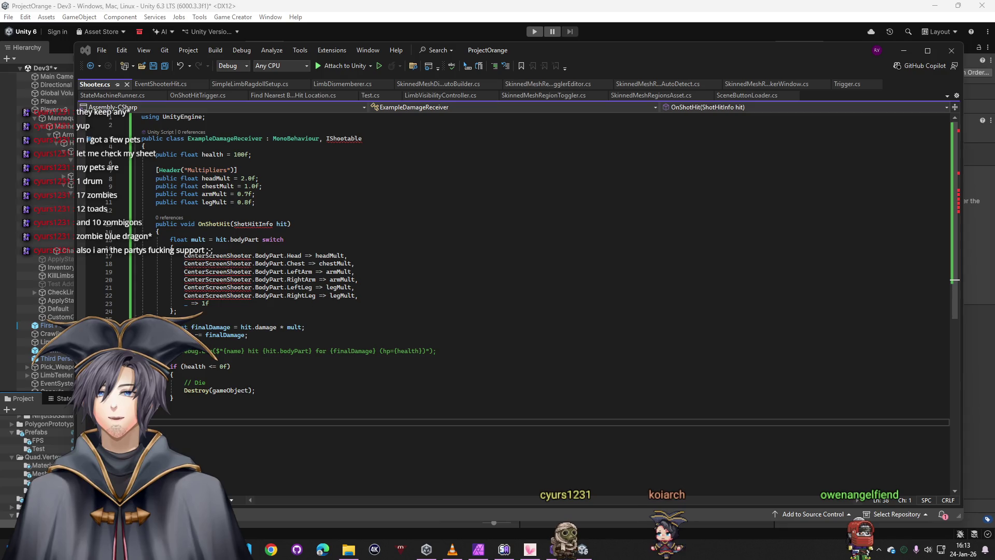
{"action": "left_click", "coordinate": [459, 207]}
{"action": "key", "text": "ctrl+a"}
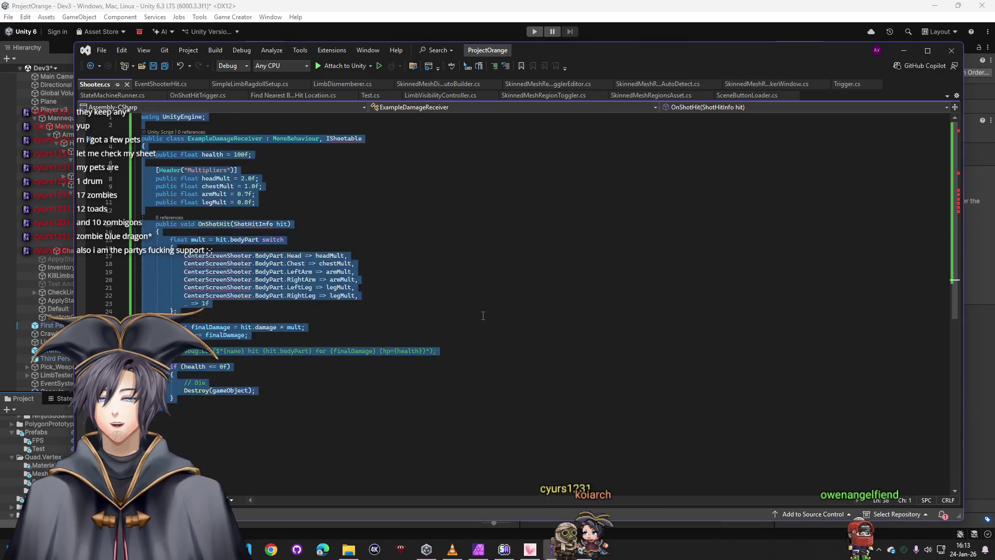
{"action": "key", "text": "ctrl+v"}
{"action": "key", "text": "alt+Tab"}
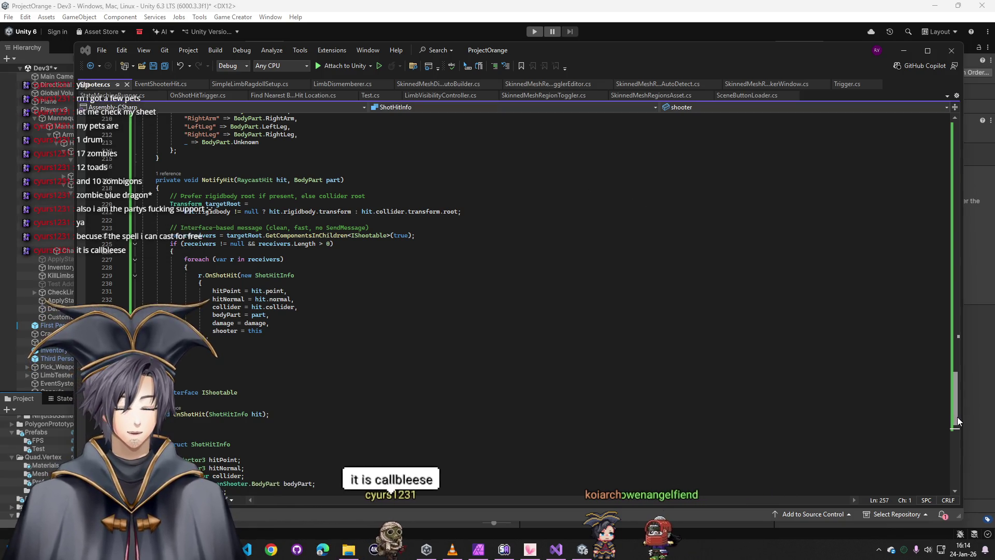
Rename the class from CenterScreenShooter to Shooter
{"action": "scroll", "coordinate": [209, 246], "scroll_direction": "up", "scroll_amount": 20}
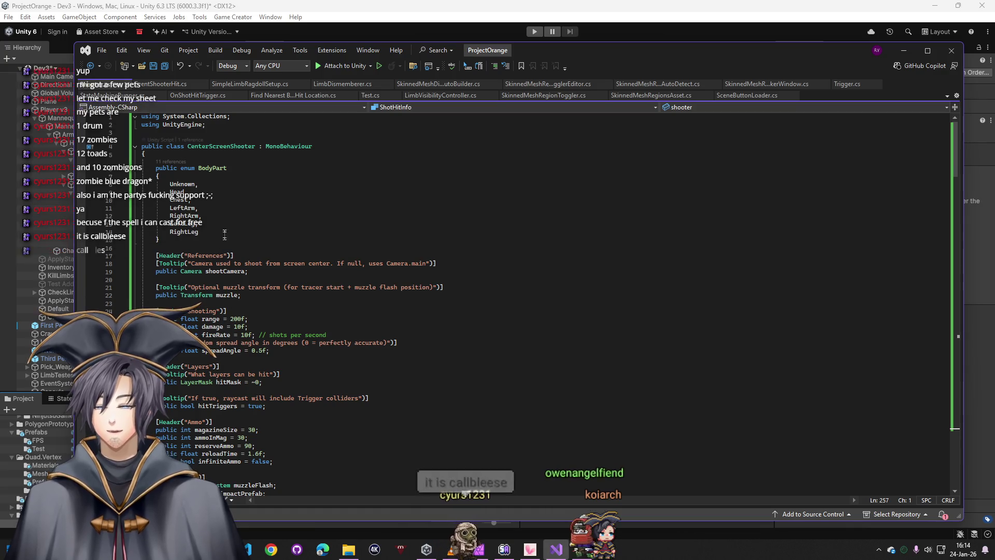
{"action": "double_click", "coordinate": [218, 146]}
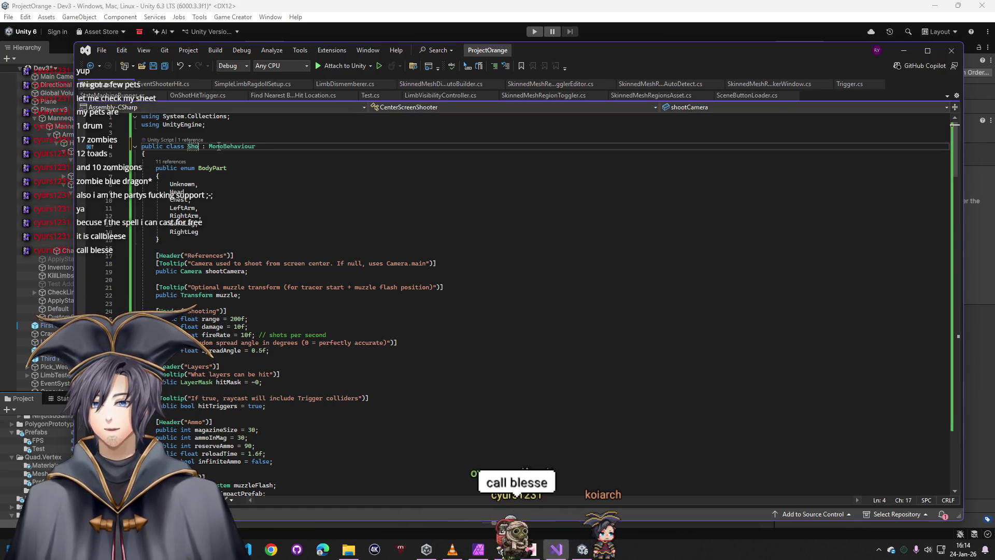
{"action": "type", "text": "Shooter"}
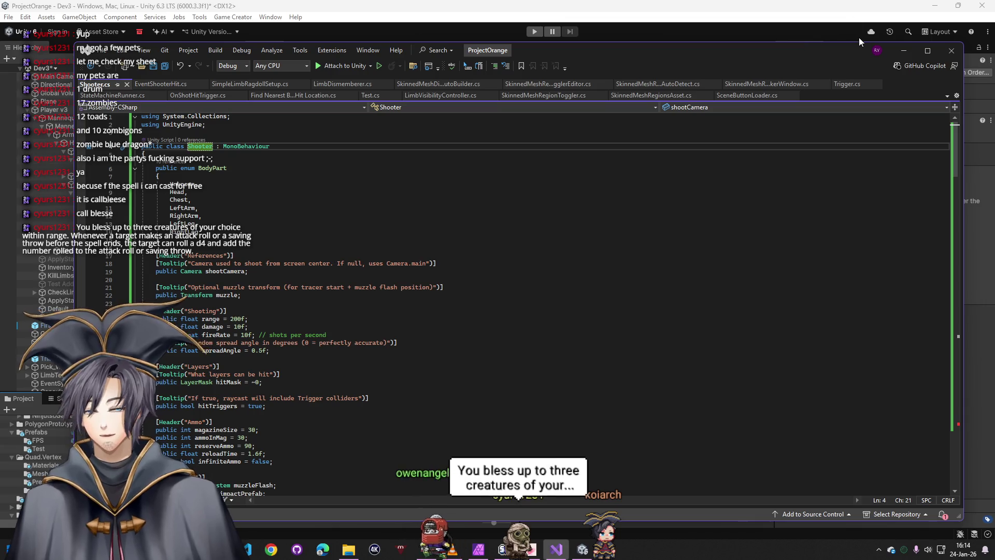
{"action": "left_click", "coordinate": [857, 38]}
Select CustomGunScript and open Shooter.cs from the CenterScreenShooter compile error
{"action": "left_click", "coordinate": [78, 317]}
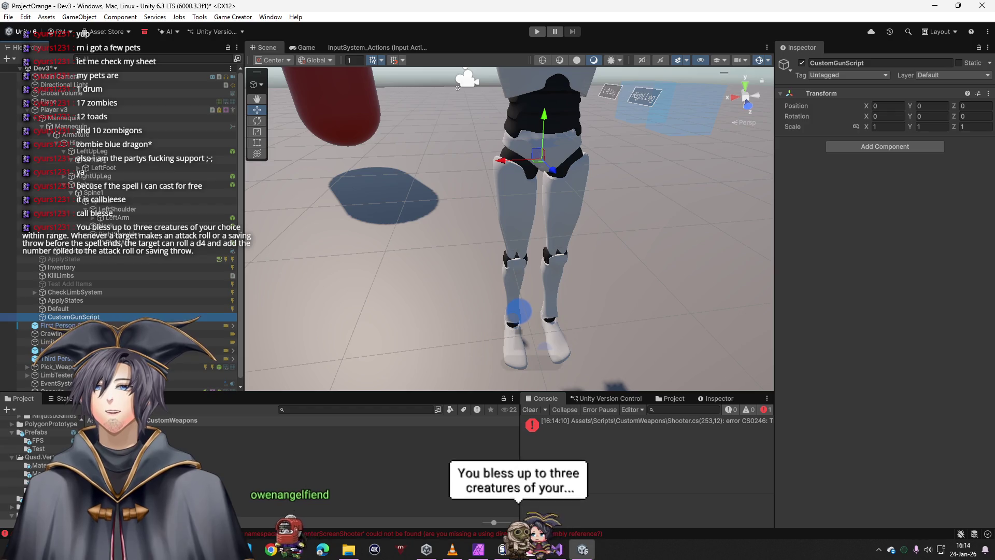
{"action": "key", "text": "alt+Tab"}
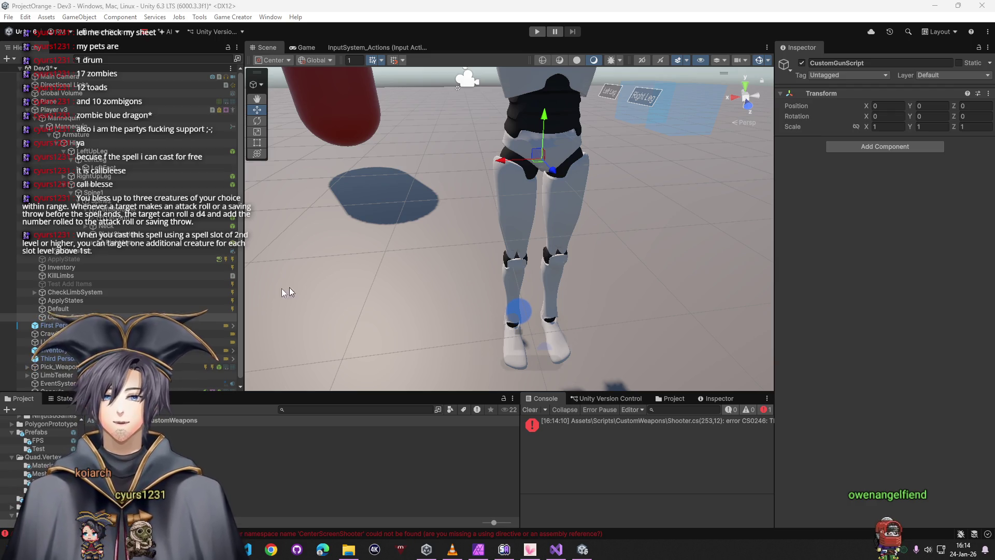
{"action": "left_click", "coordinate": [663, 426]}
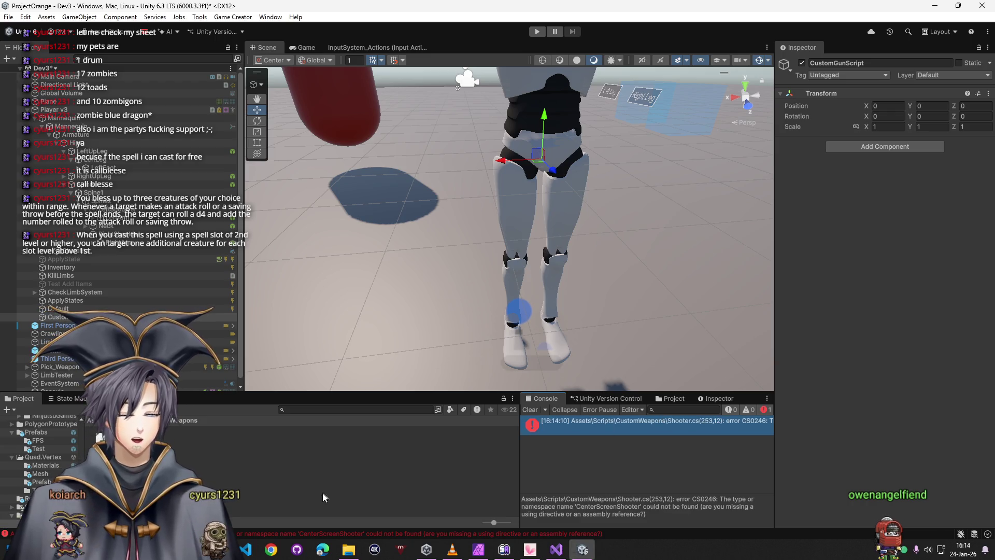
{"action": "double_click", "coordinate": [606, 506]}
Rename the class back to CenterScreenShooter and return to Unity to recompile
{"action": "key", "text": "ctrl+v"}
{"action": "double_click", "coordinate": [233, 146]}
{"action": "key", "text": "ctrl+c"}
{"action": "key", "text": "ctrl+a"}
{"action": "scroll", "coordinate": [304, 371], "scroll_direction": "down", "scroll_amount": 20}
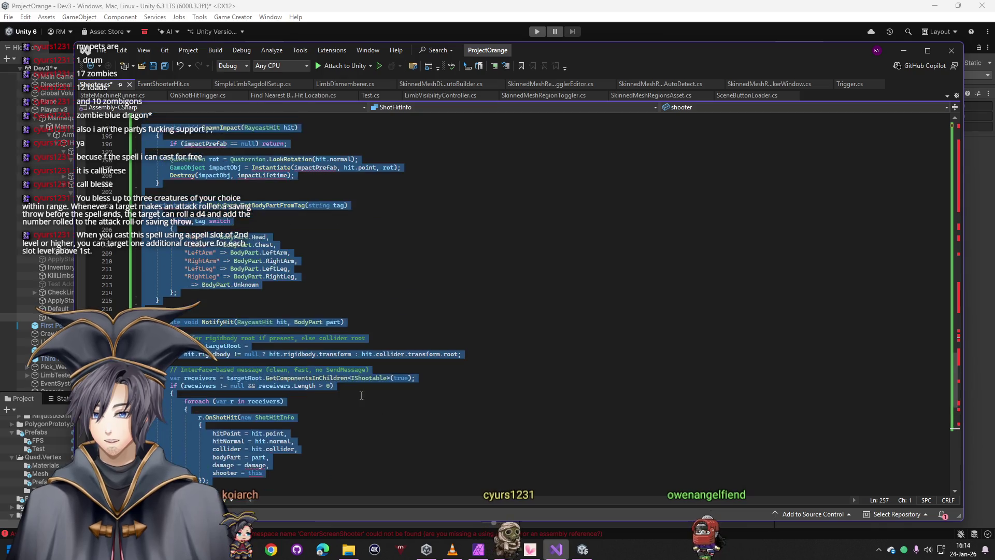
{"action": "scroll", "coordinate": [304, 371], "scroll_direction": "up", "scroll_amount": 20}
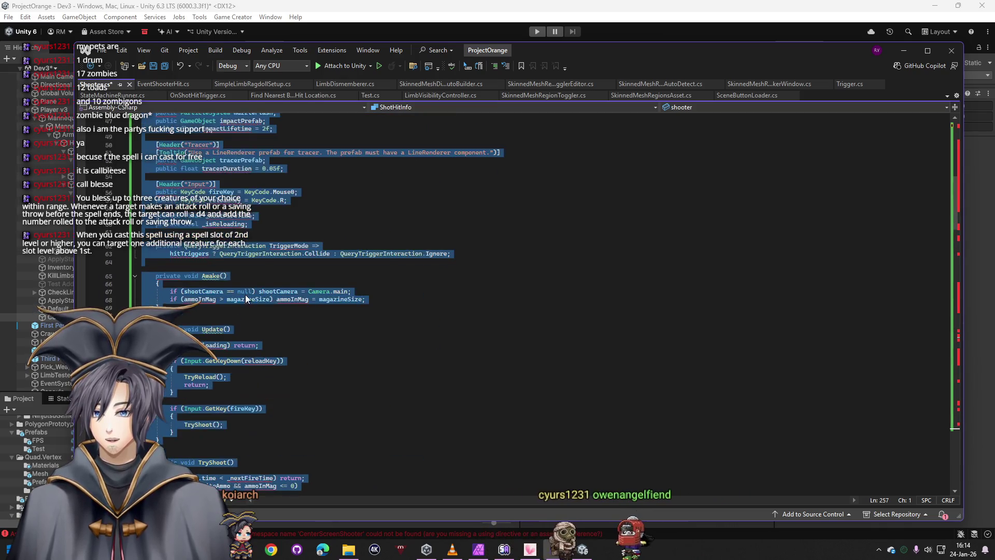
{"action": "left_click", "coordinate": [256, 147]}
{"action": "left_click_drag", "start_coordinate": [286, 146], "coordinate": [191, 148]}
{"action": "key", "text": "ctrl+v"}
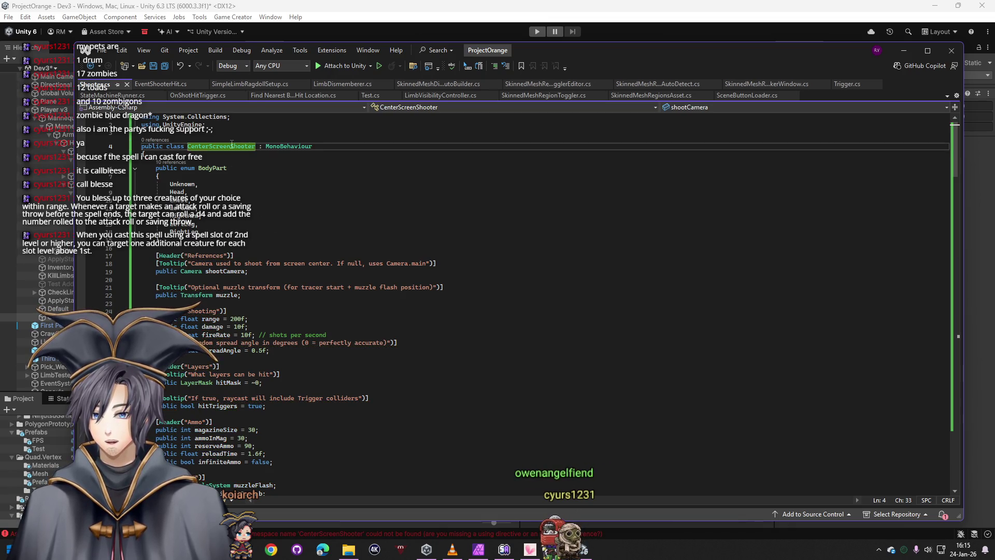
{"action": "left_click", "coordinate": [903, 51]}
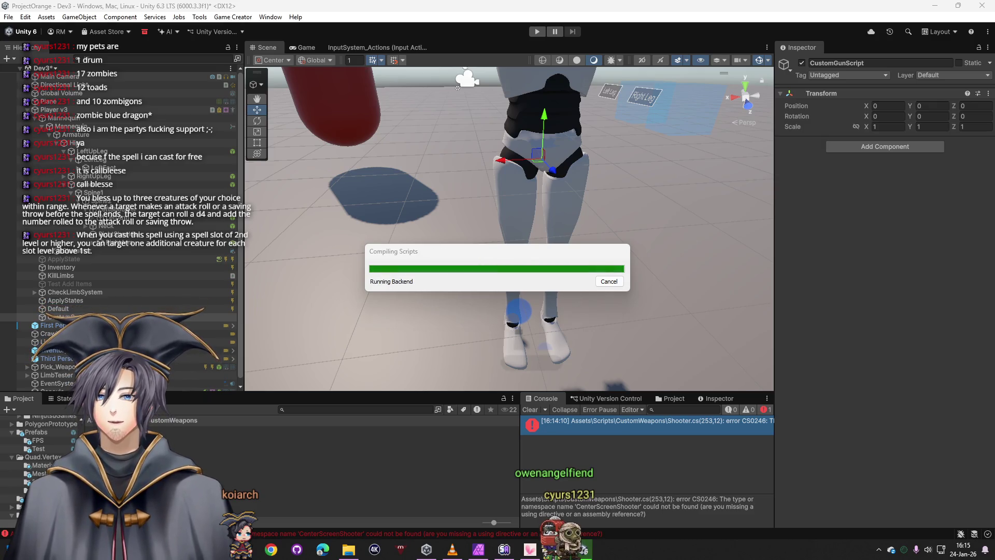
Open CenterScreenShooter.cs in Visual Studio and close the broken Shooter.cs
{"action": "right_click", "coordinate": [204, 438]}
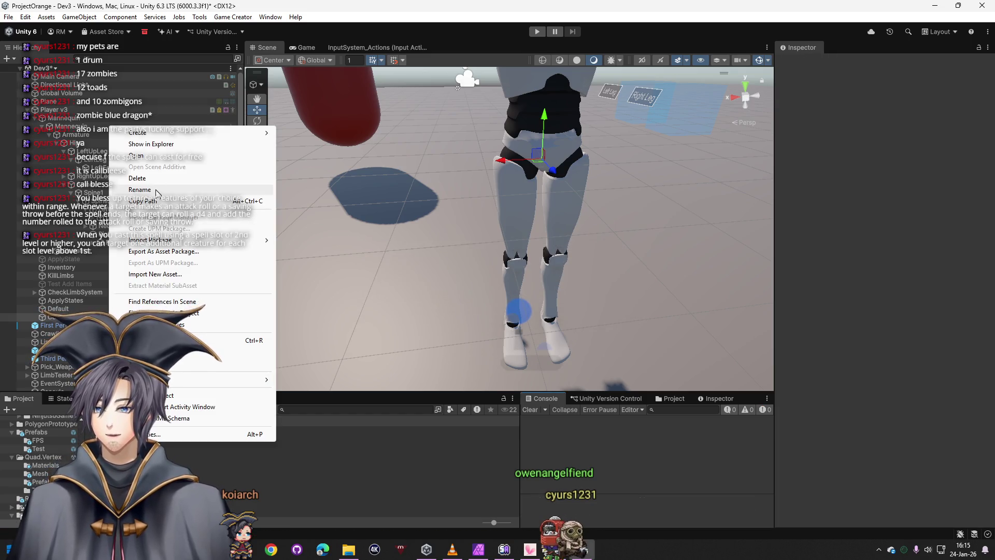
{"action": "left_click", "coordinate": [159, 227]}
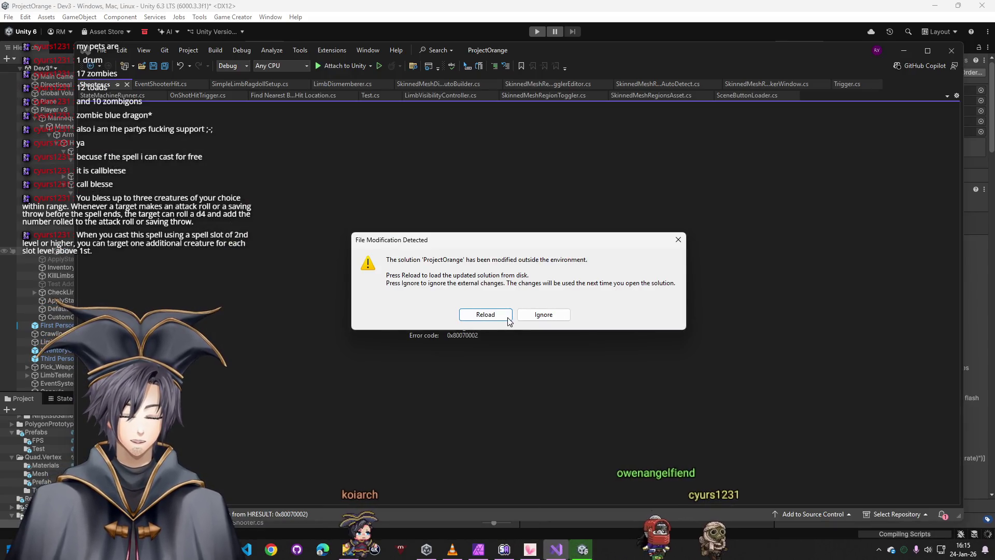
{"action": "left_click", "coordinate": [484, 318]}
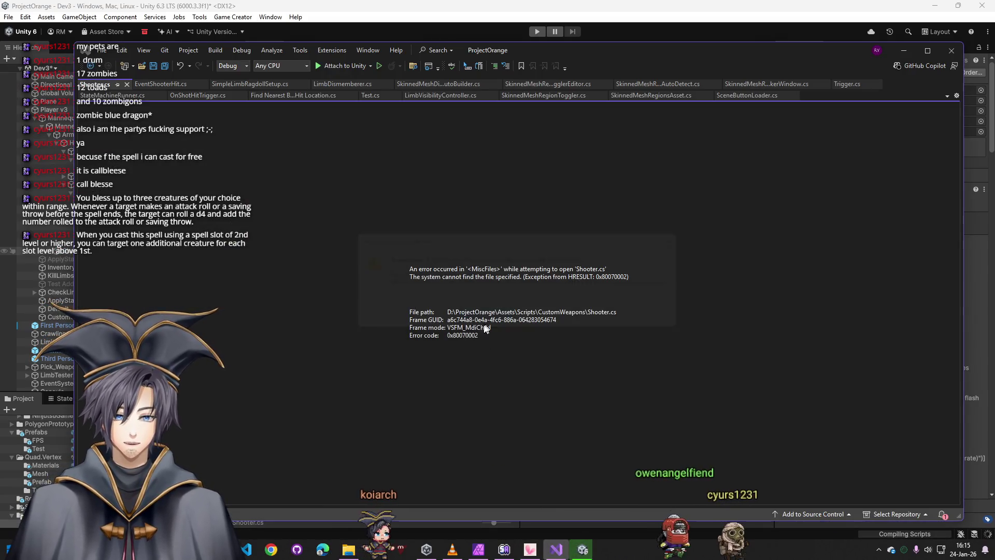
{"action": "left_click", "coordinate": [126, 84]}
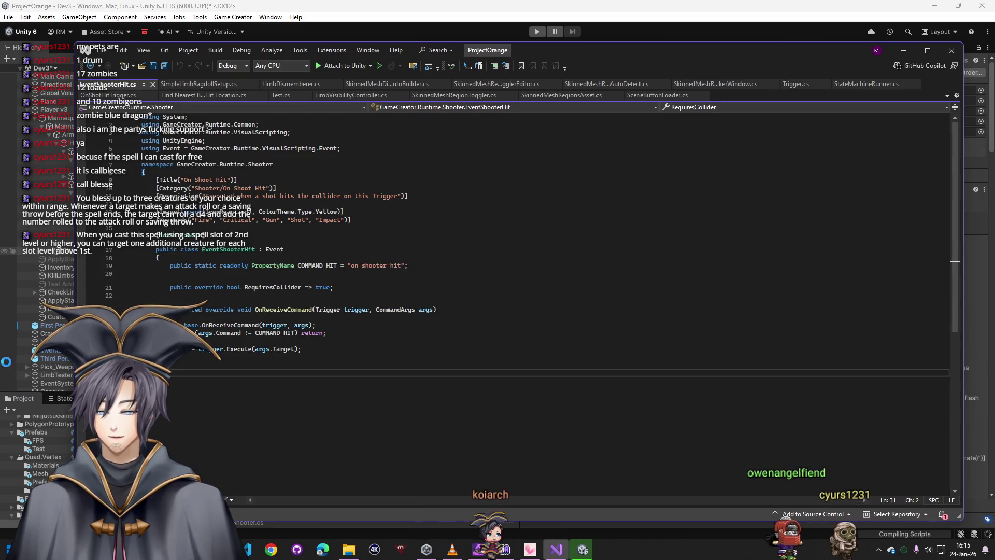
{"action": "left_click", "coordinate": [901, 50]}
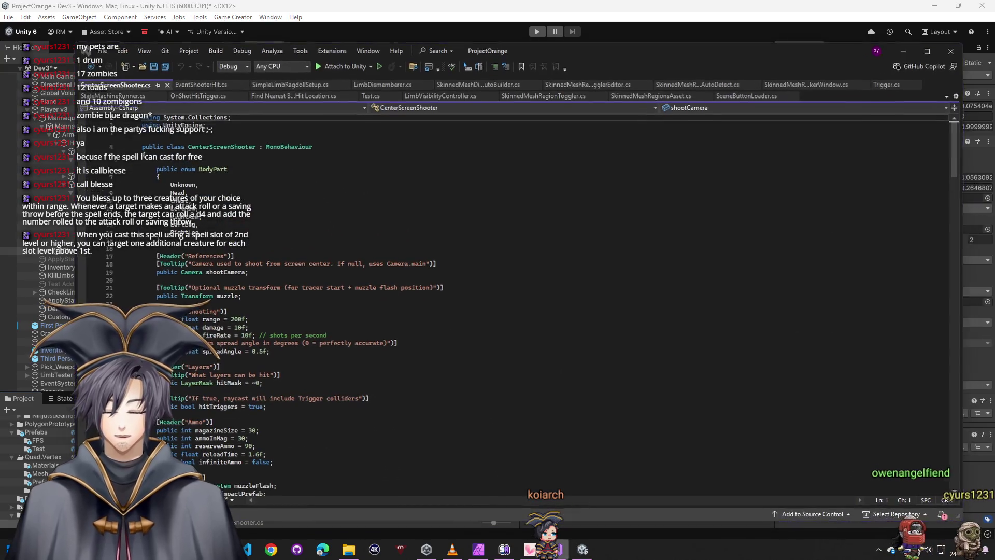
{"action": "left_click", "coordinate": [903, 50]}
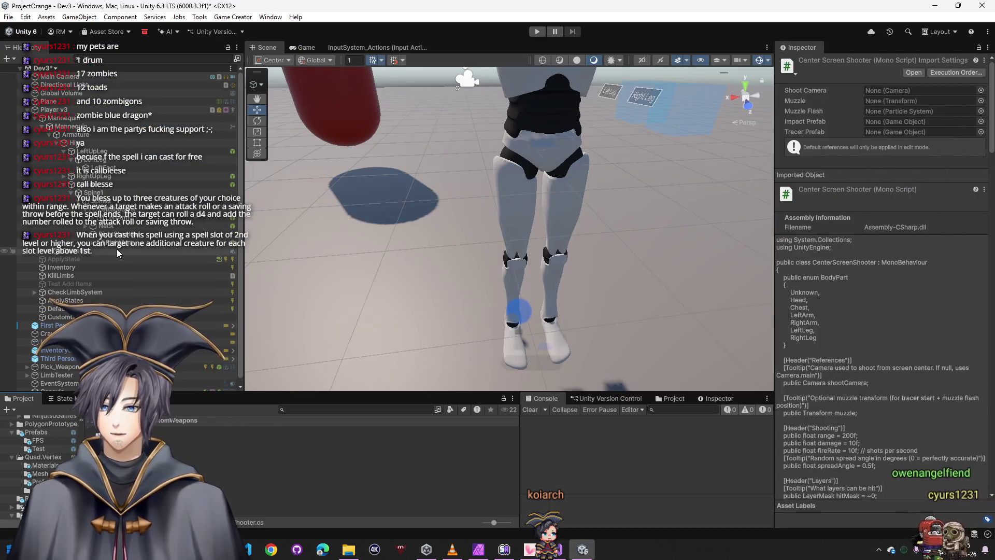
Set CustomGunScript's Shoot Camera to Main Camera and start a play test
{"action": "left_click", "coordinate": [54, 317]}
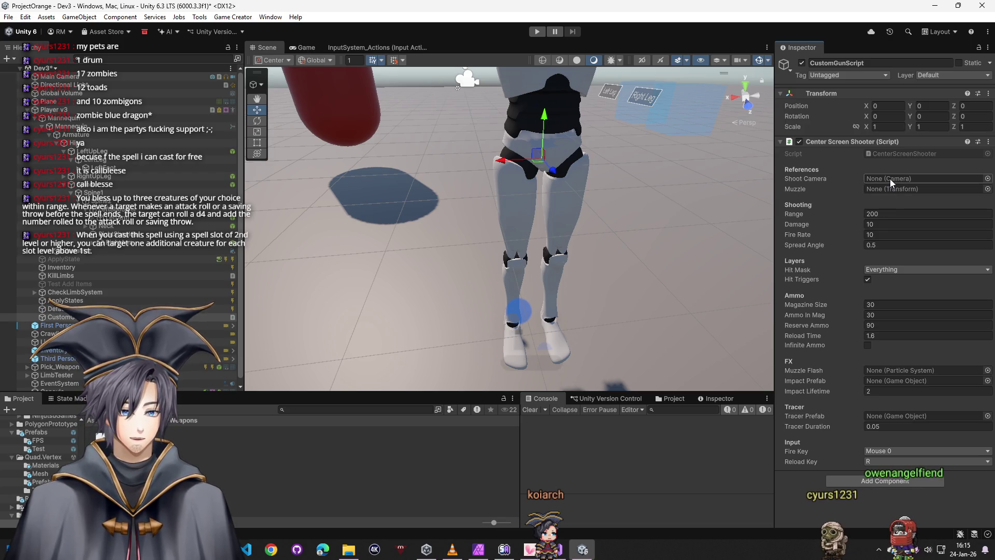
{"action": "left_click", "coordinate": [987, 179]}
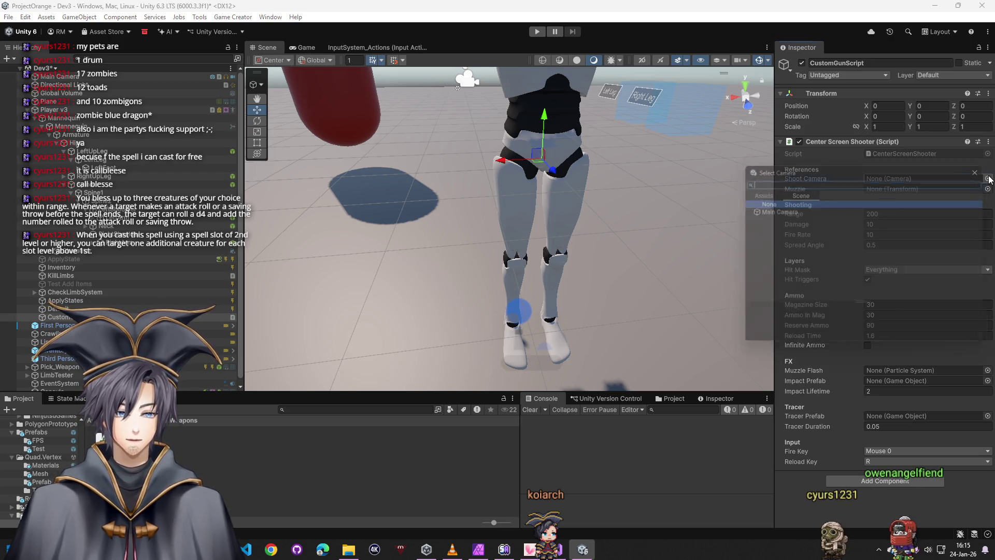
{"action": "double_click", "coordinate": [797, 210]}
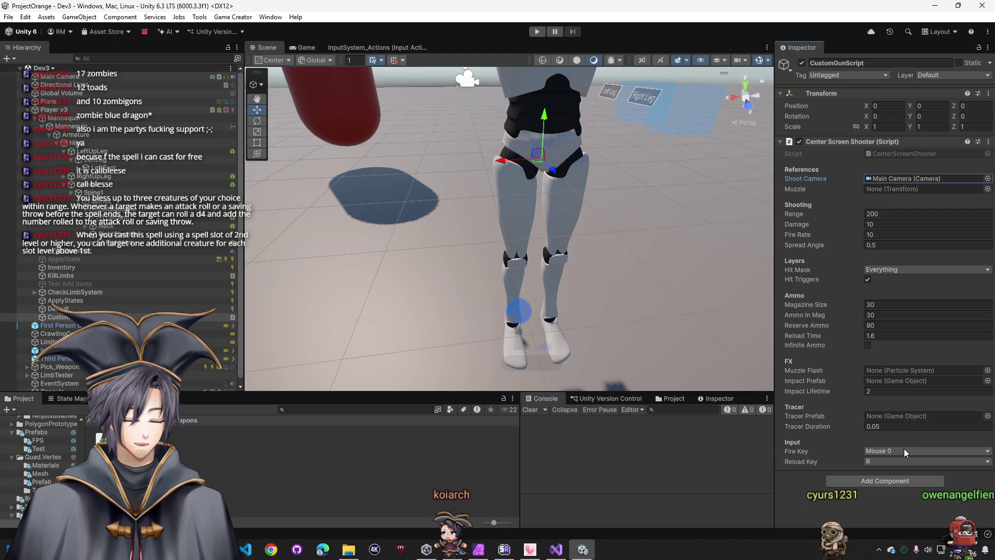
{"action": "left_click", "coordinate": [538, 32]}
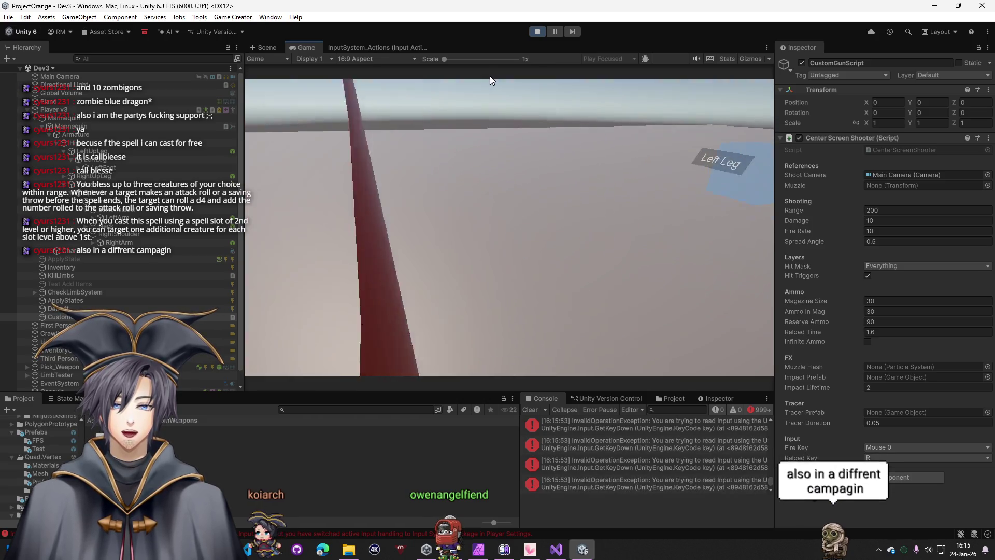
Stop the play test and copy the InvalidOperationException input error text from the Console
{"action": "key", "text": "super"}
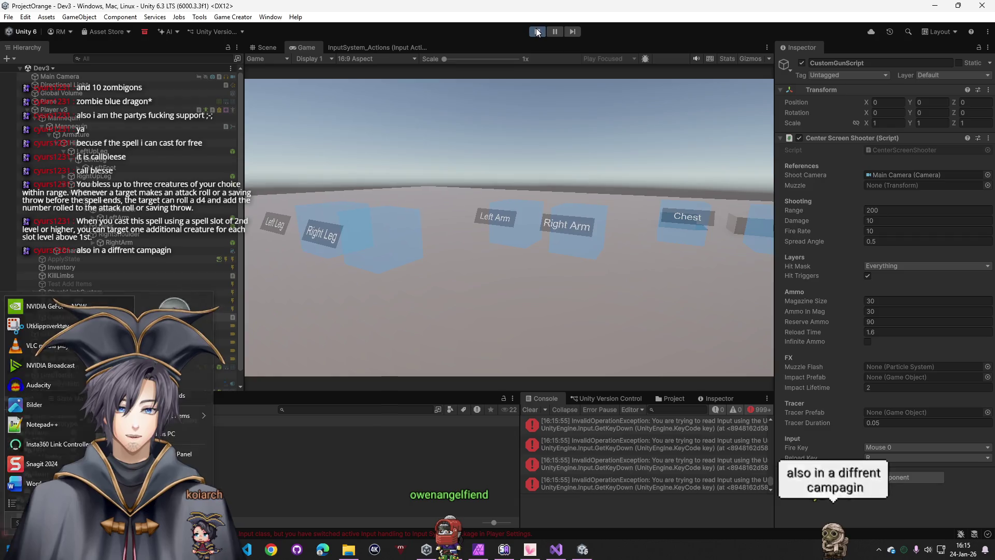
{"action": "left_click", "coordinate": [536, 30]}
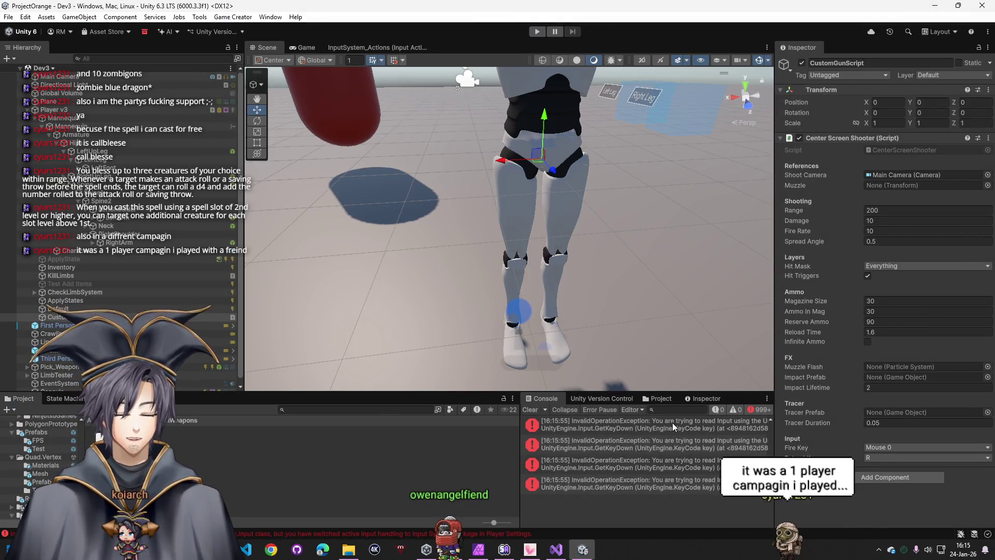
{"action": "left_click", "coordinate": [661, 423]}
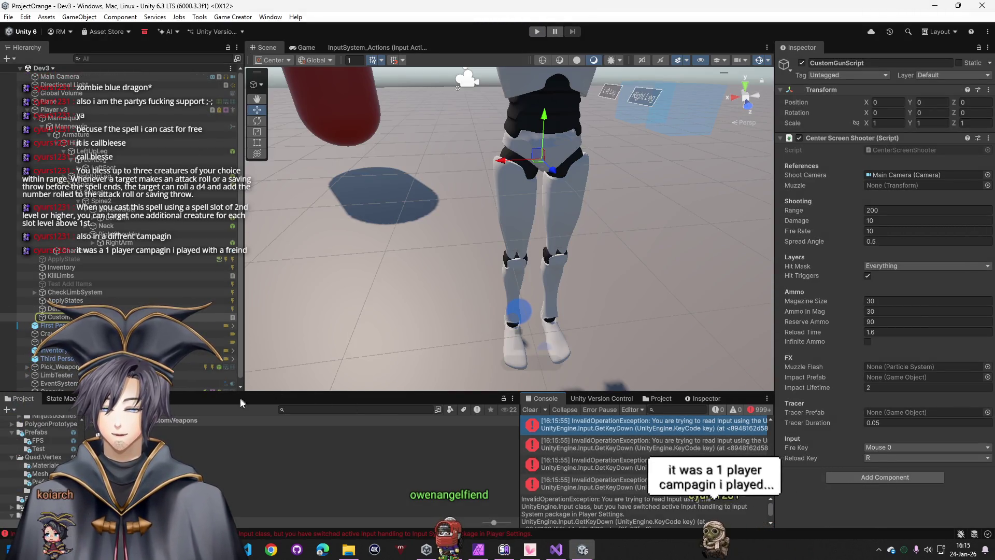
{"action": "left_click", "coordinate": [630, 483]}
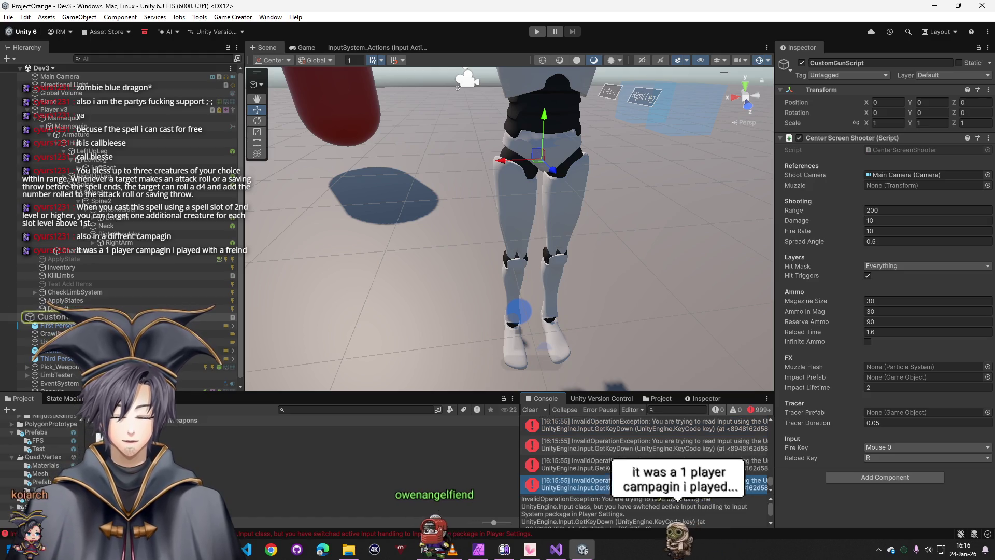
{"action": "left_click", "coordinate": [618, 513]}
{"action": "key", "text": "ctrl+a"}
{"action": "key", "text": "alt+Tab"}
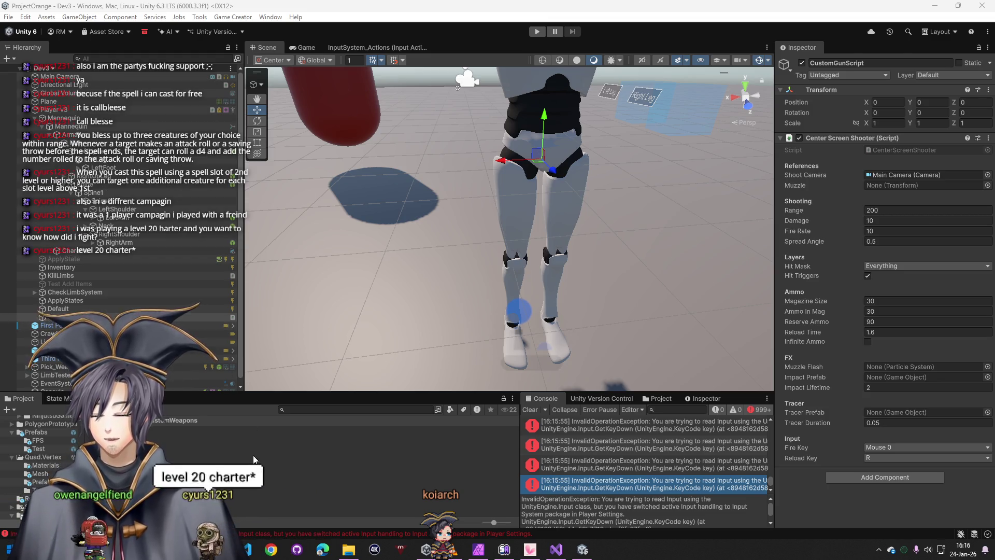
Create a Gc2CenterScreenShooter_InvokeTrigger MonoBehaviour script in Custom Weapons and open it
{"action": "right_click", "coordinate": [266, 510]}
{"action": "left_click", "coordinate": [325, 153]}
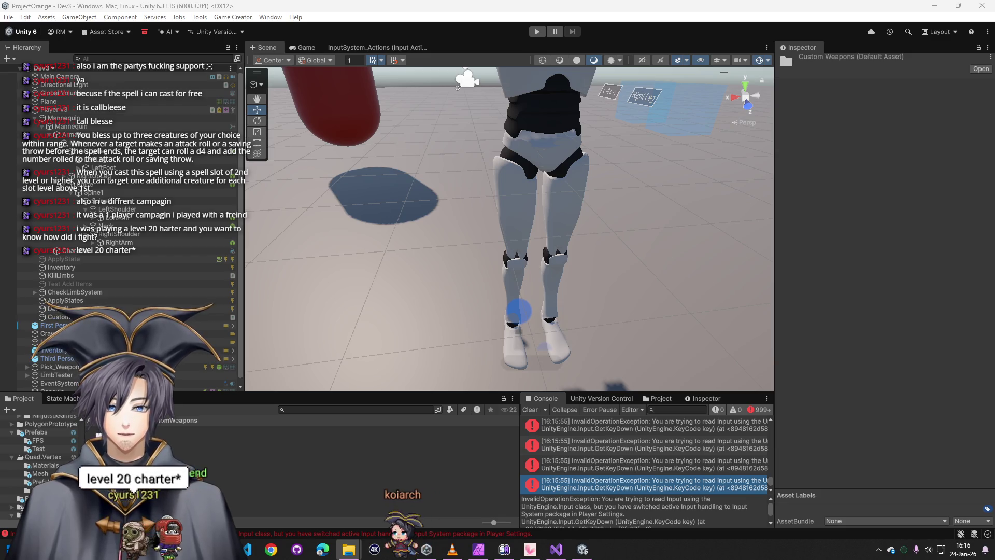
{"action": "right_click", "coordinate": [217, 487]}
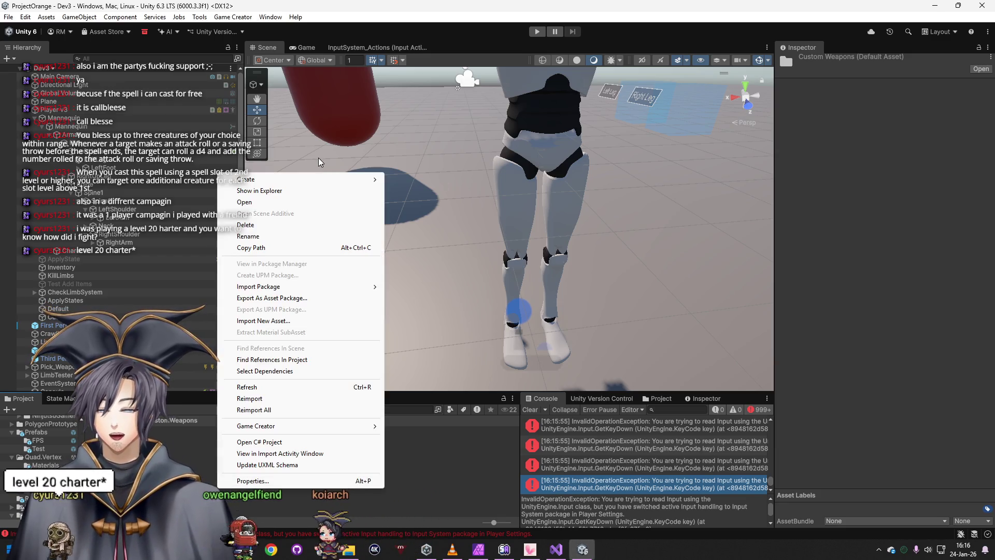
{"action": "mouse_move", "coordinate": [311, 178]}
{"action": "left_click", "coordinate": [430, 202]}
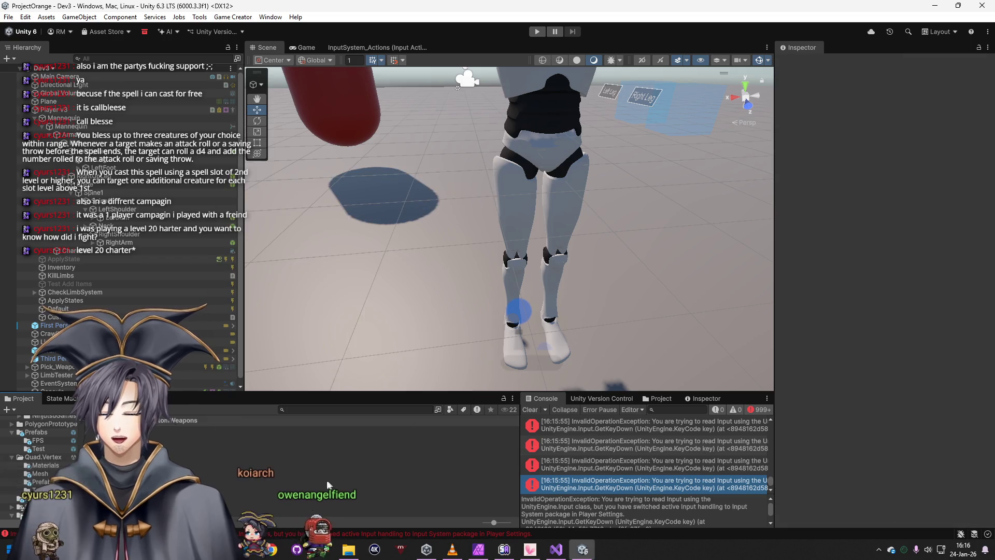
{"action": "left_click", "coordinate": [544, 539]}
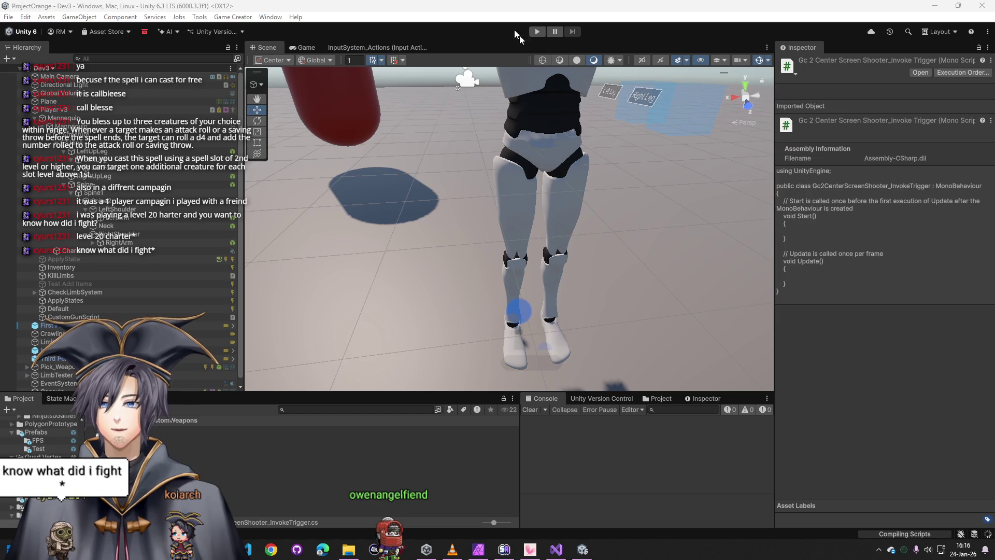
Paste the full shooter class over the stub code and return to Unity to compile
{"action": "key", "text": "ctrl+a"}
{"action": "key", "text": "ctrl+v"}
{"action": "scroll", "coordinate": [587, 328], "scroll_direction": "up", "scroll_amount": 20}
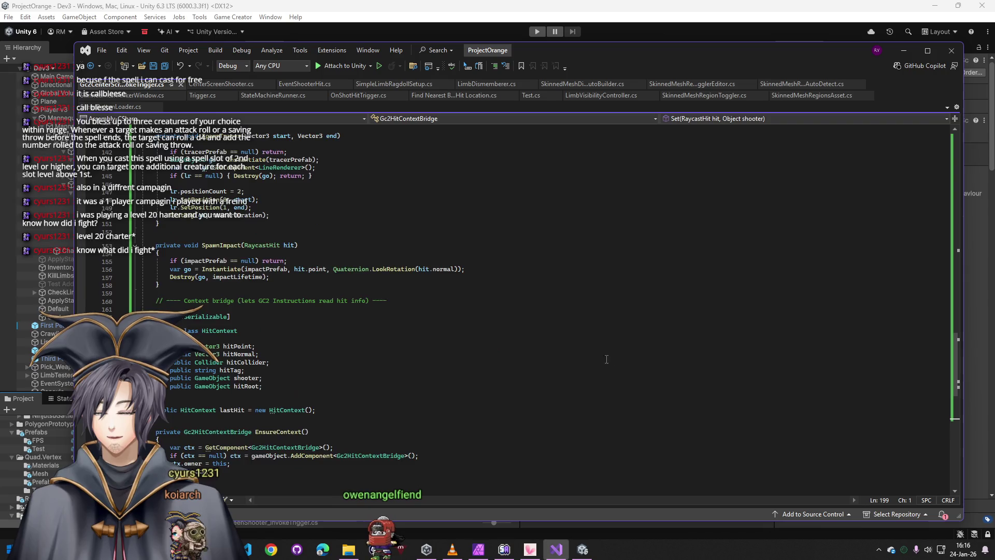
{"action": "scroll", "coordinate": [586, 352], "scroll_direction": "up", "scroll_amount": 20}
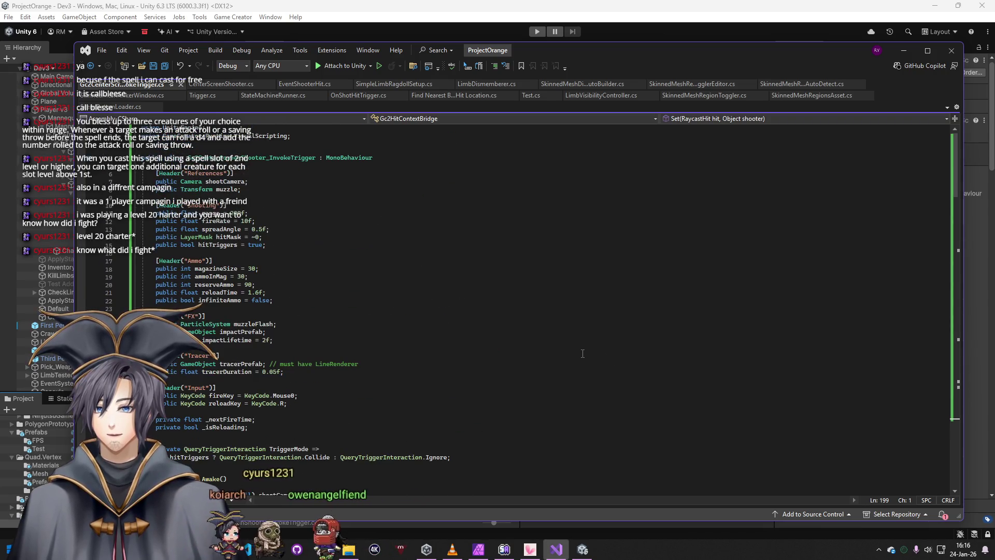
{"action": "left_click", "coordinate": [903, 50]}
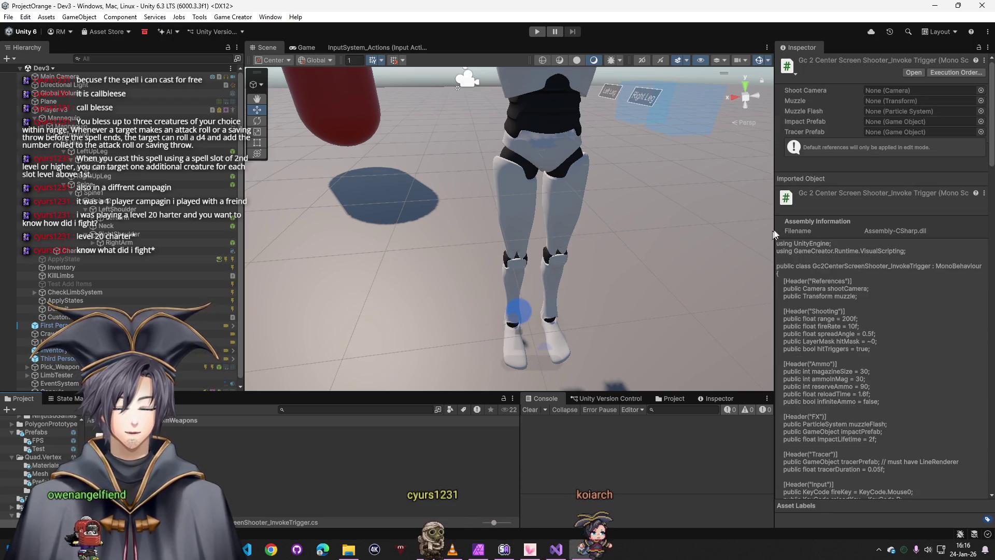
Remove the Center Screen Shooter and Gc2 Center Screen Shooter_Invoke Trigger components from CustomGunScript
{"action": "right_click", "coordinate": [875, 144]}
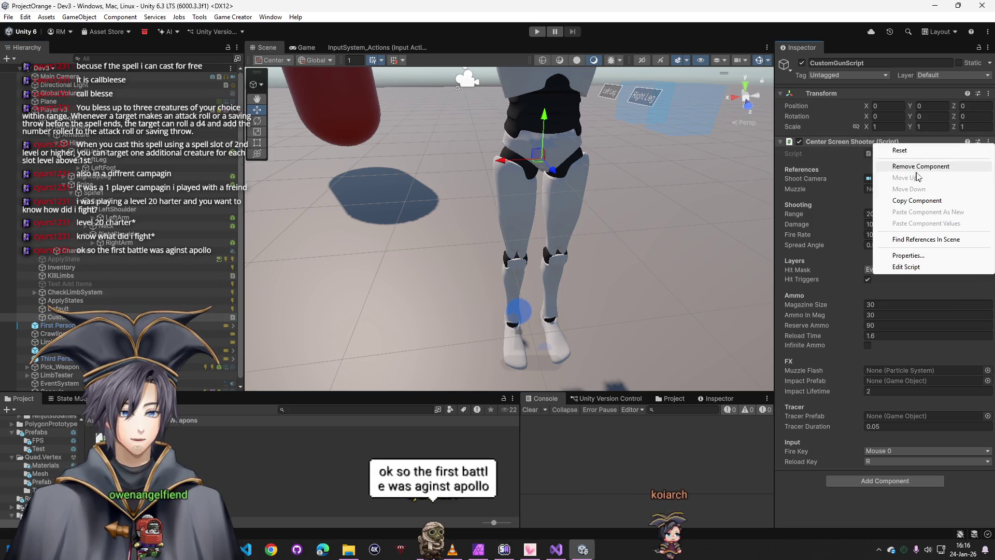
{"action": "left_click", "coordinate": [916, 167]}
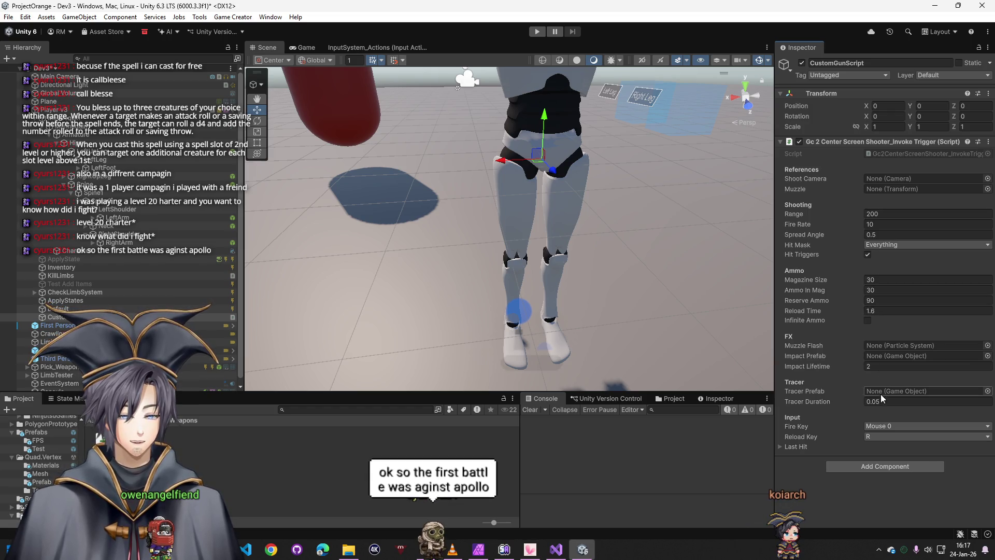
{"action": "left_click", "coordinate": [785, 447]}
{"action": "left_click", "coordinate": [783, 448]}
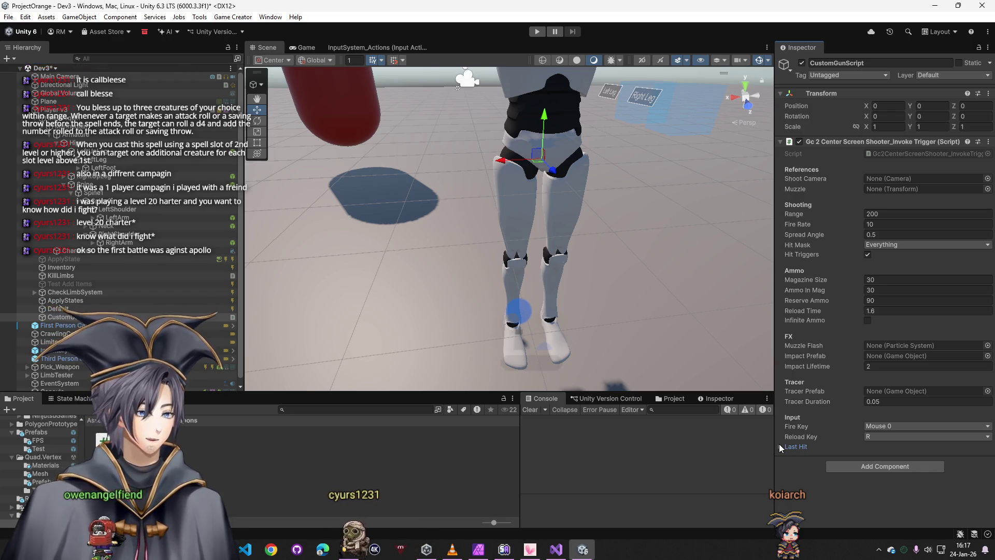
{"action": "right_click", "coordinate": [881, 142]}
{"action": "left_click", "coordinate": [879, 164]}
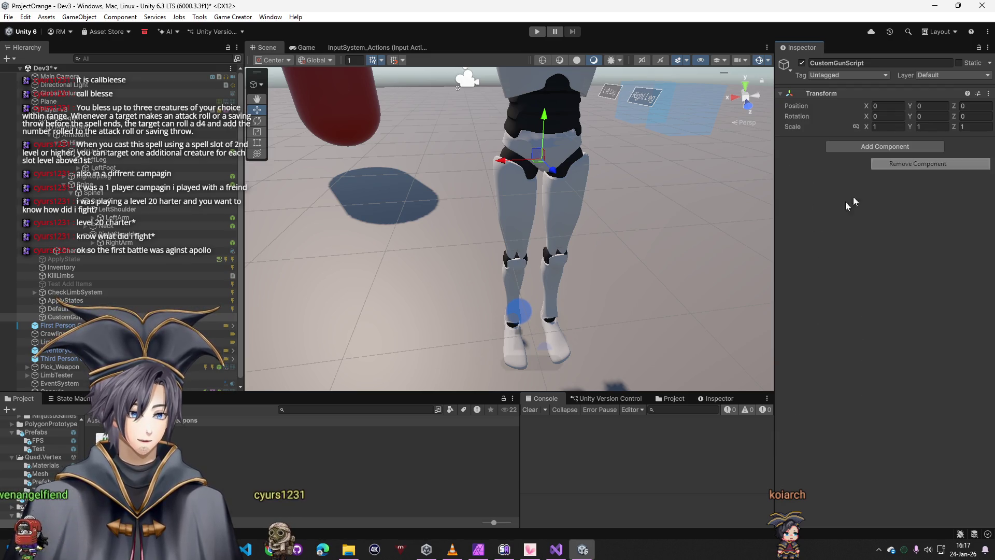